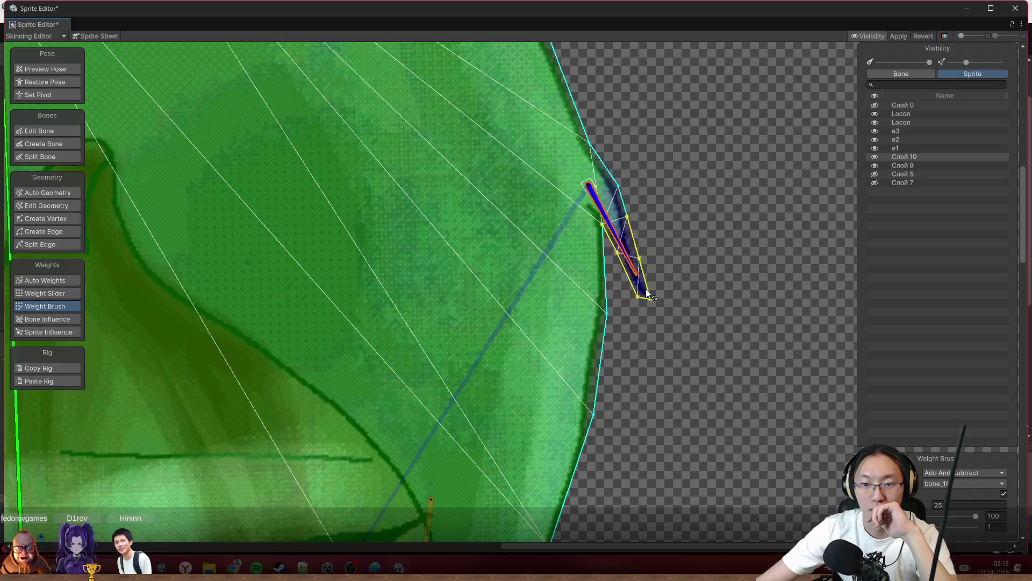
pyautogui.scroll(-3, 676, 302)
pyautogui.scroll(-2, 650, 363)
pyautogui.scroll(-3, 738, 257)
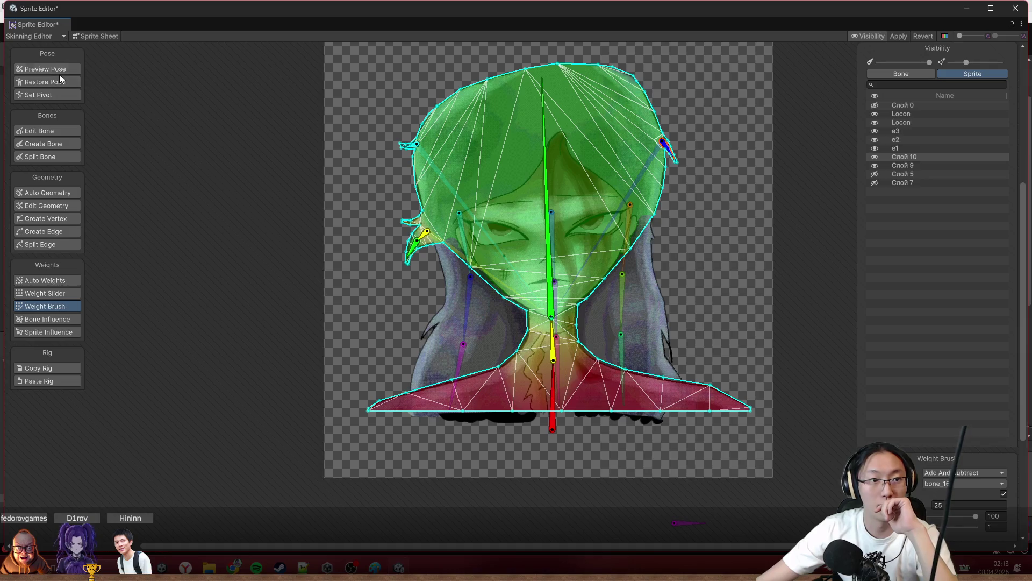
# Restore the rest pose and switch the Weight Brush mode to Smooth for the torso sprite.
pyautogui.click(59, 82)
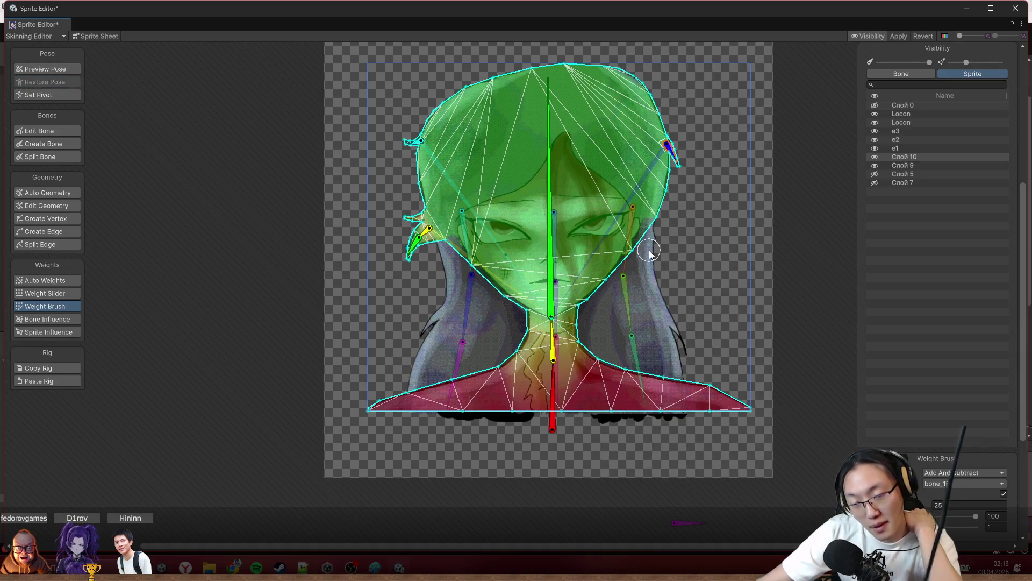
pyautogui.click(968, 476)
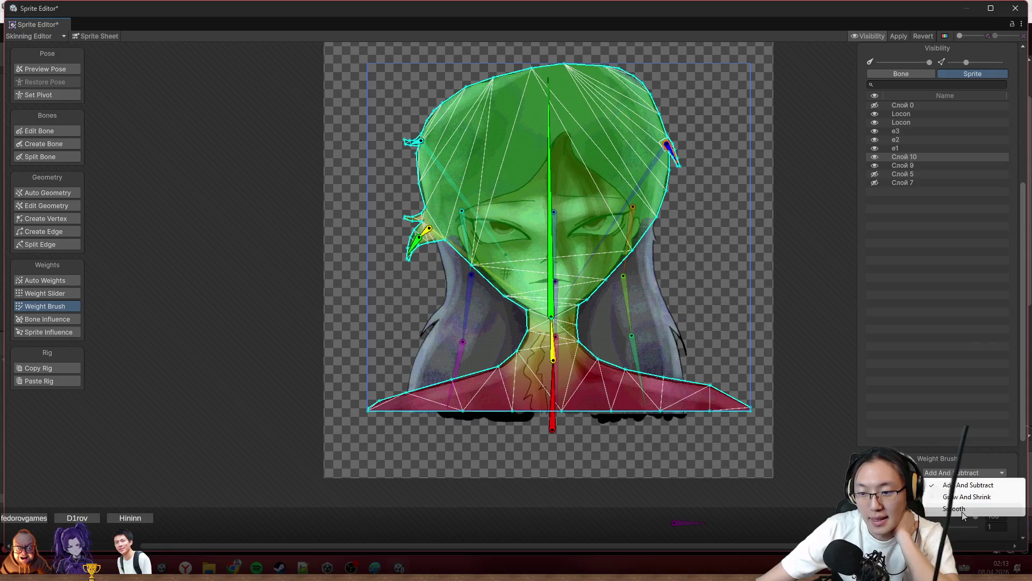
pyautogui.scroll(2, 653, 385)
pyautogui.click(638, 295)
pyautogui.scroll(1, 643, 315)
pyautogui.scroll(1, 643, 314)
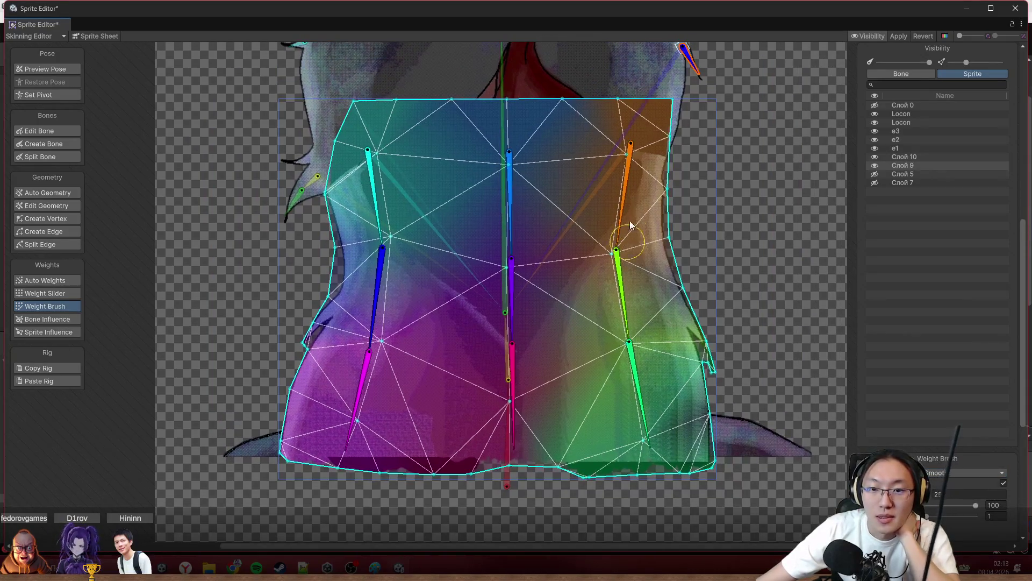
# Brush-smooth the bone weights over the upper, lower and upper-left torso mesh, then enable Preview Pose.
pyautogui.moveTo(605, 167); pyautogui.dragTo(632, 298)
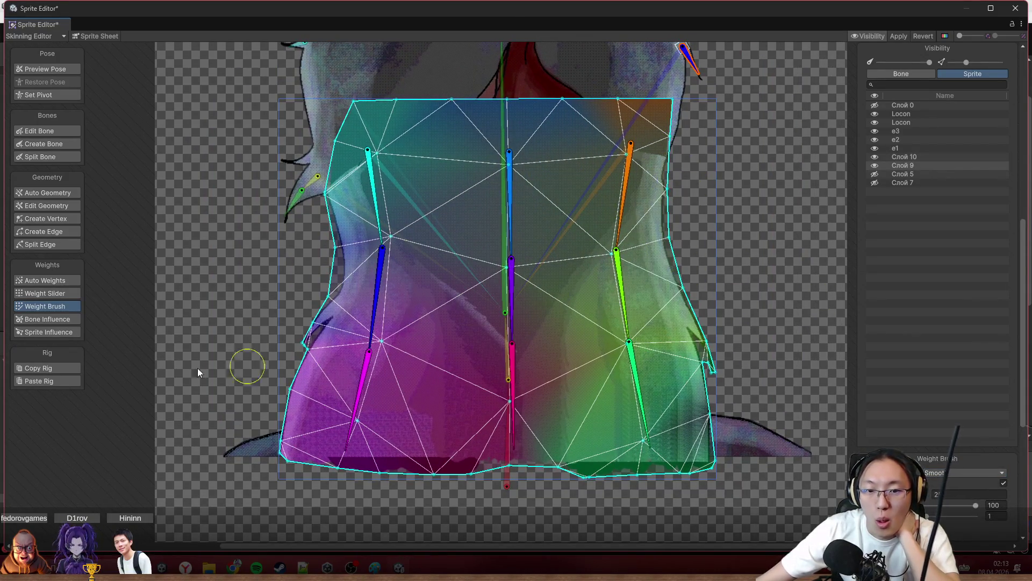
pyautogui.moveTo(248, 371); pyautogui.dragTo(635, 477)
pyautogui.moveTo(326, 405); pyautogui.dragTo(354, 215)
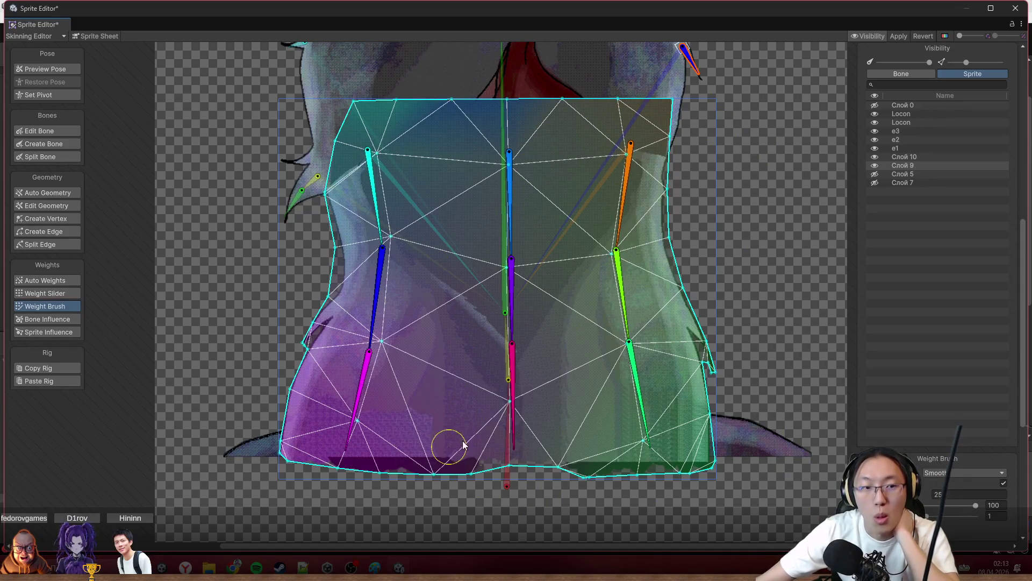
pyautogui.click(45, 68)
pyautogui.scroll(-1, 412, 198)
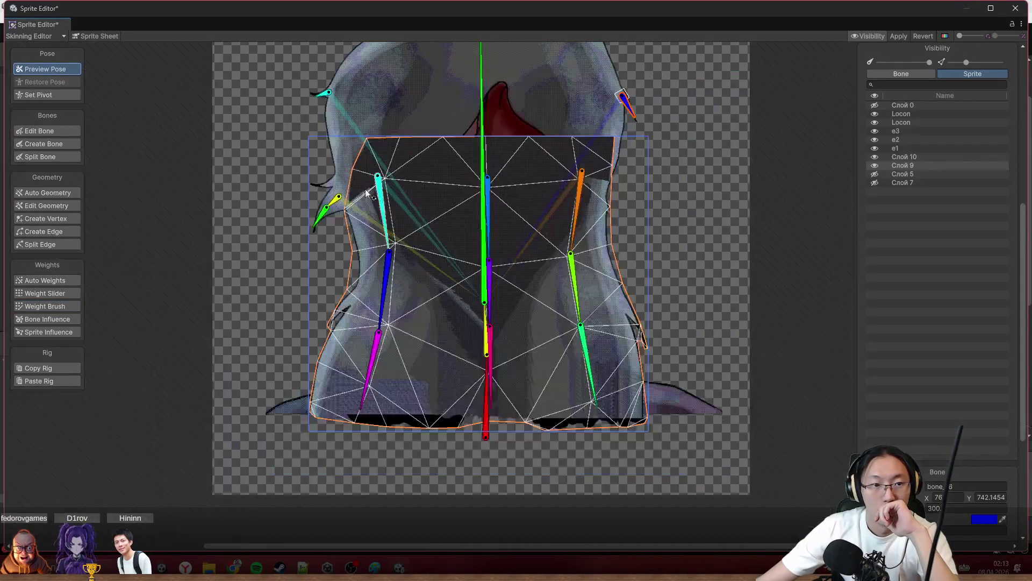
# Rotate the green, right, cyan and magenta hair bones to test how the hair deforms.
pyautogui.click(544, 232)
pyautogui.moveTo(575, 246)
pyautogui.mouseDown()
pyautogui.moveTo(580, 323)
pyautogui.moveTo(714, 326)
pyautogui.mouseUp()
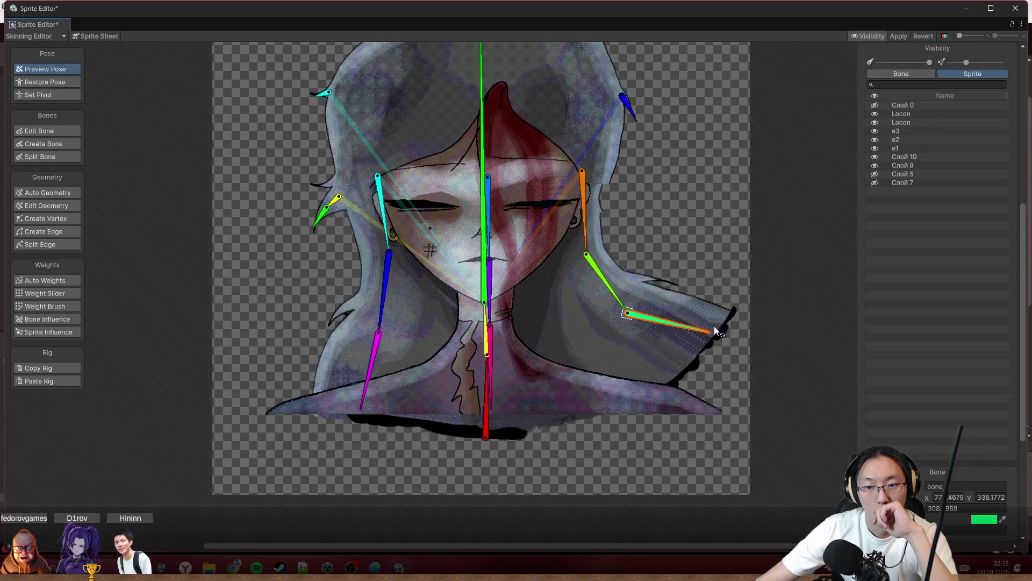
pyautogui.moveTo(714, 326); pyautogui.dragTo(626, 382)
pyautogui.moveTo(388, 251)
pyautogui.mouseDown()
pyautogui.moveTo(282, 341)
pyautogui.moveTo(247, 314)
pyautogui.mouseUp()
pyautogui.moveTo(293, 373); pyautogui.dragTo(282, 386)
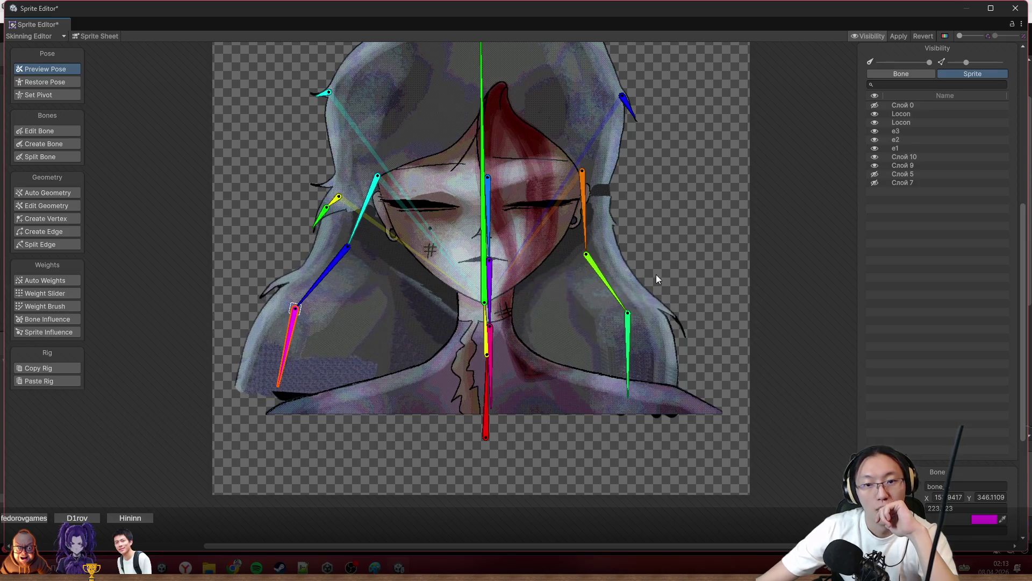
# Restore the rig to rest pose and select the torso sprite again.
pyautogui.click(50, 81)
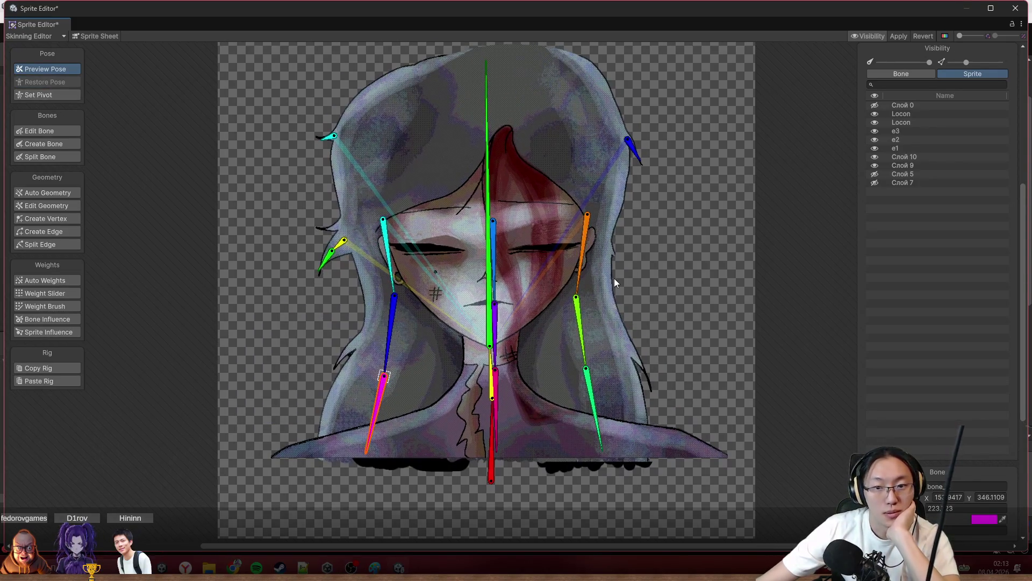
pyautogui.click(605, 290)
pyautogui.scroll(2, 610, 267)
pyautogui.scroll(2, 581, 252)
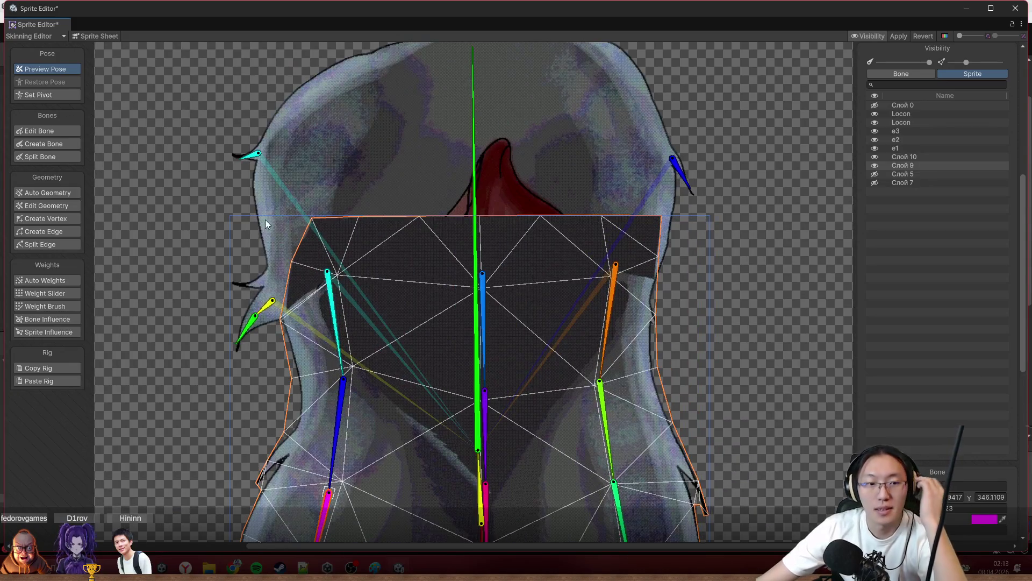
# In Create Vertex mode, drag the torso mesh's top-right corner vertex down toward the shoulder.
pyautogui.click(46, 218)
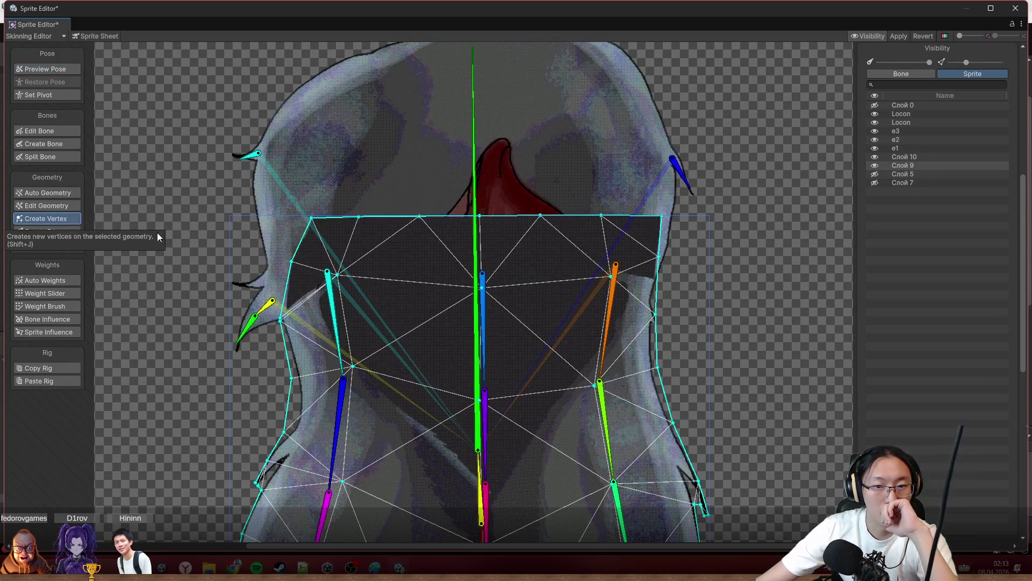
pyautogui.scroll(-3, 676, 308)
pyautogui.scroll(5, 607, 307)
pyautogui.scroll(2, 590, 302)
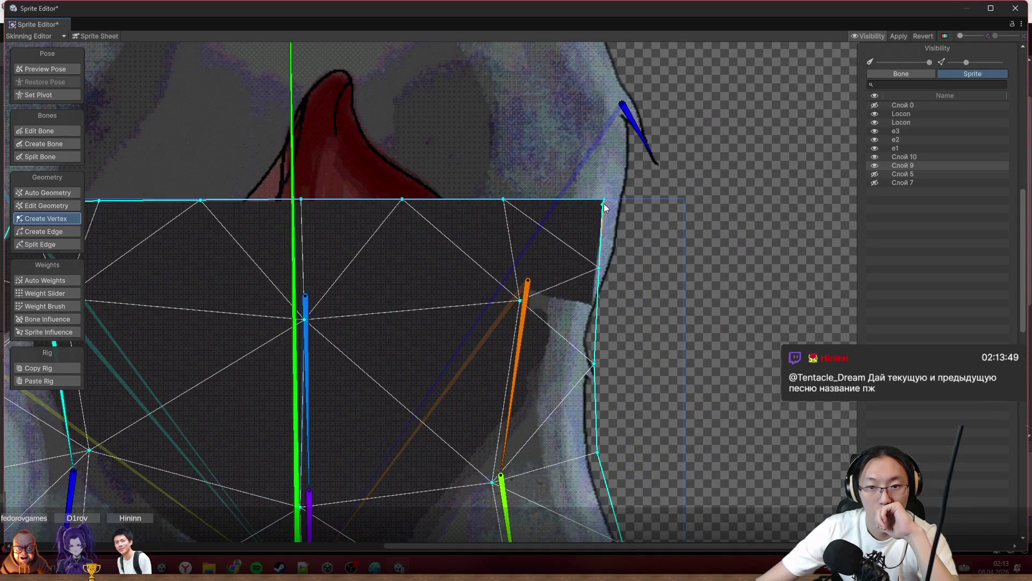
pyautogui.moveTo(604, 200); pyautogui.dragTo(601, 242)
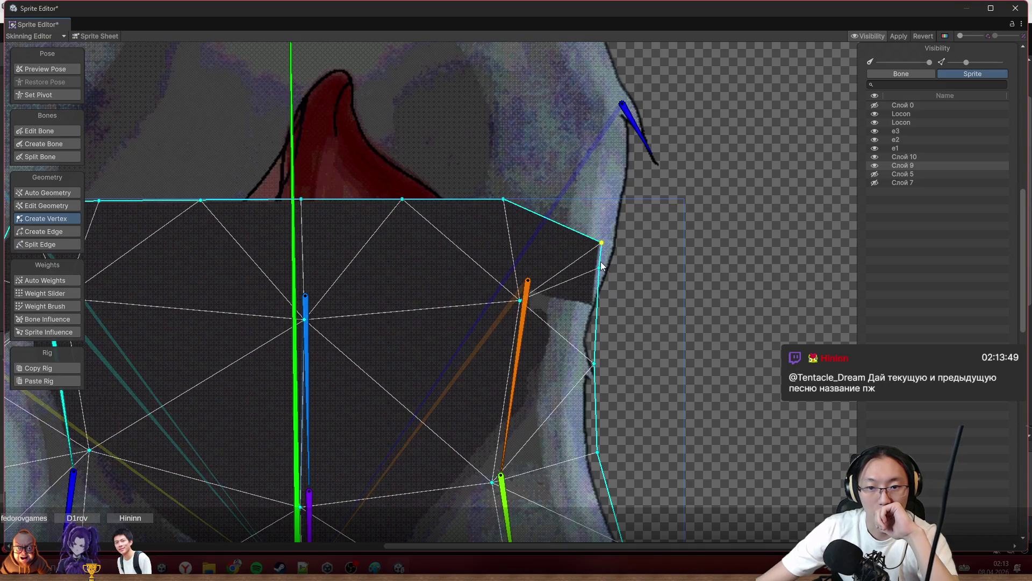
pyautogui.moveTo(603, 248)
pyautogui.mouseDown()
pyautogui.moveTo(601, 311)
pyautogui.moveTo(598, 252)
pyautogui.mouseUp()
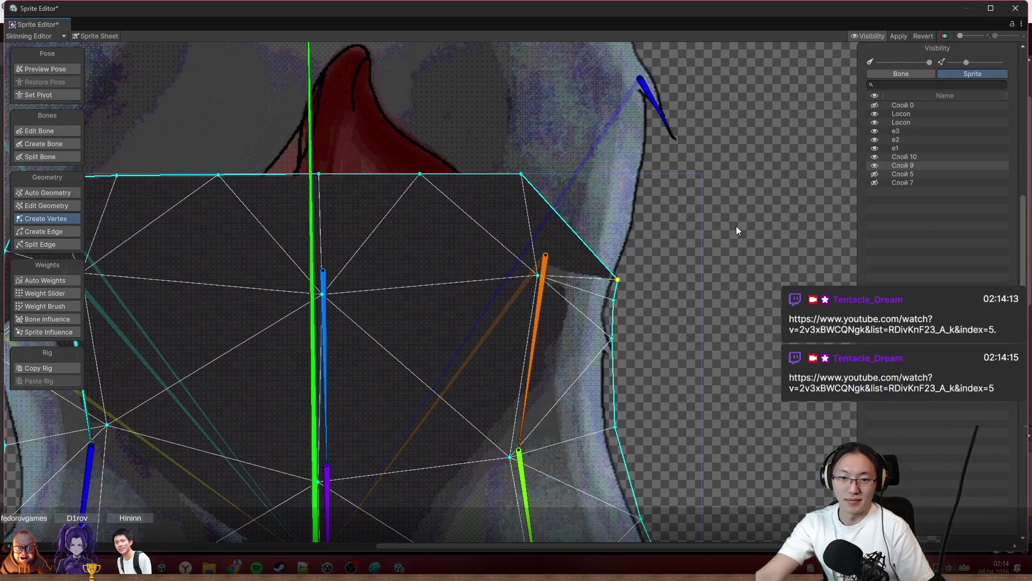
pyautogui.scroll(-3, 737, 226)
pyautogui.scroll(-1, 736, 225)
pyautogui.scroll(2, 728, 157)
pyautogui.scroll(1, 707, 272)
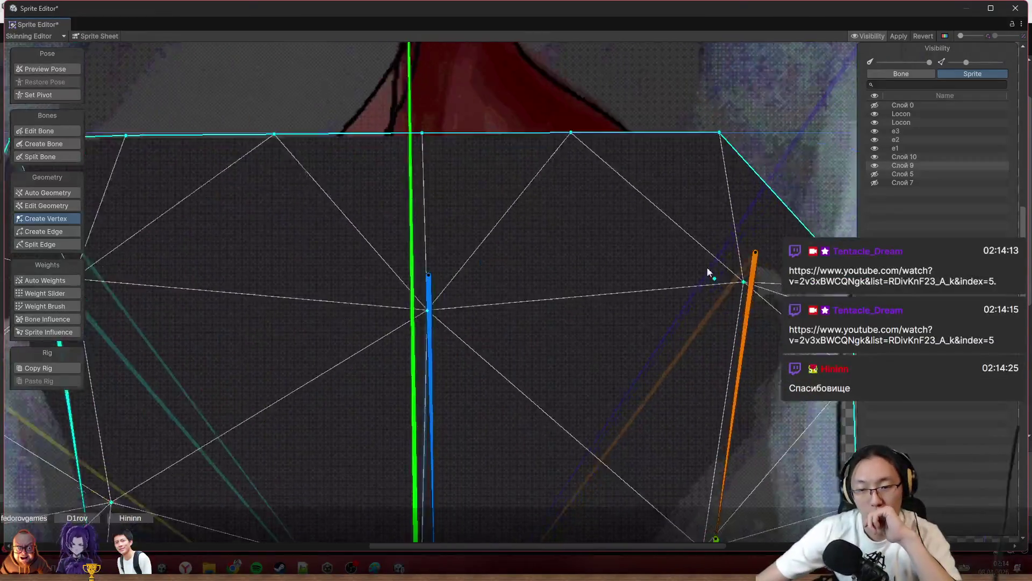
pyautogui.scroll(-2, 753, 258)
pyautogui.scroll(-1, 708, 182)
# Drag the torso mesh's top-edge vertices down from right to left along the neckline.
pyautogui.moveTo(699, 173); pyautogui.dragTo(690, 245)
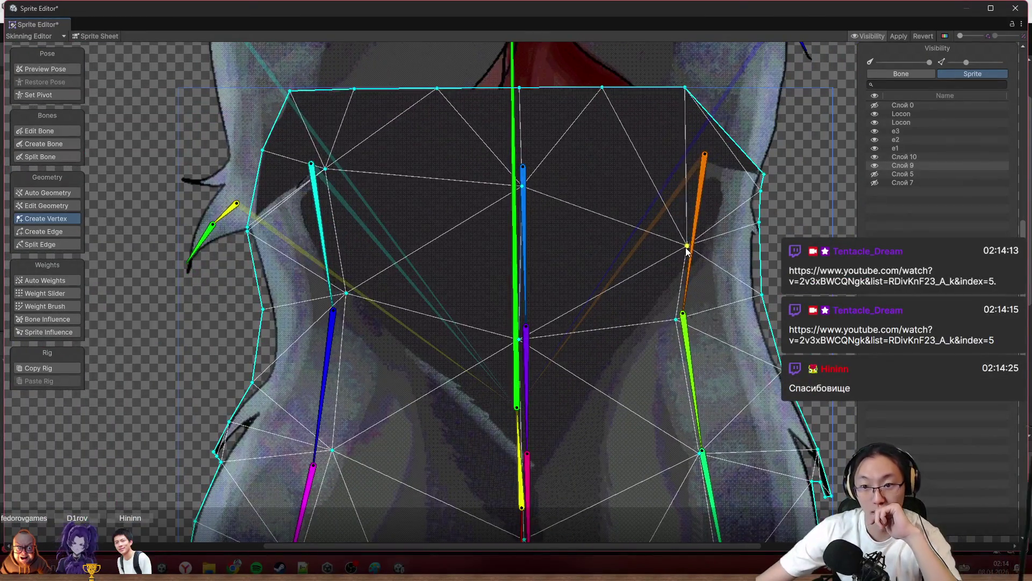
pyautogui.moveTo(684, 89); pyautogui.dragTo(663, 175)
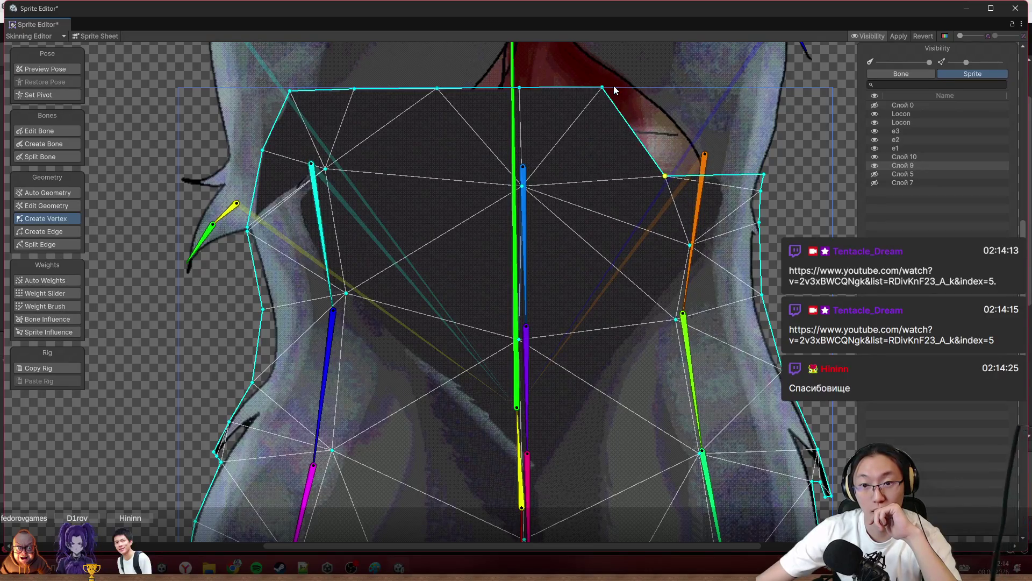
pyautogui.moveTo(603, 89); pyautogui.dragTo(574, 167)
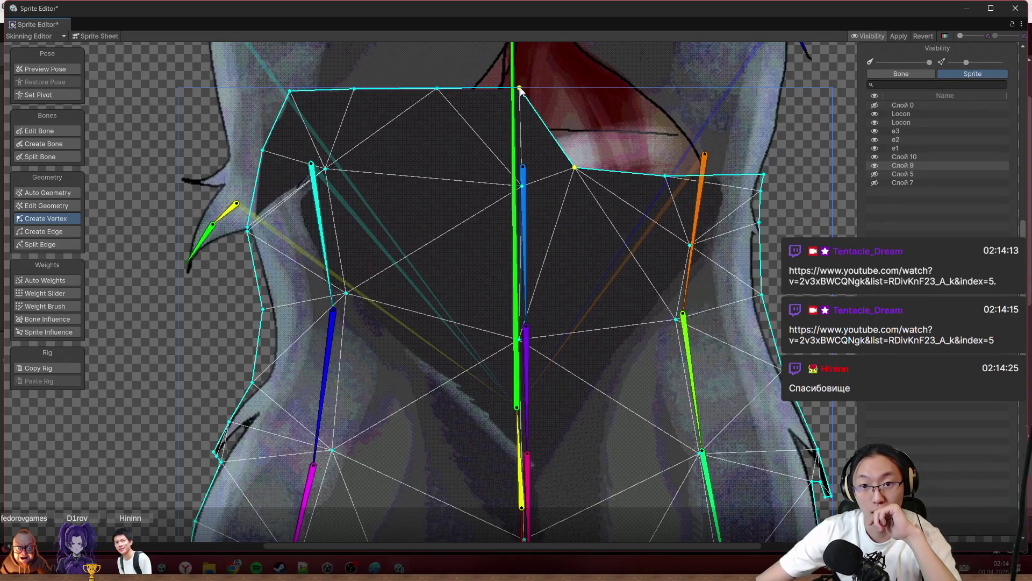
pyautogui.moveTo(520, 90); pyautogui.dragTo(521, 160)
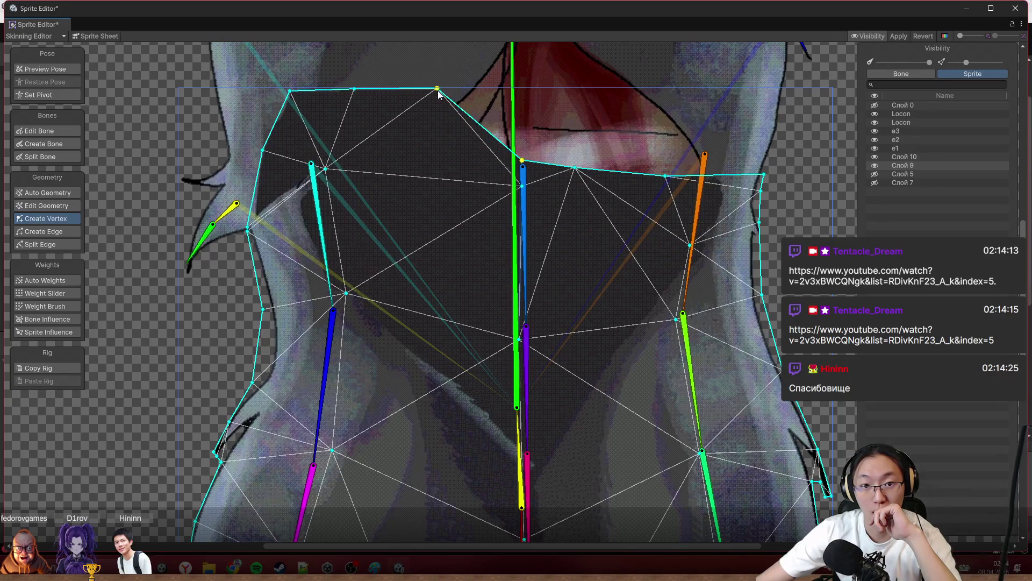
pyautogui.moveTo(438, 91); pyautogui.dragTo(420, 167)
pyautogui.moveTo(354, 90); pyautogui.dragTo(357, 169)
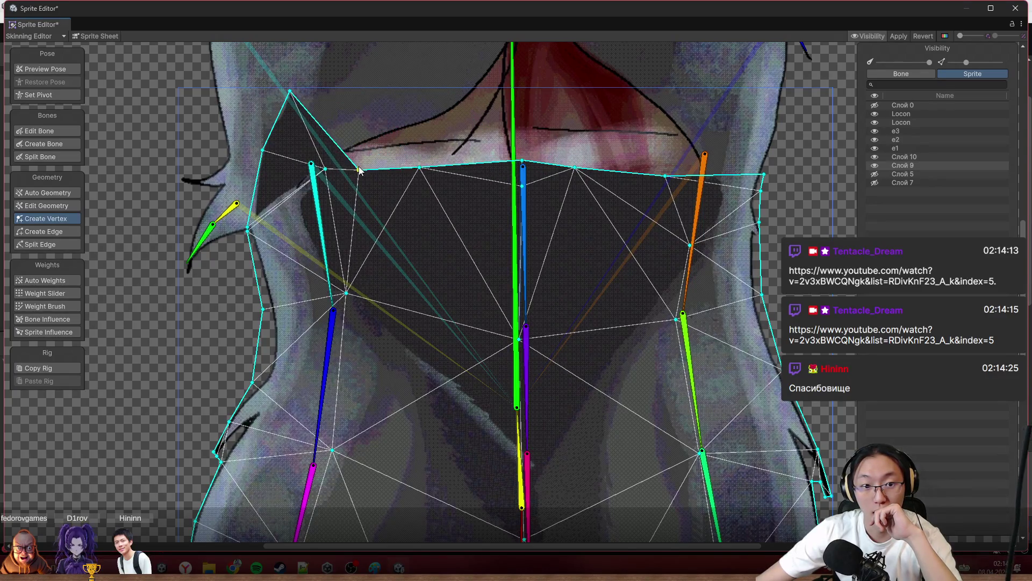
pyautogui.scroll(3, 565, 166)
pyautogui.scroll(2, 572, 77)
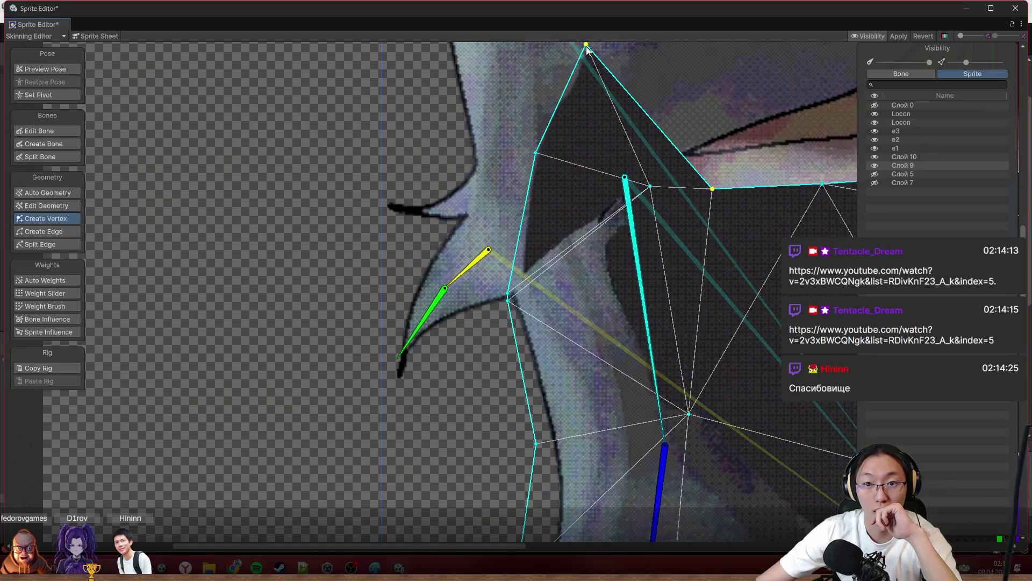
# Lower the left-shoulder and top-left corner vertices to follow the shoulder outline.
pyautogui.moveTo(586, 47); pyautogui.dragTo(645, 171)
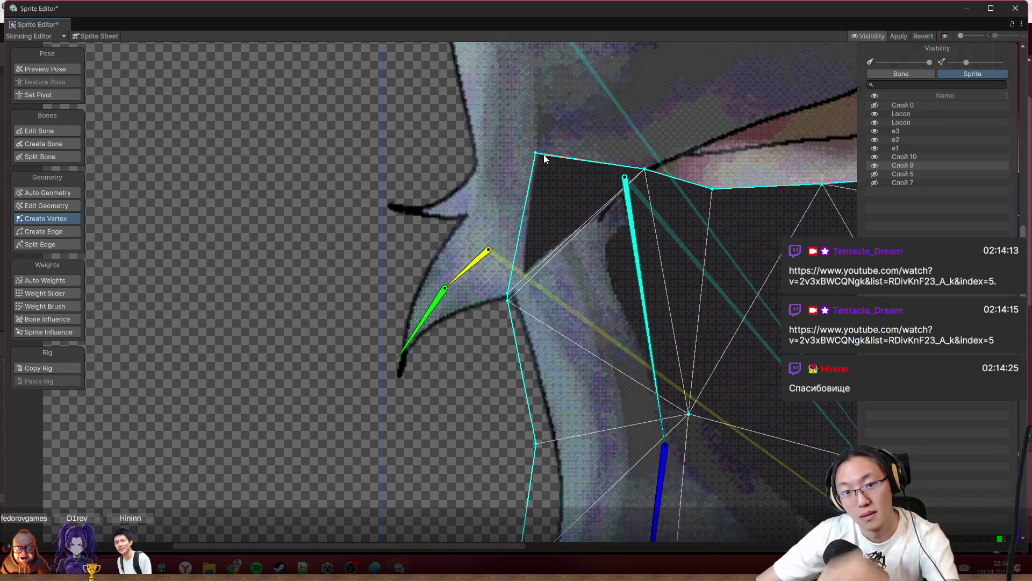
pyautogui.moveTo(536, 154); pyautogui.dragTo(572, 245)
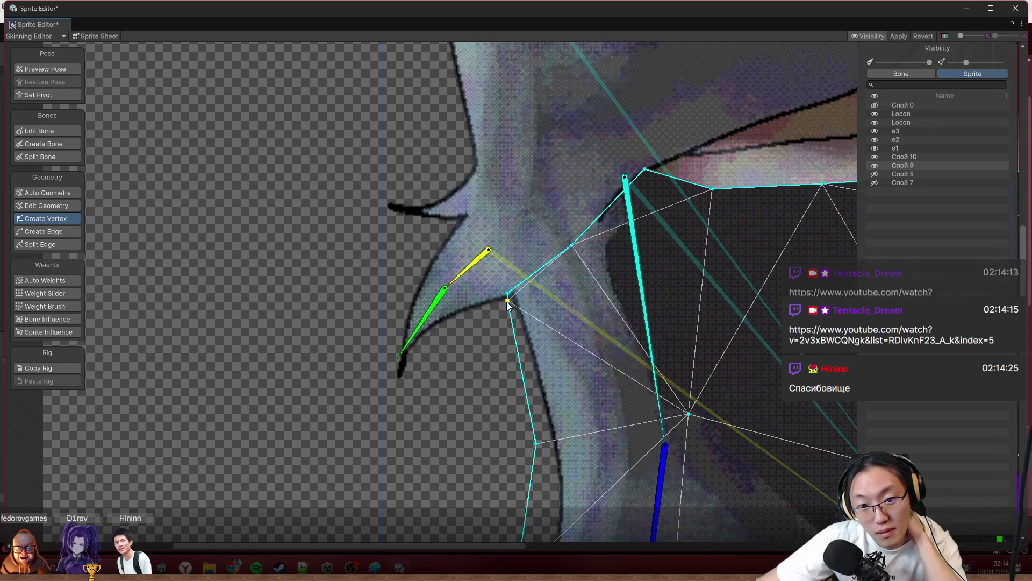
pyautogui.moveTo(509, 298); pyautogui.dragTo(505, 348)
pyautogui.scroll(-2, 517, 322)
pyautogui.moveTo(578, 272)
pyautogui.mouseDown()
pyautogui.moveTo(473, 210)
pyautogui.moveTo(482, 209)
pyautogui.mouseUp()
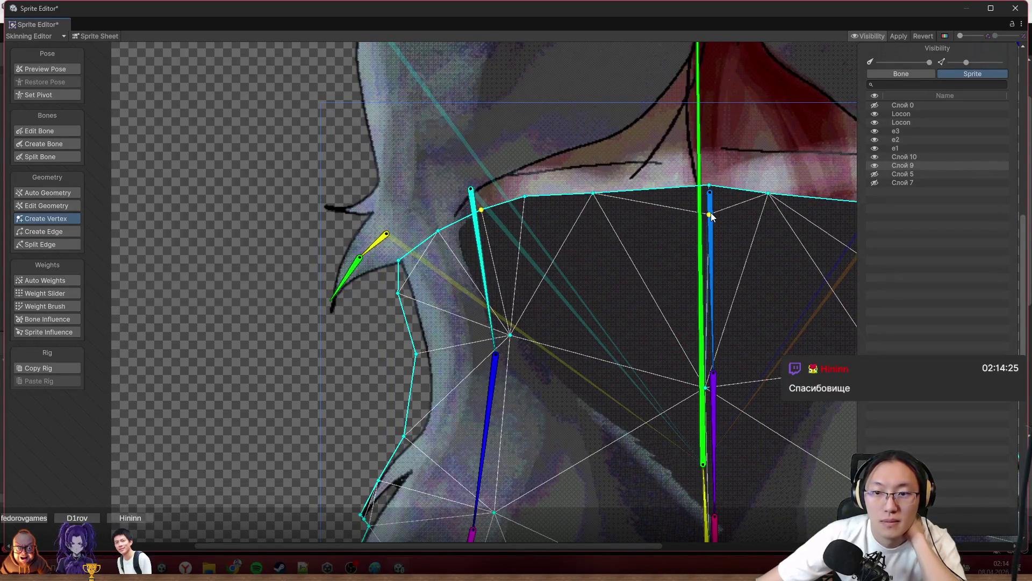
pyautogui.scroll(-2, 563, 267)
# With the central green bone and Add And Subtract brush, paint its weight along the torso's top edge.
pyautogui.moveTo(563, 267); pyautogui.dragTo(466, 220)
pyautogui.click(64, 306)
pyautogui.scroll(1, 519, 263)
pyautogui.scroll(1, 518, 262)
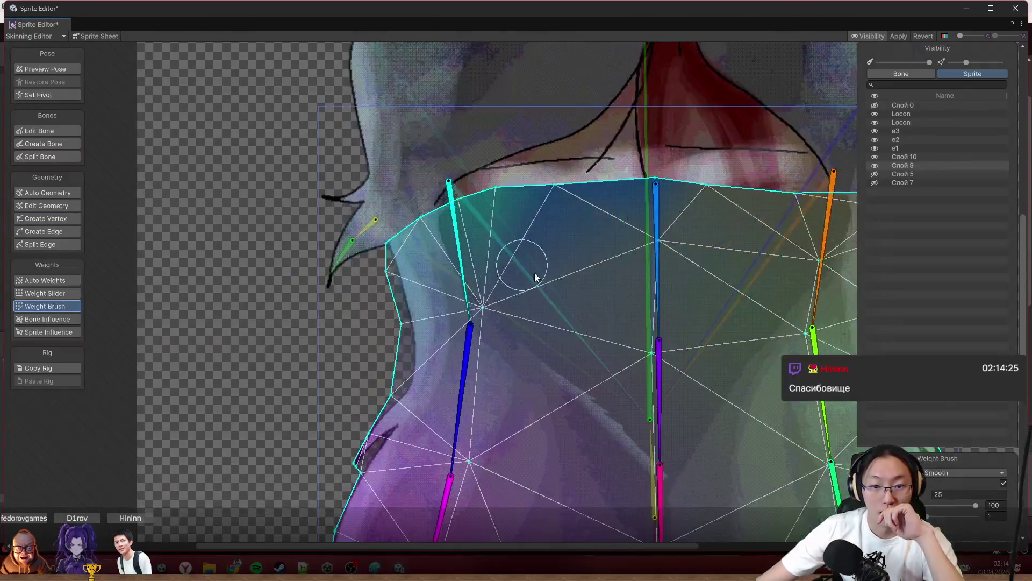
pyautogui.click(642, 303)
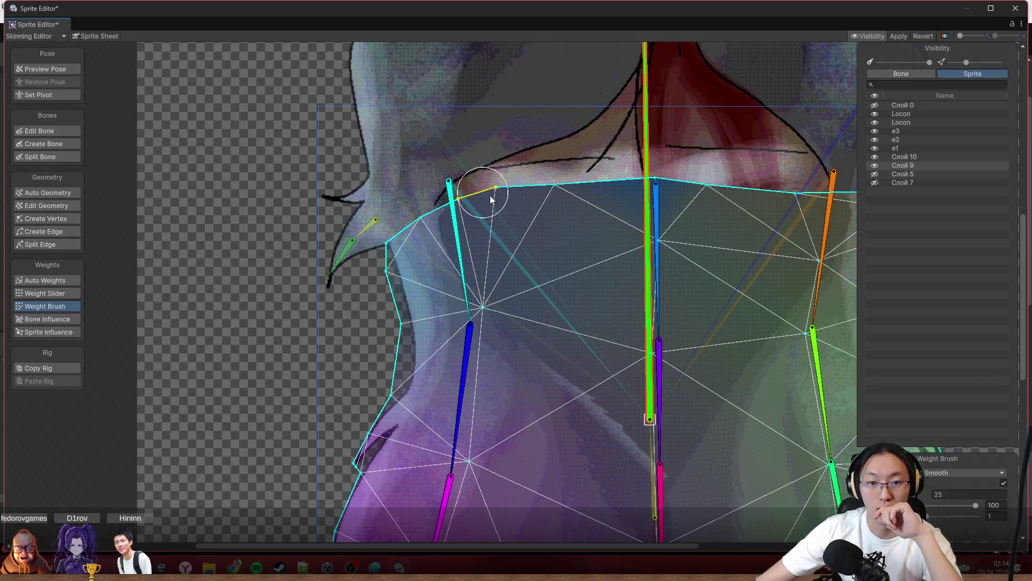
pyautogui.click(964, 473)
pyautogui.click(952, 484)
pyautogui.click(448, 192)
pyautogui.moveTo(447, 192)
pyautogui.mouseDown()
pyautogui.moveTo(731, 170)
pyautogui.moveTo(391, 164)
pyautogui.mouseUp()
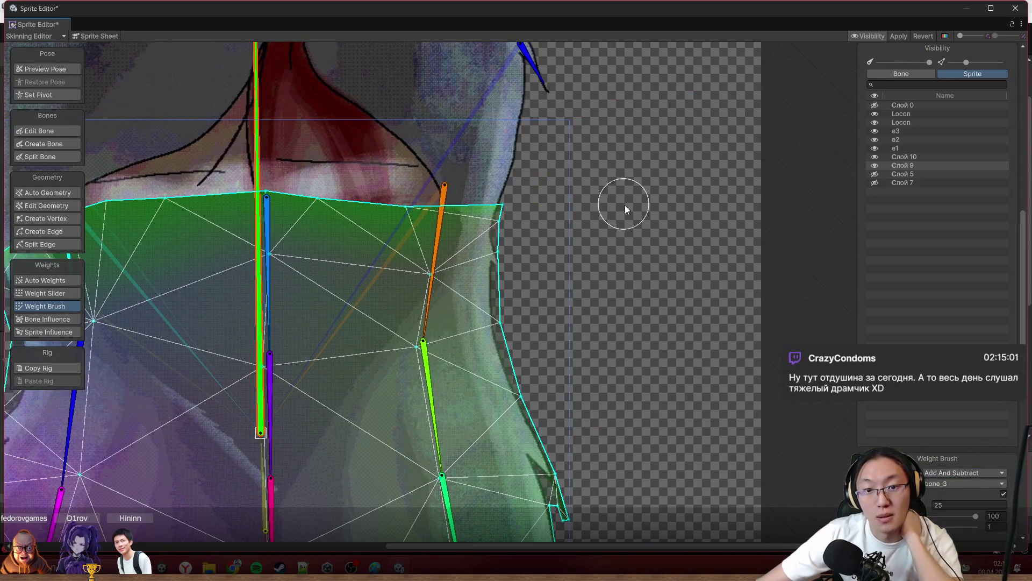
pyautogui.scroll(-3, 714, 208)
# In Preview Pose (Shift+Q), swing the right hair chain and leave the orange bone hanging straight down.
pyautogui.hotkey('shift', 'q')
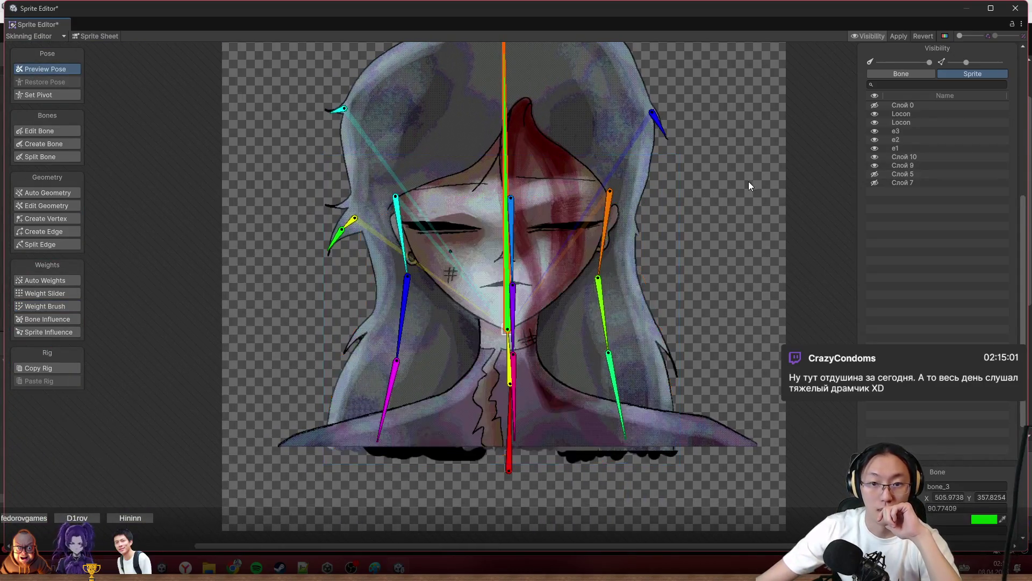
pyautogui.moveTo(610, 290); pyautogui.dragTo(613, 354)
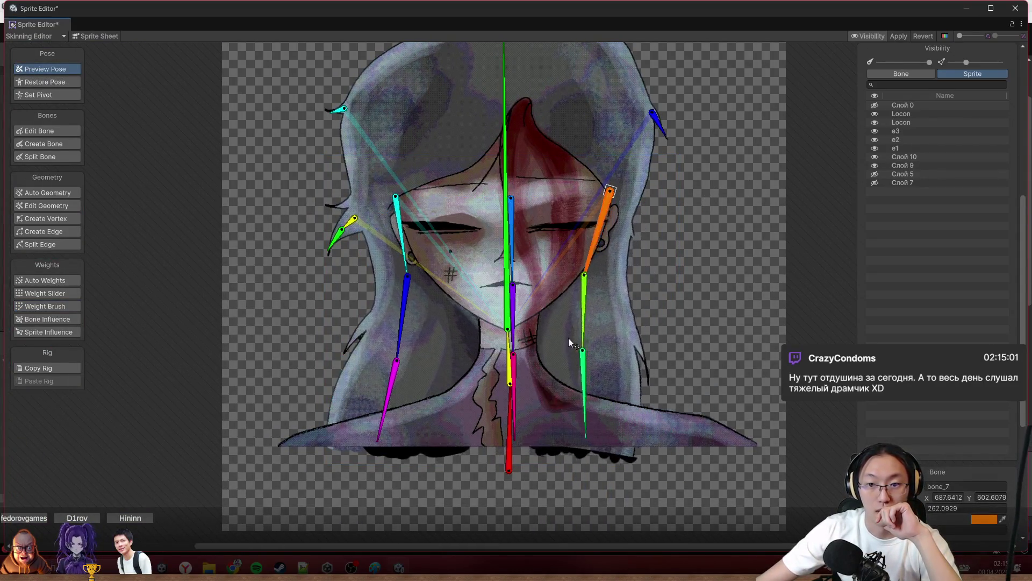
pyautogui.moveTo(612, 353); pyautogui.dragTo(616, 370)
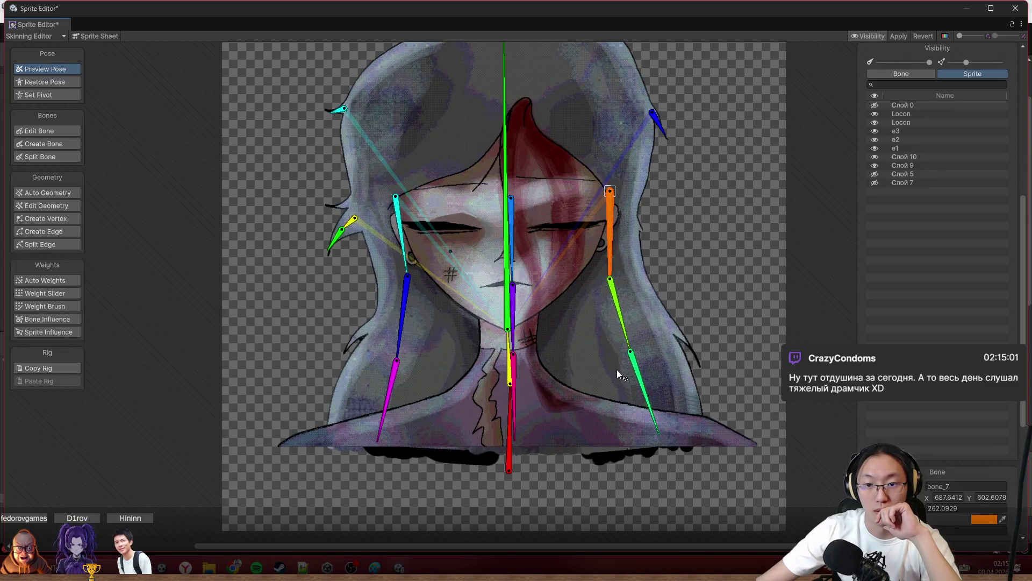
pyautogui.moveTo(574, 396); pyautogui.dragTo(616, 454)
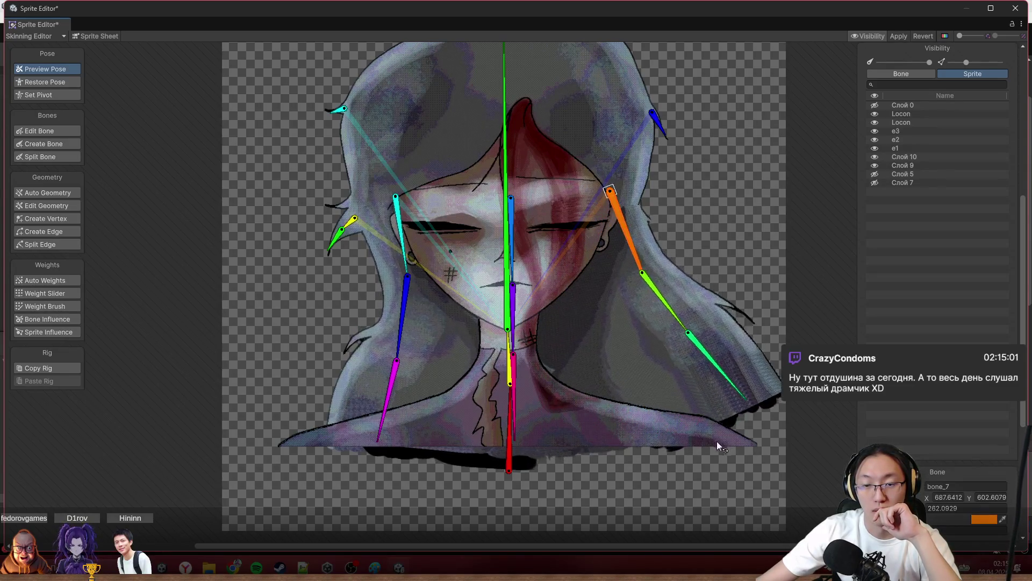
pyautogui.scroll(2, 654, 321)
pyautogui.scroll(3, 591, 247)
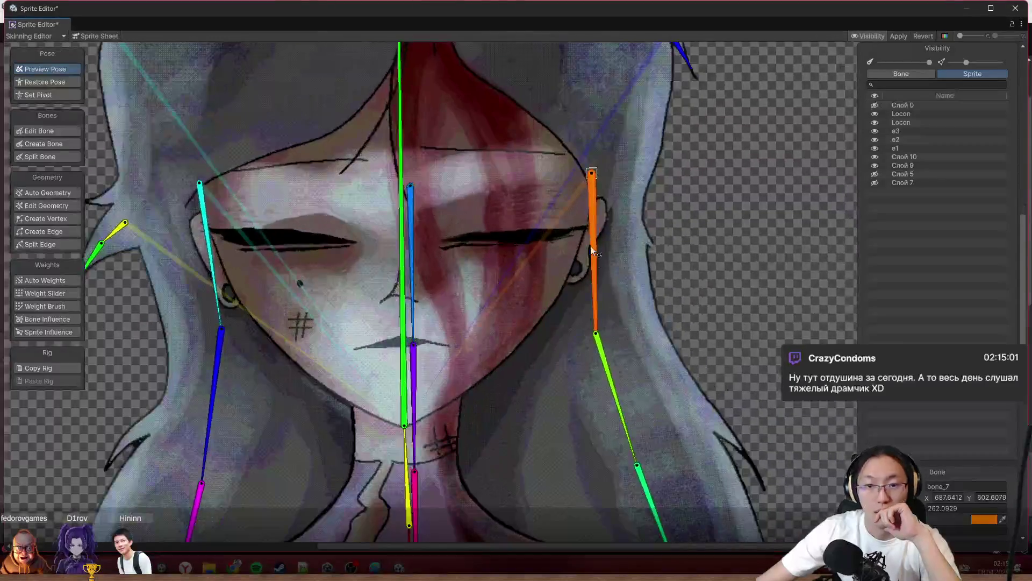
pyautogui.moveTo(554, 349); pyautogui.dragTo(634, 233)
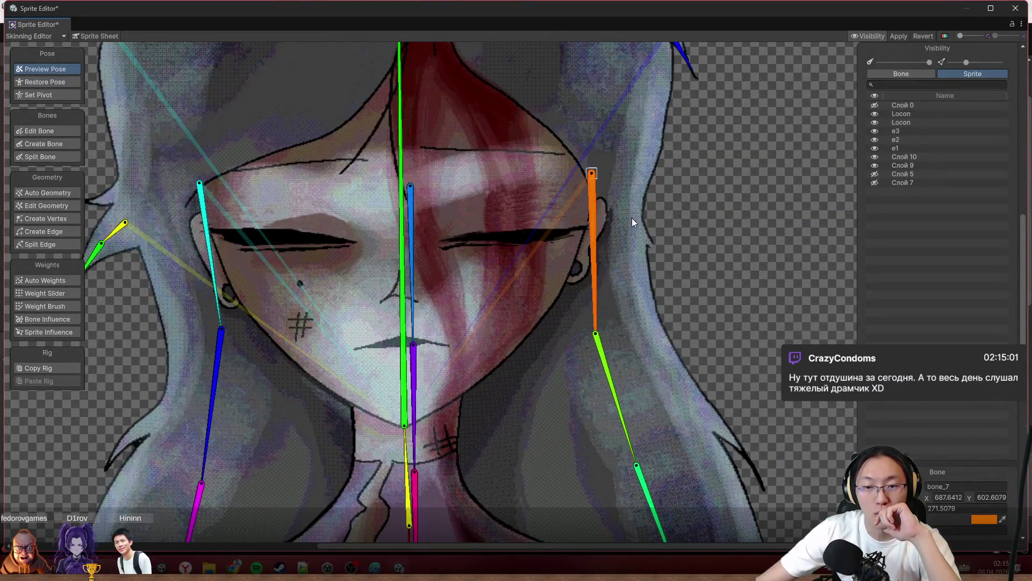
pyautogui.click(59, 217)
# On sprite Слой 9, drag the right-edge mesh vertices down so the edge drops from the top-right corner.
pyautogui.click(620, 299)
pyautogui.scroll(2, 629, 230)
pyautogui.click(655, 252)
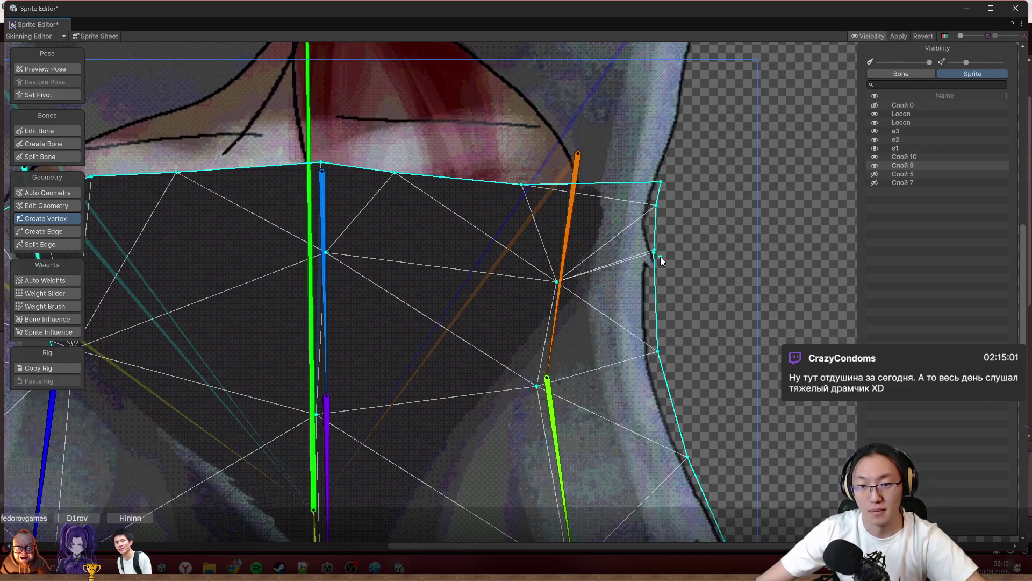
pyautogui.moveTo(653, 253); pyautogui.dragTo(662, 305)
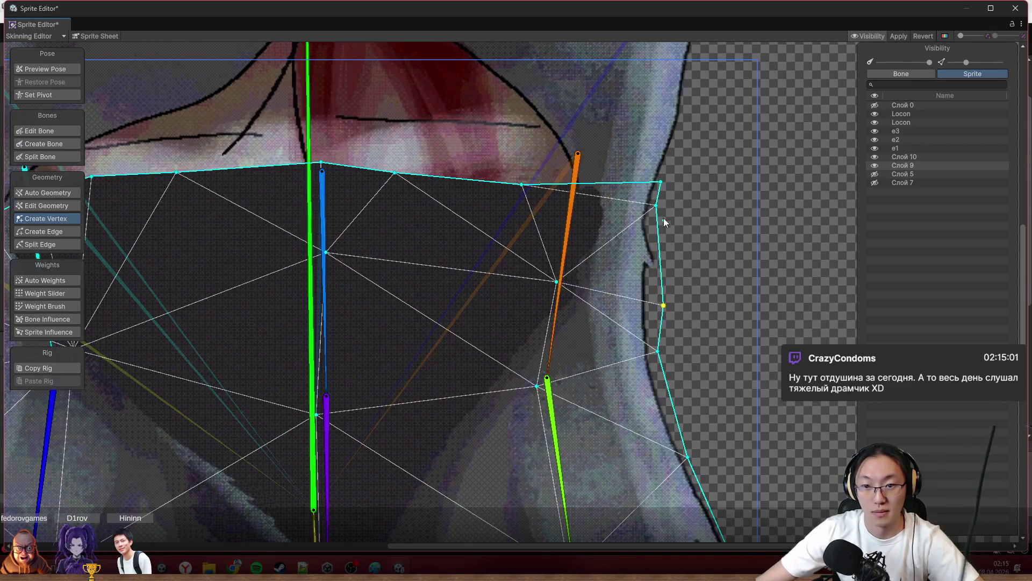
pyautogui.moveTo(656, 206); pyautogui.dragTo(664, 267)
pyautogui.moveTo(660, 184)
pyautogui.mouseDown()
pyautogui.moveTo(664, 235)
pyautogui.moveTo(663, 182)
pyautogui.mouseUp()
pyautogui.scroll(-2, 769, 209)
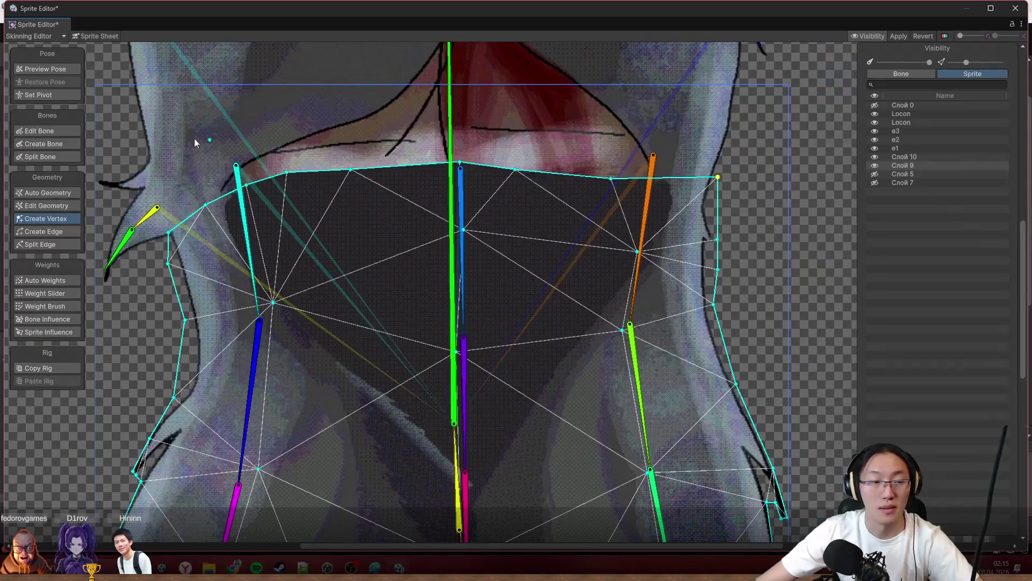
# In Edit Bone, nudge the orange bone_7 tip left and seat the cyan bone_4 joint on the shoulder.
pyautogui.click(50, 133)
pyautogui.click(654, 182)
pyautogui.moveTo(656, 184); pyautogui.dragTo(650, 183)
pyautogui.moveTo(236, 166); pyautogui.dragTo(235, 187)
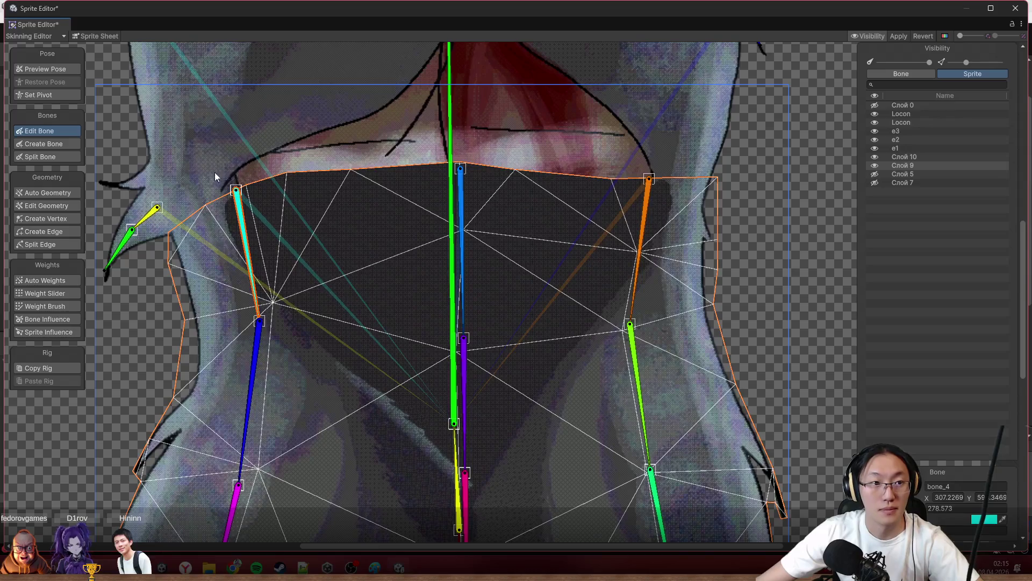
# In Preview Pose, rotate the orange, green, blue and cyan hair bones to test deformation.
pyautogui.click(57, 70)
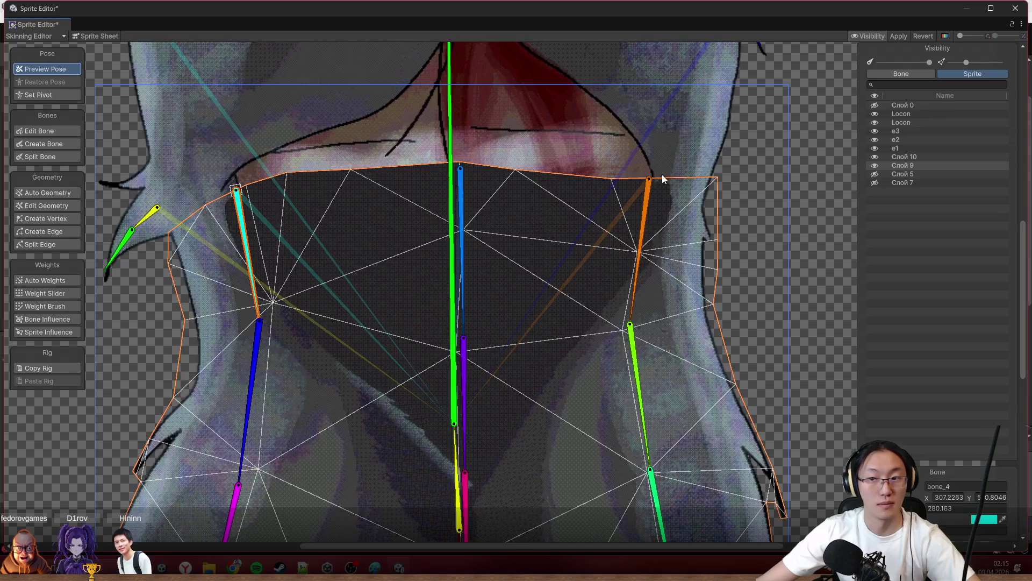
pyautogui.scroll(-3, 663, 175)
pyautogui.click(749, 238)
pyautogui.scroll(3, 749, 238)
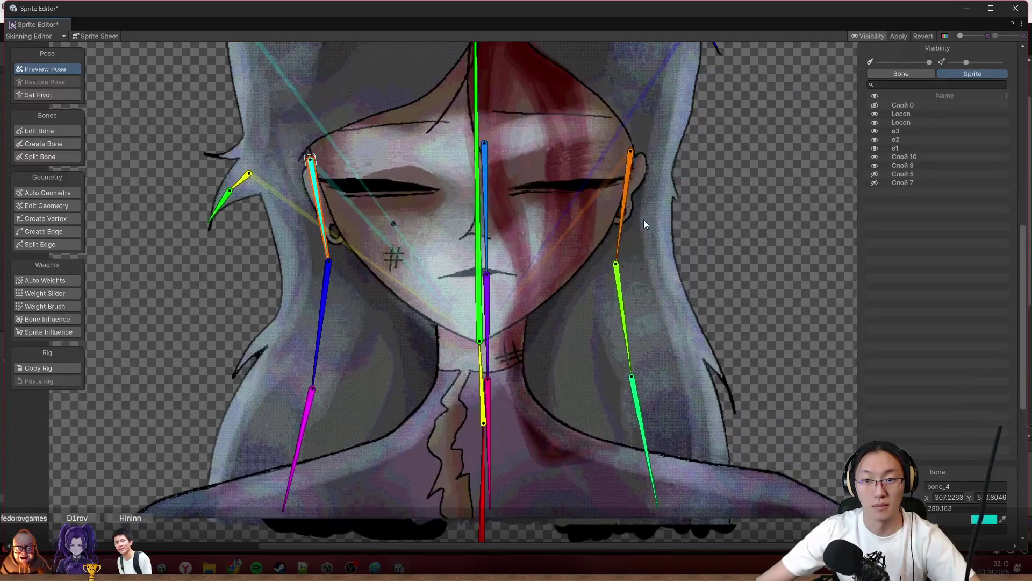
pyautogui.moveTo(637, 238); pyautogui.dragTo(636, 367)
pyautogui.moveTo(653, 322); pyautogui.dragTo(637, 423)
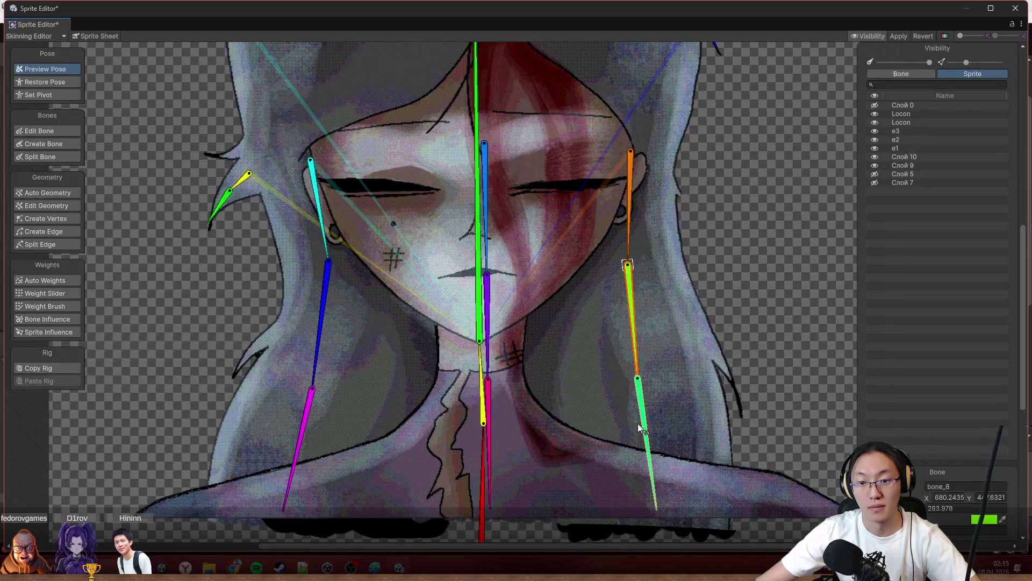
pyautogui.moveTo(636, 423); pyautogui.dragTo(637, 486)
pyautogui.moveTo(528, 371)
pyautogui.mouseDown()
pyautogui.moveTo(553, 369)
pyautogui.moveTo(530, 371)
pyautogui.mouseUp()
pyautogui.moveTo(534, 230)
pyautogui.mouseDown()
pyautogui.moveTo(547, 283)
pyautogui.moveTo(535, 295)
pyautogui.mouseUp()
pyautogui.scroll(3, 487, 205)
pyautogui.scroll(2, 467, 186)
pyautogui.scroll(1, 378, 250)
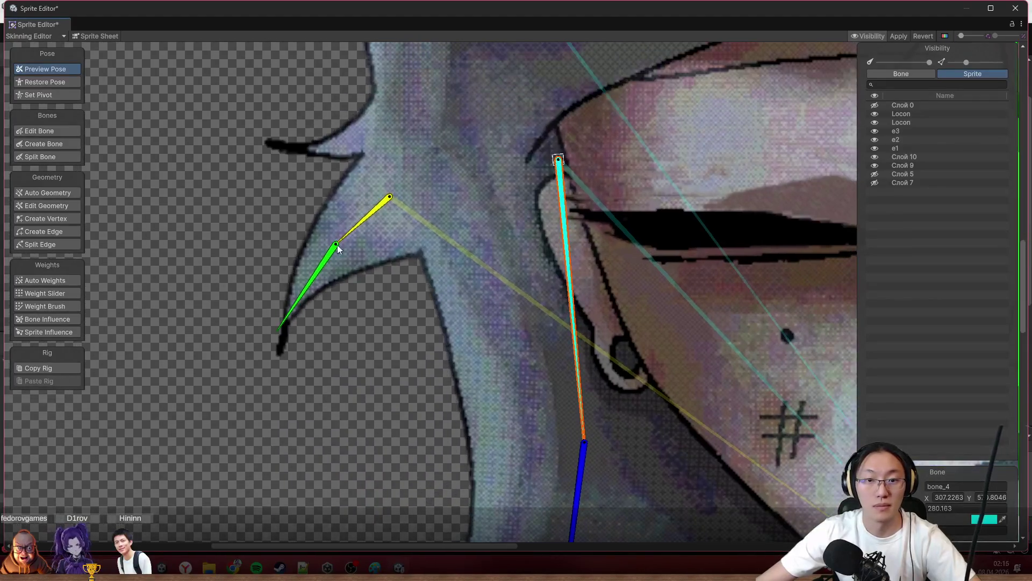
# Select Слой 9 and add three Create Vertex points to the mesh near the left shoulder.
pyautogui.click(61, 205)
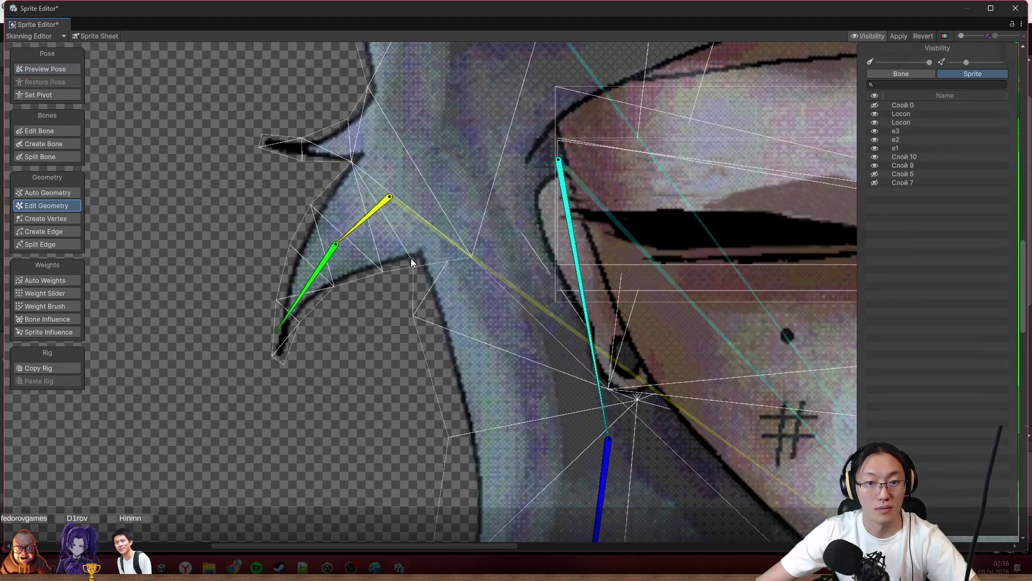
pyautogui.scroll(1, 408, 256)
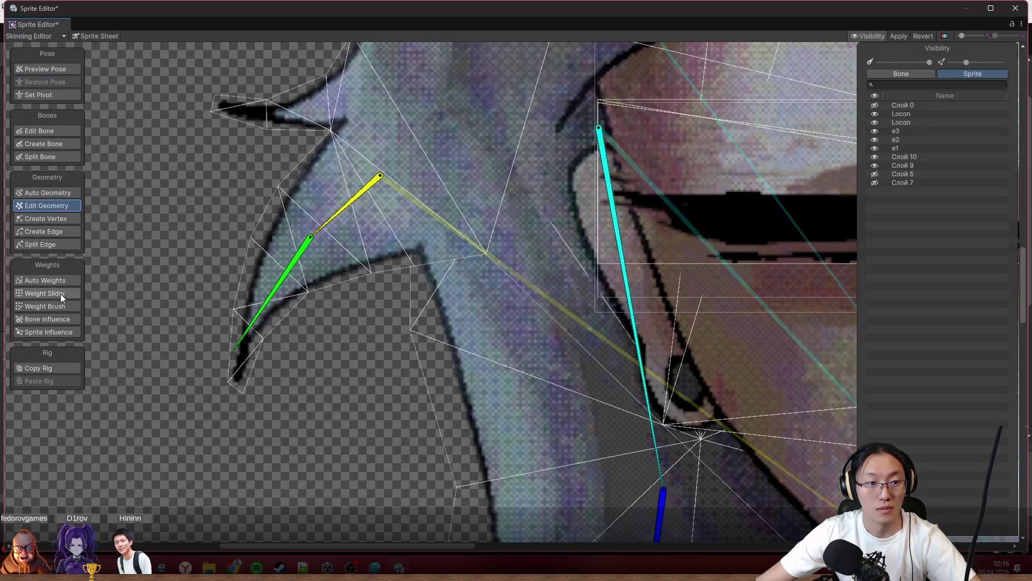
pyautogui.click(60, 219)
pyautogui.scroll(-2, 323, 271)
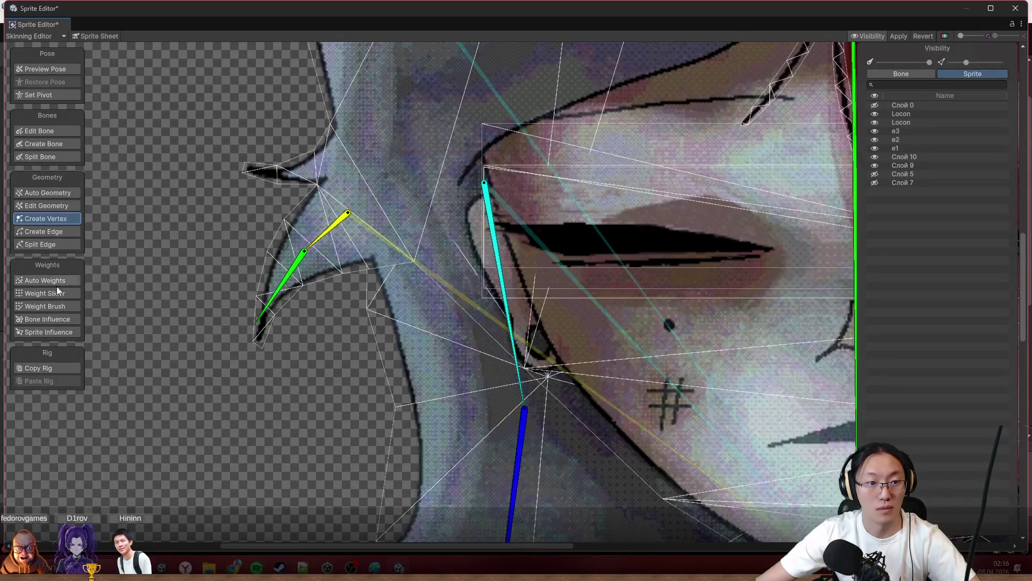
pyautogui.click(68, 290)
pyautogui.click(429, 364)
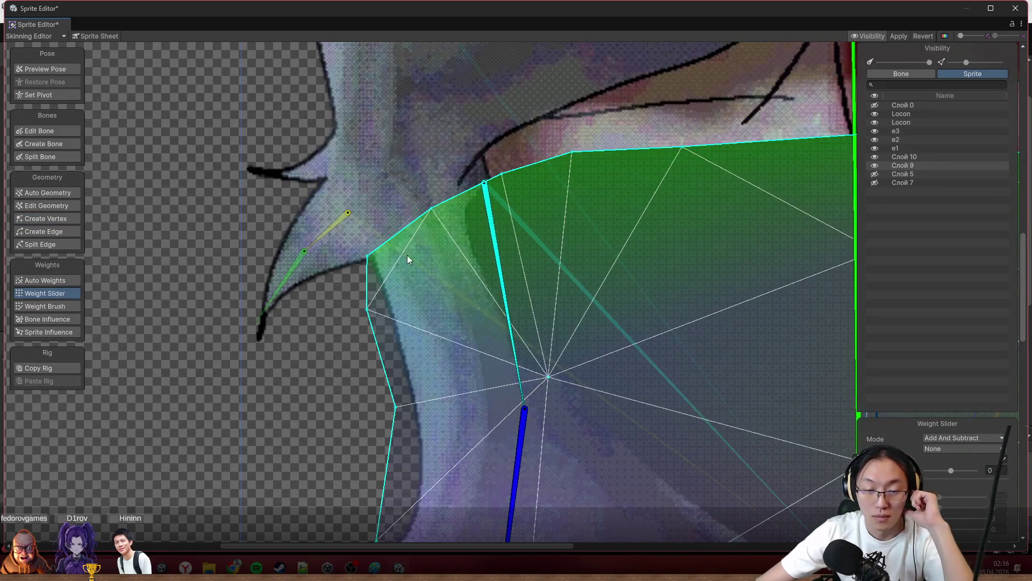
pyautogui.scroll(-3, 412, 272)
pyautogui.scroll(2, 480, 323)
pyautogui.scroll(1, 434, 311)
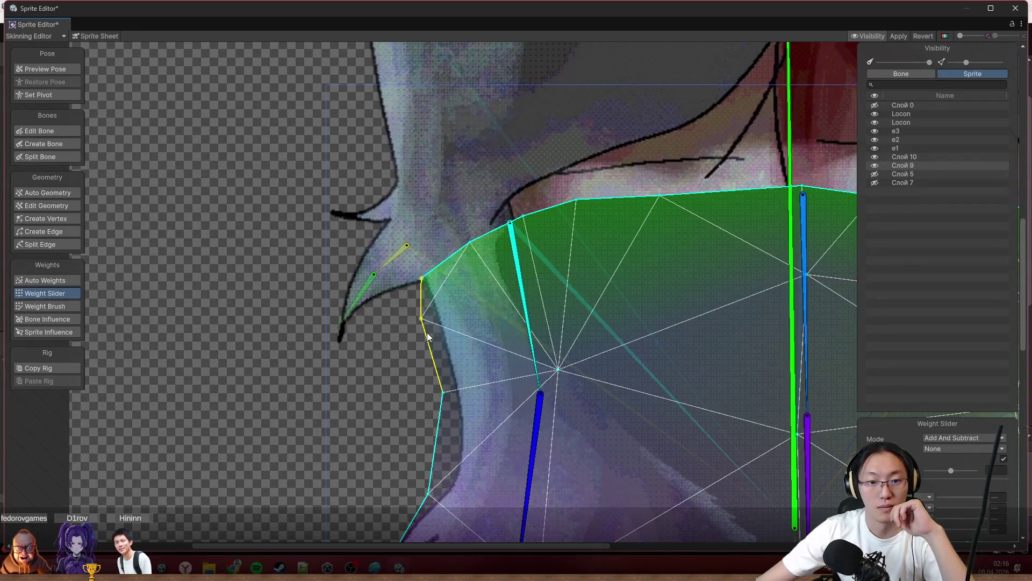
pyautogui.click(65, 218)
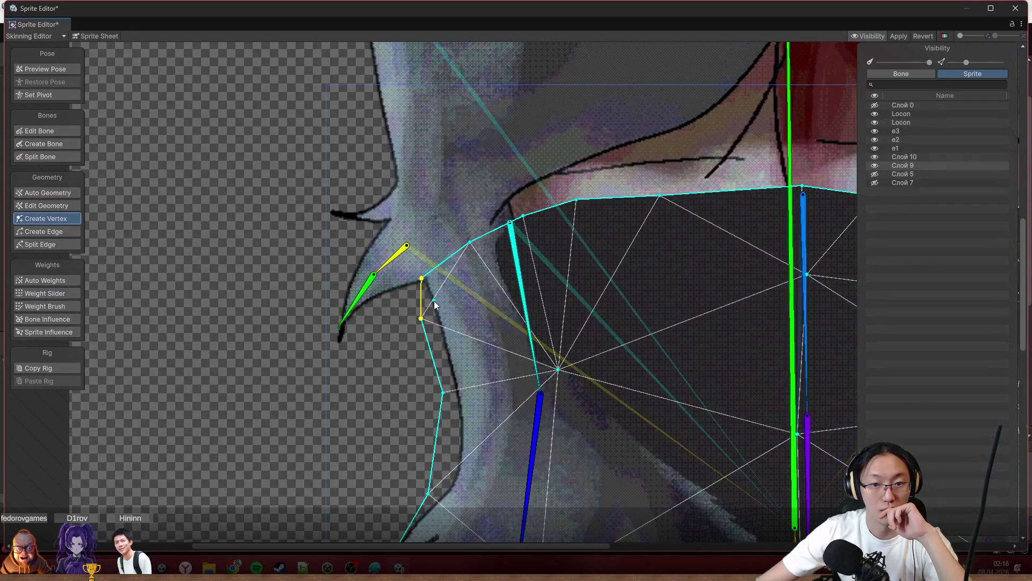
pyautogui.click(434, 312)
pyautogui.click(474, 301)
pyautogui.click(522, 290)
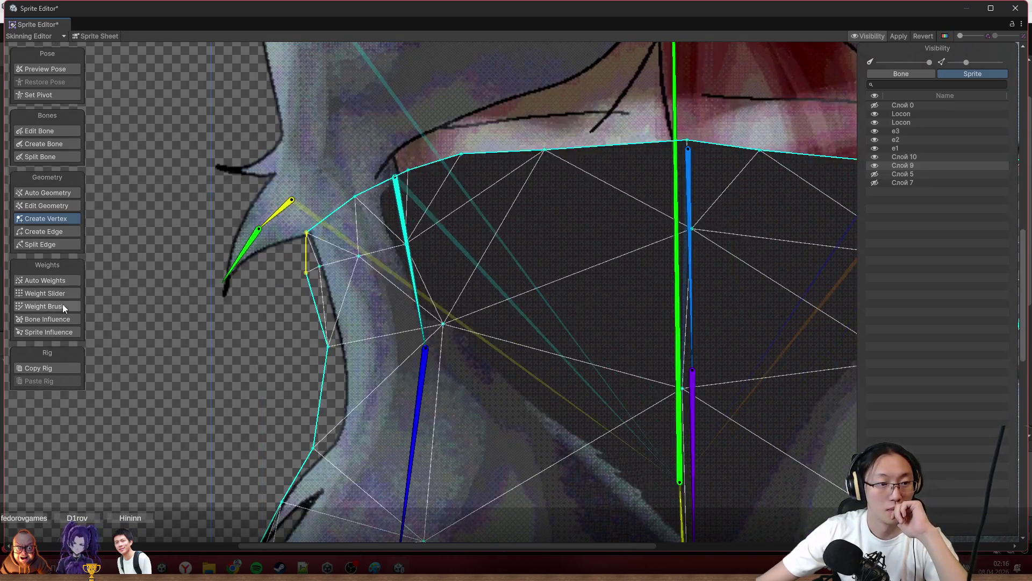
# Pick the central green bone in Weight Brush, return to Preview Pose and bend the left hair strand outward.
pyautogui.click(46, 305)
pyautogui.scroll(-2, 456, 307)
pyautogui.click(586, 305)
pyautogui.scroll(2, 358, 244)
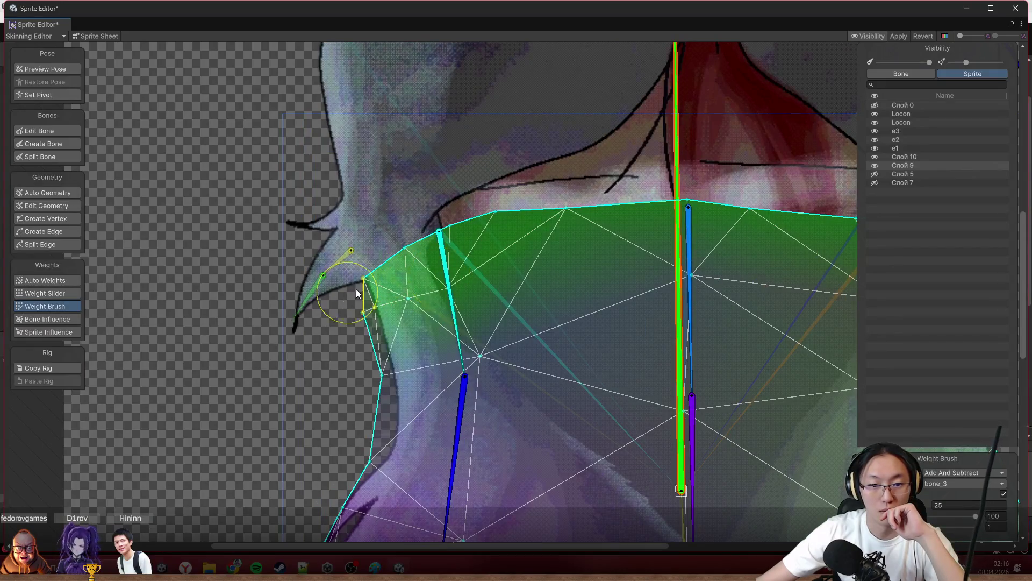
pyautogui.click(65, 71)
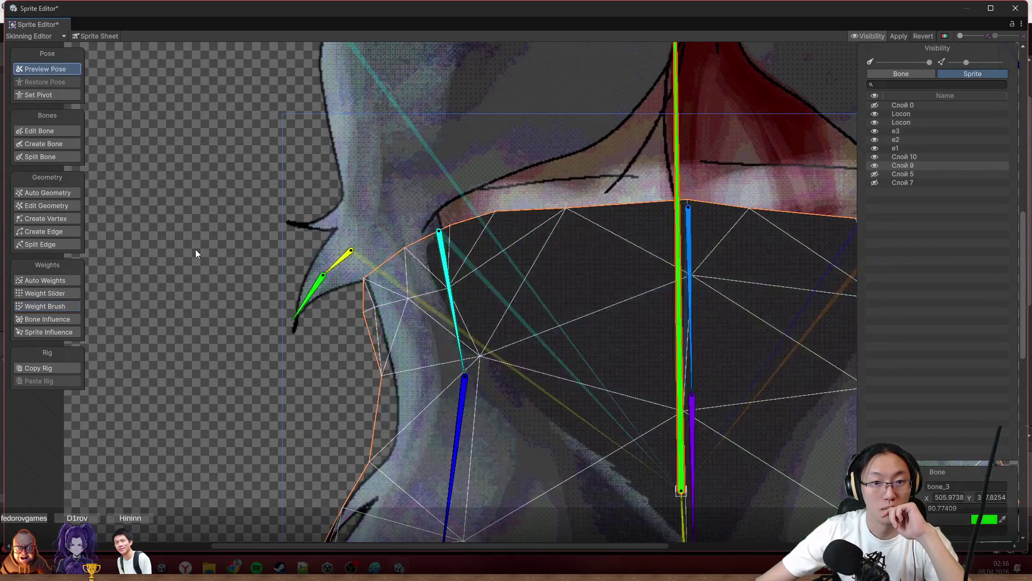
pyautogui.scroll(-2, 242, 276)
pyautogui.click(374, 265)
pyautogui.moveTo(375, 262)
pyautogui.mouseDown()
pyautogui.moveTo(350, 381)
pyautogui.moveTo(316, 445)
pyautogui.mouseUp()
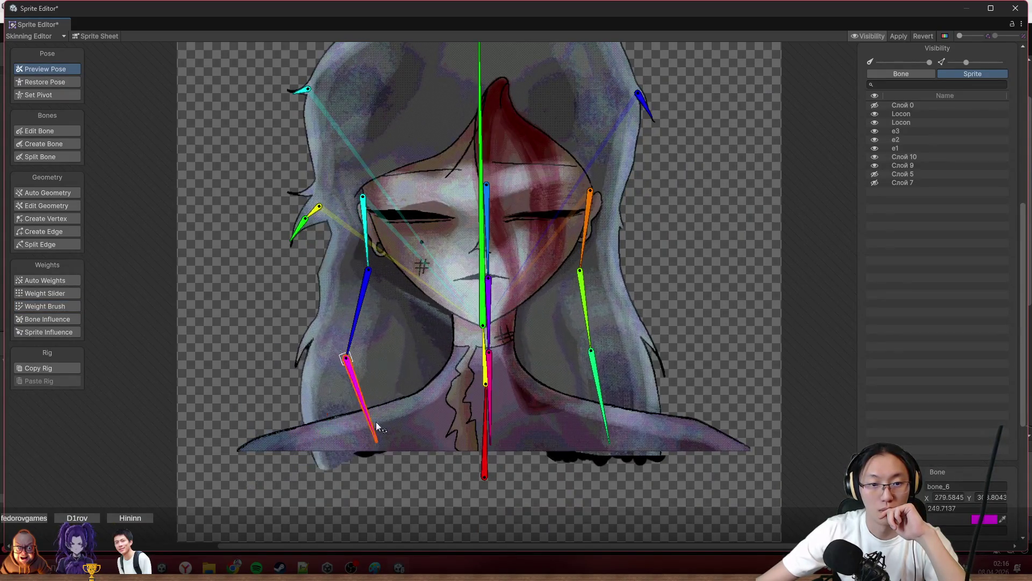
# Recentre the portrait, select the central green bone and return to adding mesh vertices.
pyautogui.moveTo(532, 352); pyautogui.dragTo(536, 280)
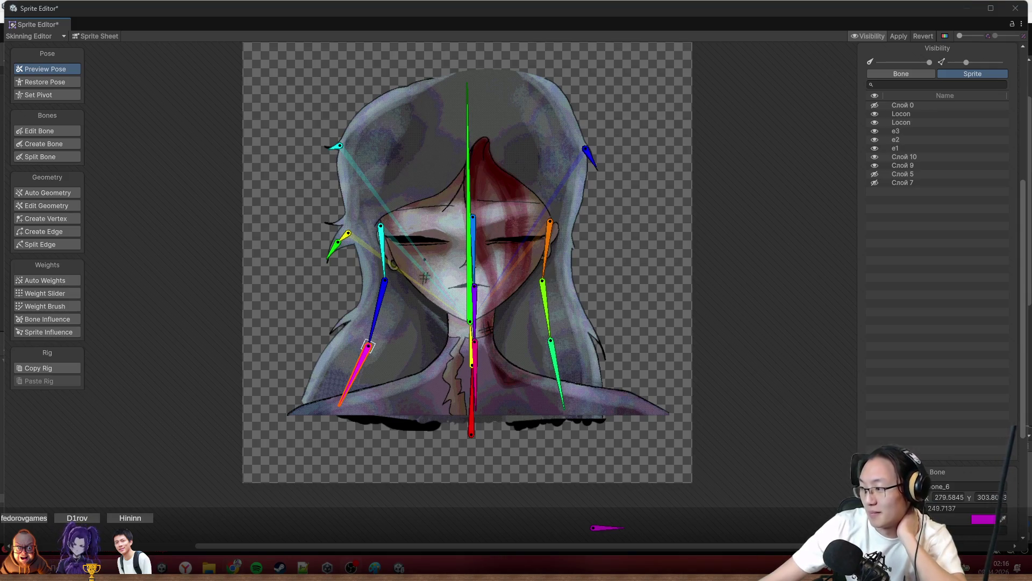
pyautogui.scroll(1, 457, 201)
pyautogui.click(457, 201)
pyautogui.scroll(2, 690, 239)
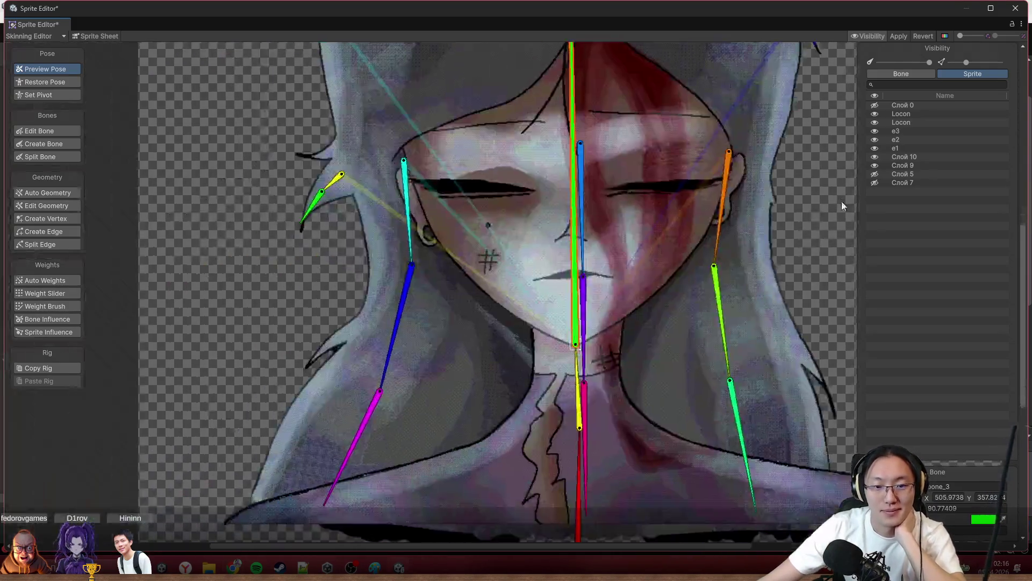
pyautogui.scroll(1, 599, 254)
pyautogui.click(530, 336)
pyautogui.scroll(1, 533, 404)
# Select Слой 10 and add vertices along the upper right neck outline, nudging one down.
pyautogui.click(55, 218)
pyautogui.scroll(1, 633, 345)
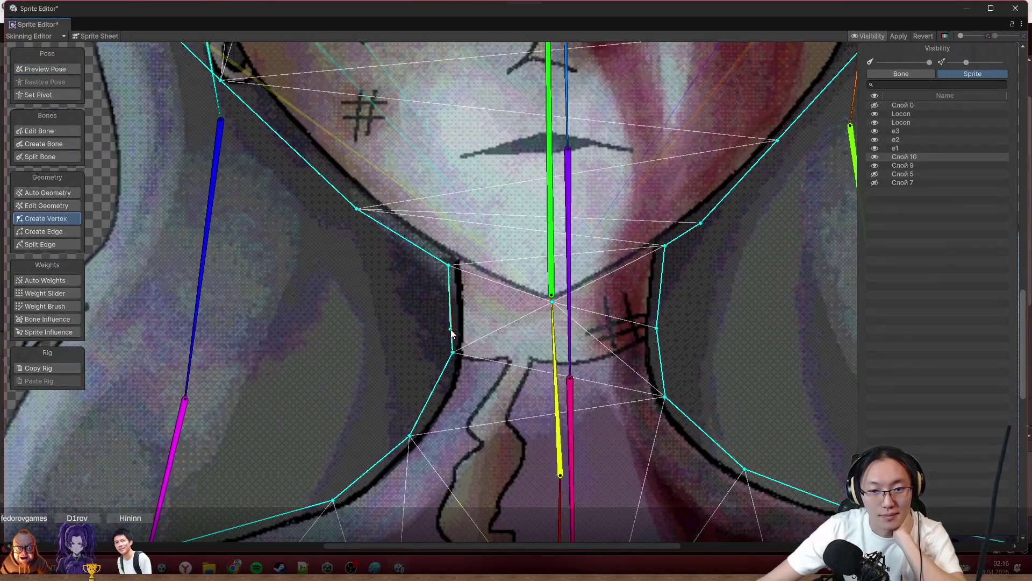
pyautogui.moveTo(454, 354); pyautogui.dragTo(443, 386)
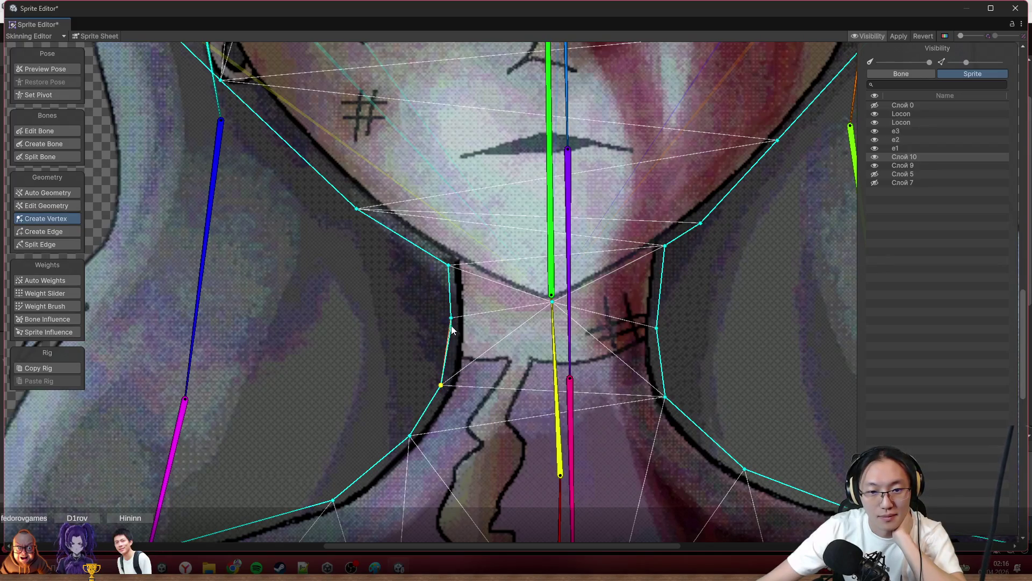
pyautogui.click(548, 349)
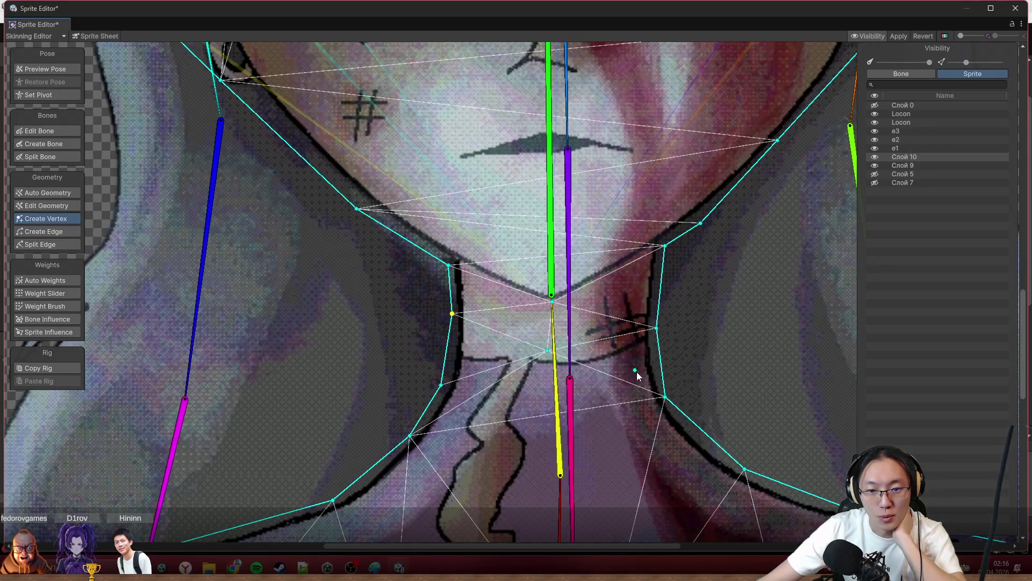
pyautogui.moveTo(657, 328); pyautogui.dragTo(651, 320)
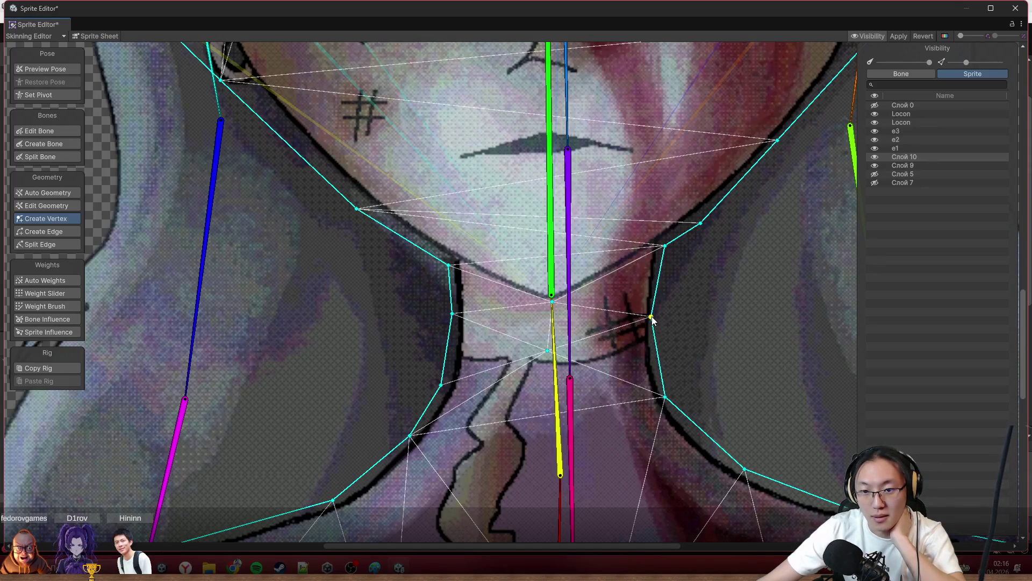
# Add vertices on the right neck edge and centre bone, pulling the lower one slightly down.
pyautogui.click(717, 445)
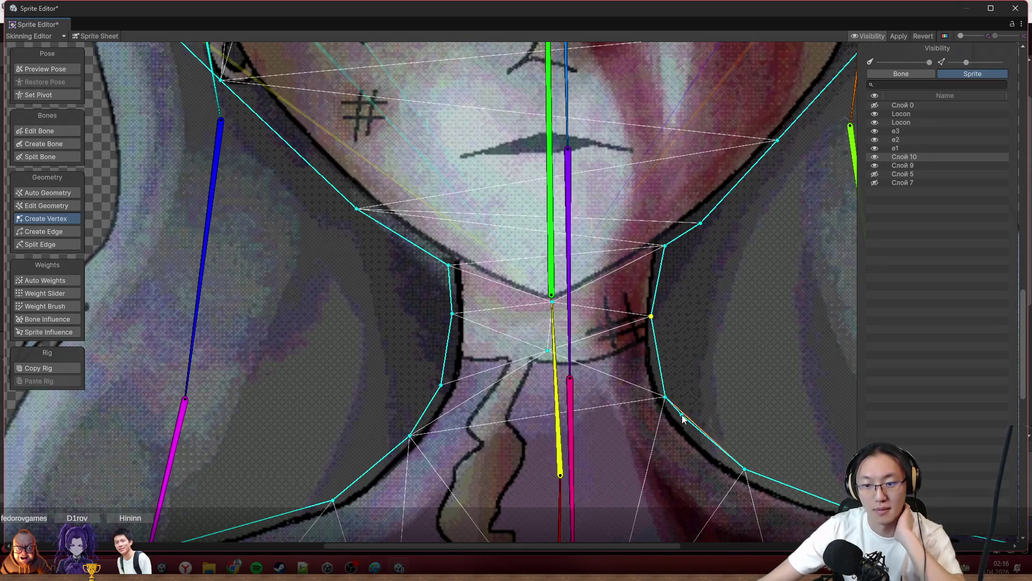
pyautogui.click(557, 462)
pyautogui.moveTo(555, 469); pyautogui.dragTo(553, 485)
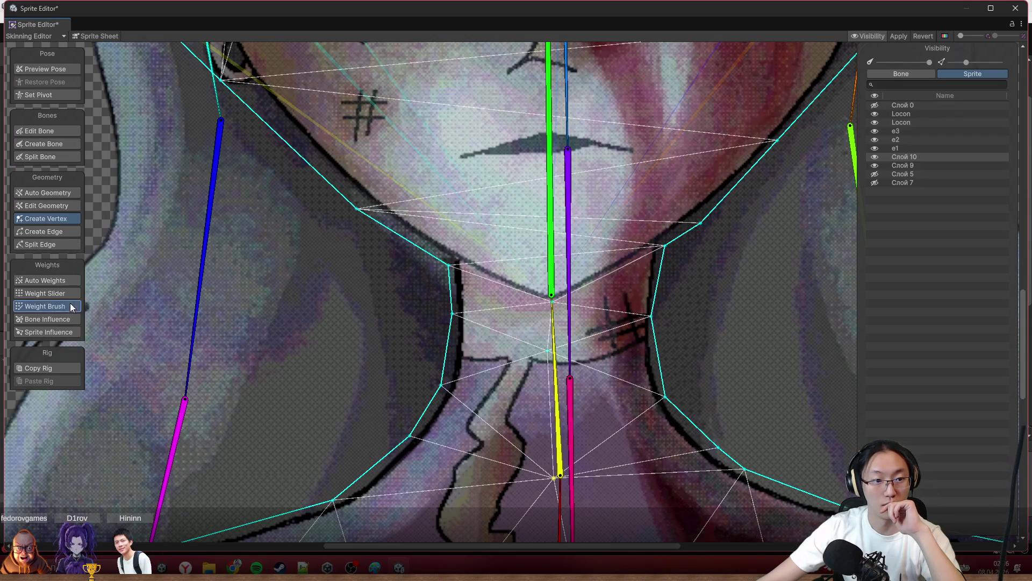
pyautogui.click(45, 306)
# Bend the head bone, then smooth the right-neck weights with the brush in Smooth mode at strength 1.
pyautogui.moveTo(553, 255)
pyautogui.mouseDown()
pyautogui.moveTo(538, 245)
pyautogui.moveTo(572, 235)
pyautogui.mouseUp()
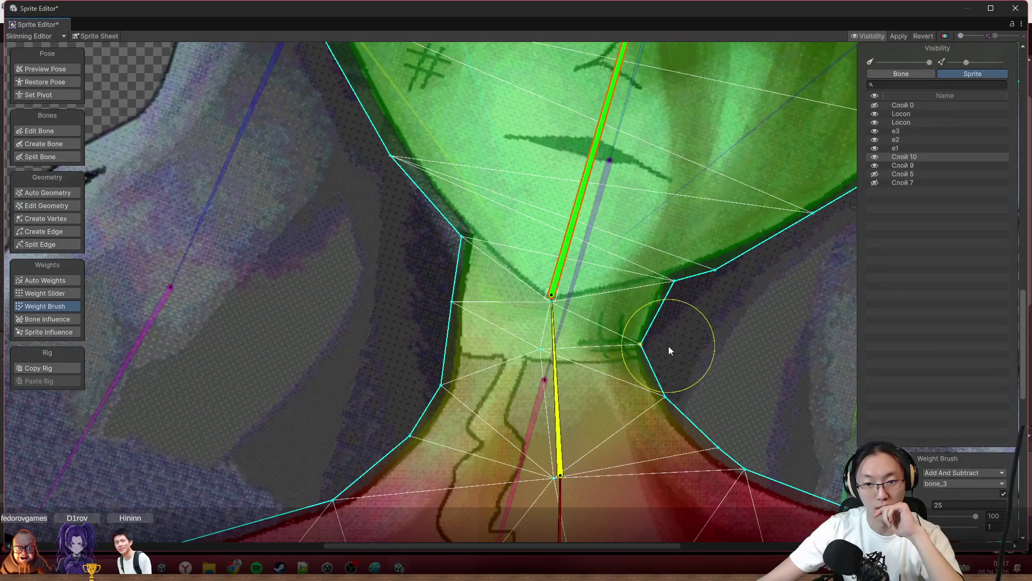
pyautogui.click(957, 474)
pyautogui.click(955, 509)
pyautogui.moveTo(772, 410); pyautogui.dragTo(688, 353)
pyautogui.moveTo(953, 506); pyautogui.dragTo(920, 507)
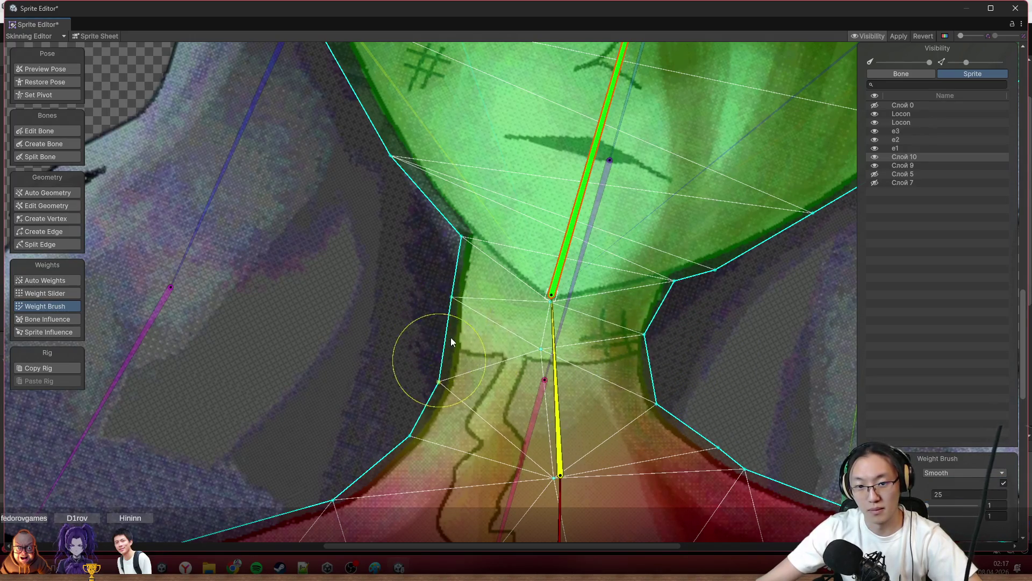
# Tilt the head bone left and back upright to check the neck deformation.
pyautogui.moveTo(581, 200); pyautogui.dragTo(477, 131)
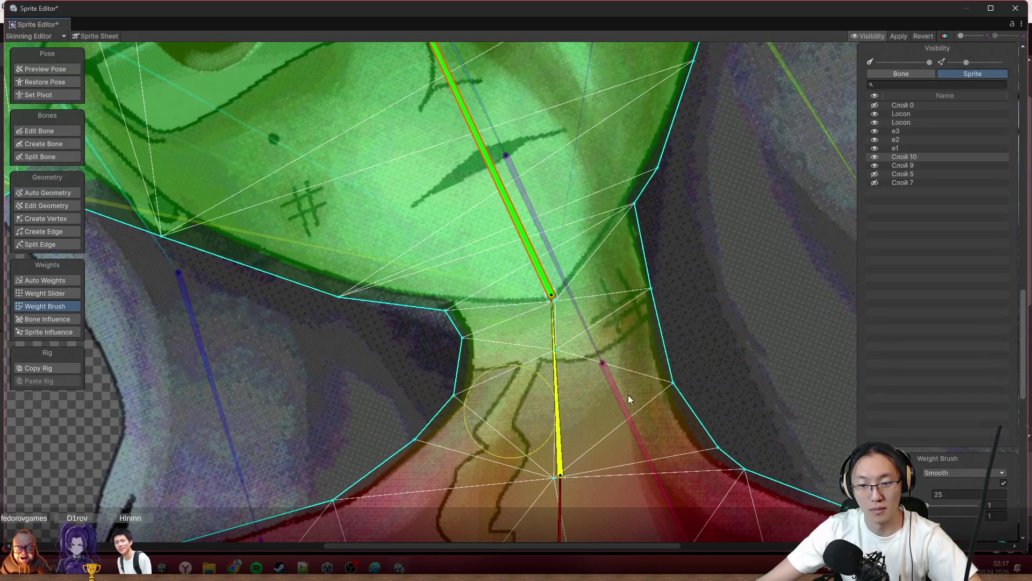
pyautogui.moveTo(527, 268); pyautogui.dragTo(541, 95)
pyautogui.scroll(-3, 545, 89)
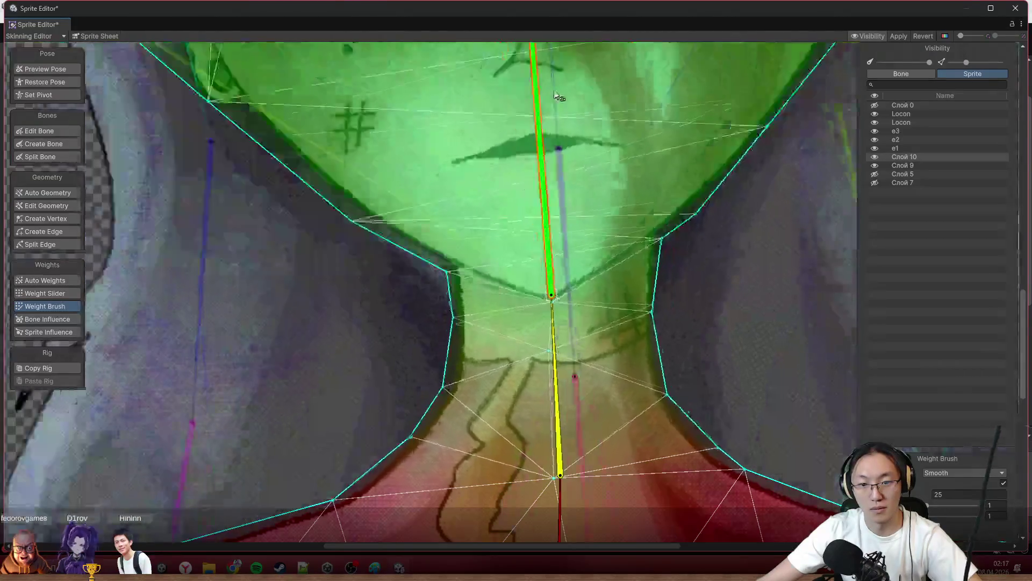
pyautogui.scroll(-3, 552, 96)
pyautogui.scroll(-3, 561, 210)
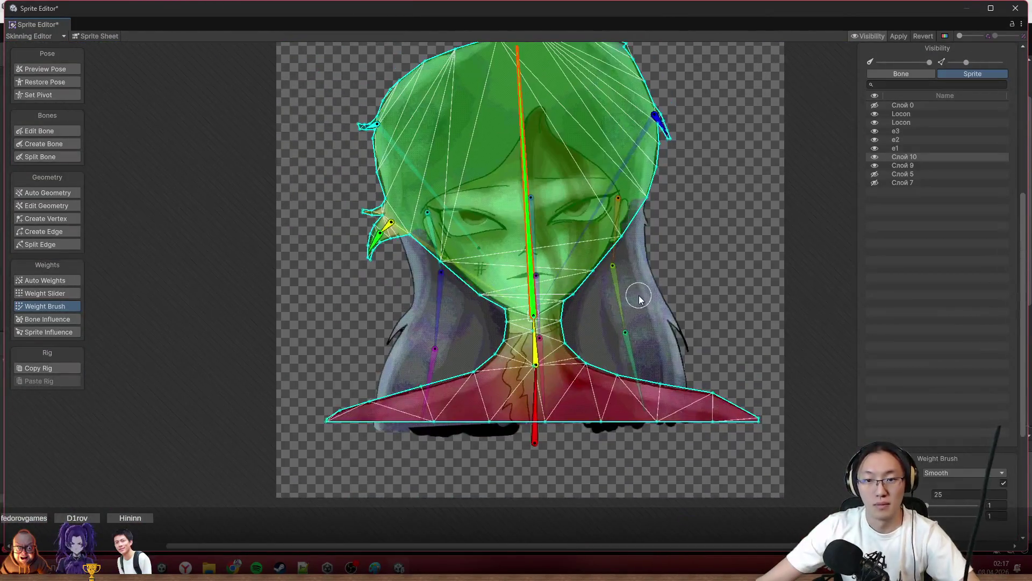
pyautogui.scroll(-2, 639, 295)
pyautogui.scroll(-1, 677, 285)
pyautogui.moveTo(537, 182)
pyautogui.mouseDown()
pyautogui.moveTo(525, 167)
pyautogui.moveTo(535, 161)
pyautogui.mouseUp()
pyautogui.scroll(1, 535, 242)
pyautogui.scroll(3, 553, 392)
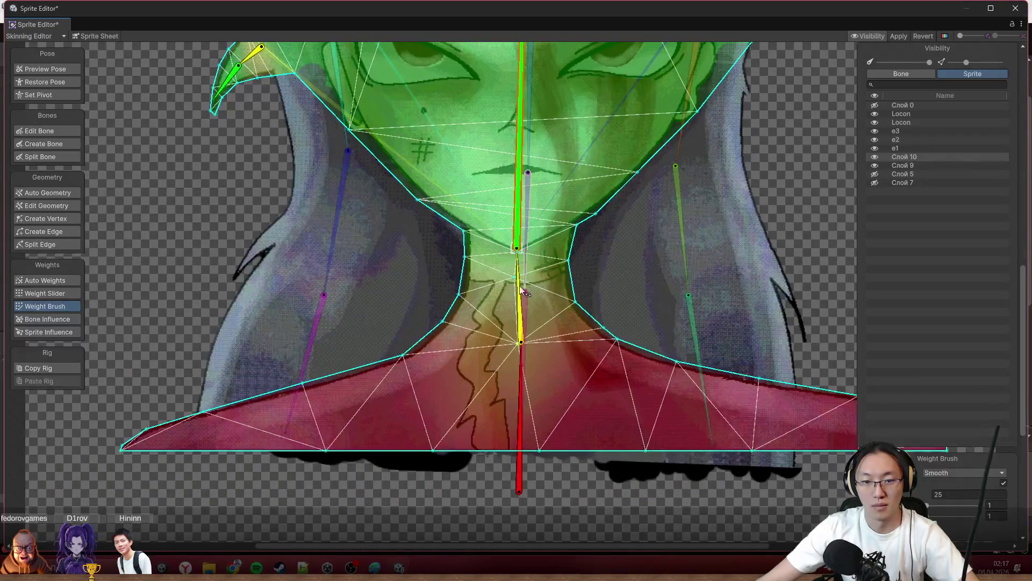
pyautogui.scroll(-2, 554, 242)
pyautogui.scroll(-3, 621, 331)
pyautogui.scroll(-1, 720, 243)
pyautogui.scroll(-1, 720, 243)
pyautogui.click(40, 70)
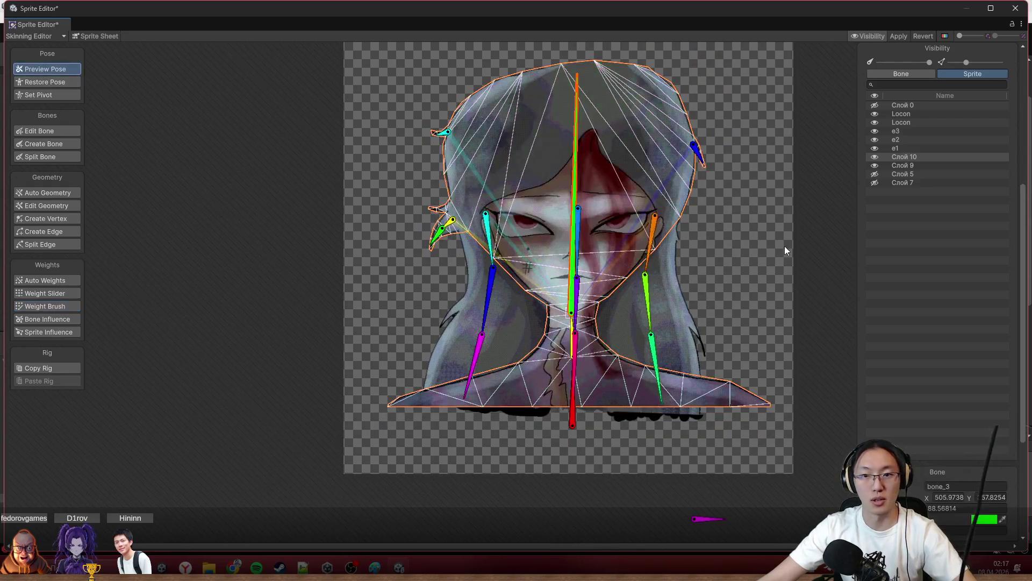
# Hide layer Слой 7, show the black layer Слой 0 and select it.
pyautogui.click(876, 182)
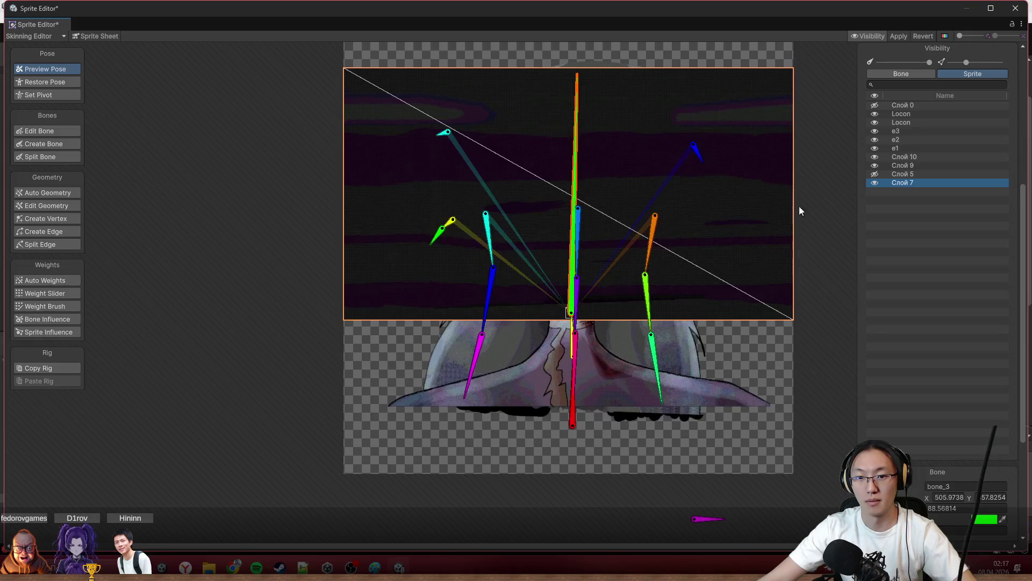
pyautogui.click(874, 182)
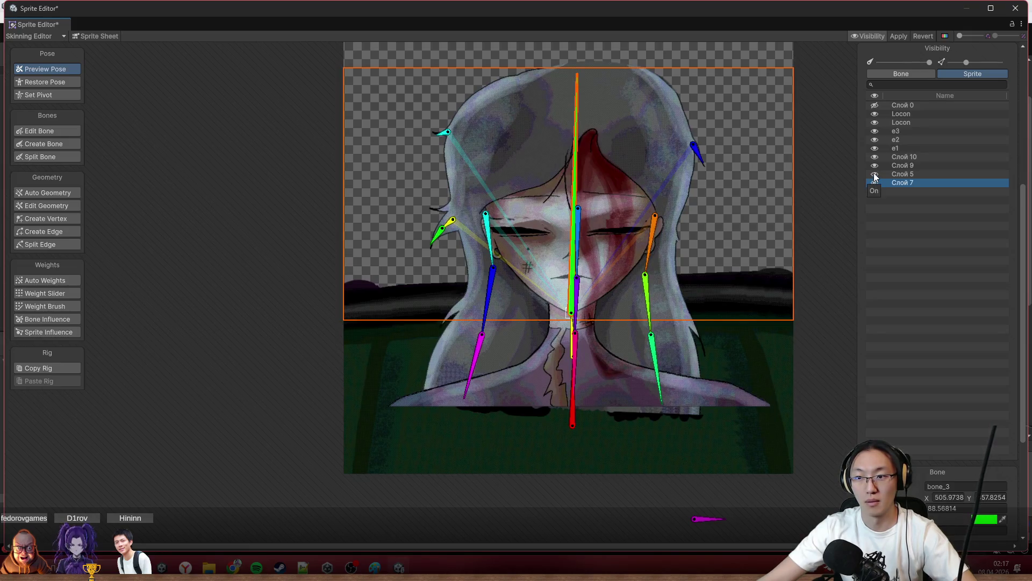
pyautogui.click(875, 106)
pyautogui.scroll(-2, 654, 170)
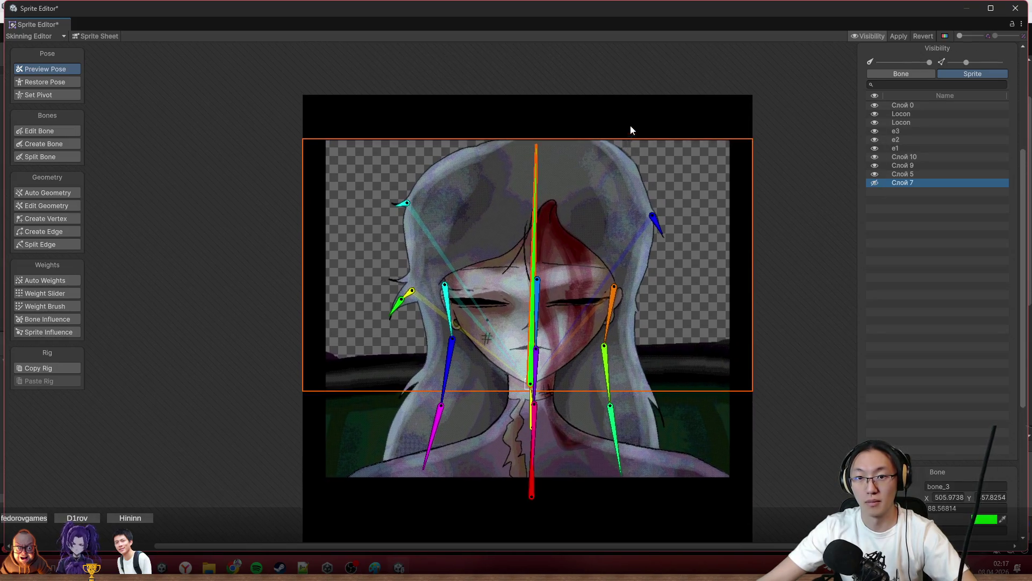
pyautogui.click(622, 189)
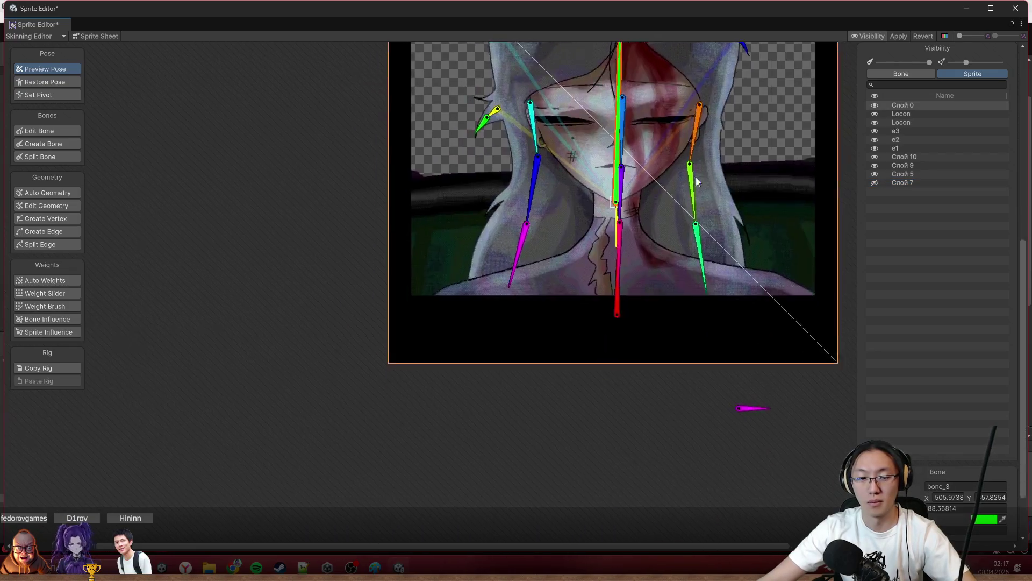
pyautogui.moveTo(667, 317); pyautogui.dragTo(612, 164)
# Create the red bone_18 below the portrait and edit its length, then preview the pose.
pyautogui.click(44, 143)
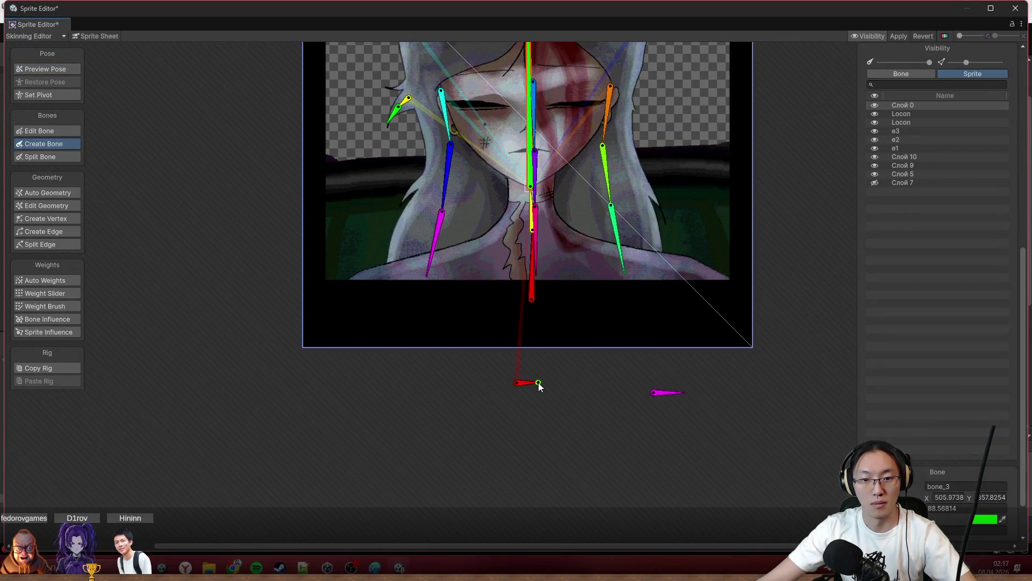
pyautogui.click(51, 132)
pyautogui.click(526, 383)
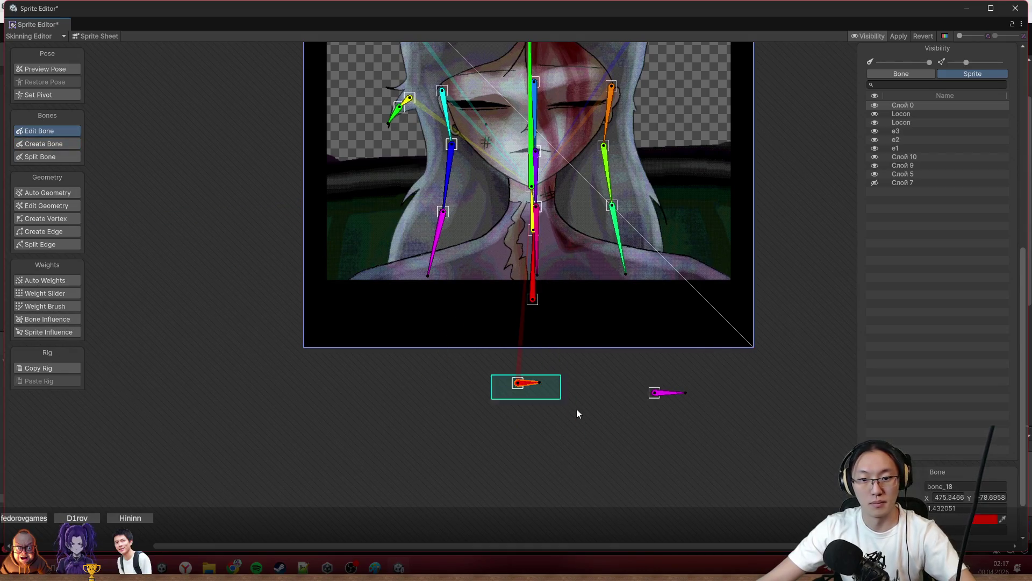
pyautogui.click(952, 508)
pyautogui.write('0')
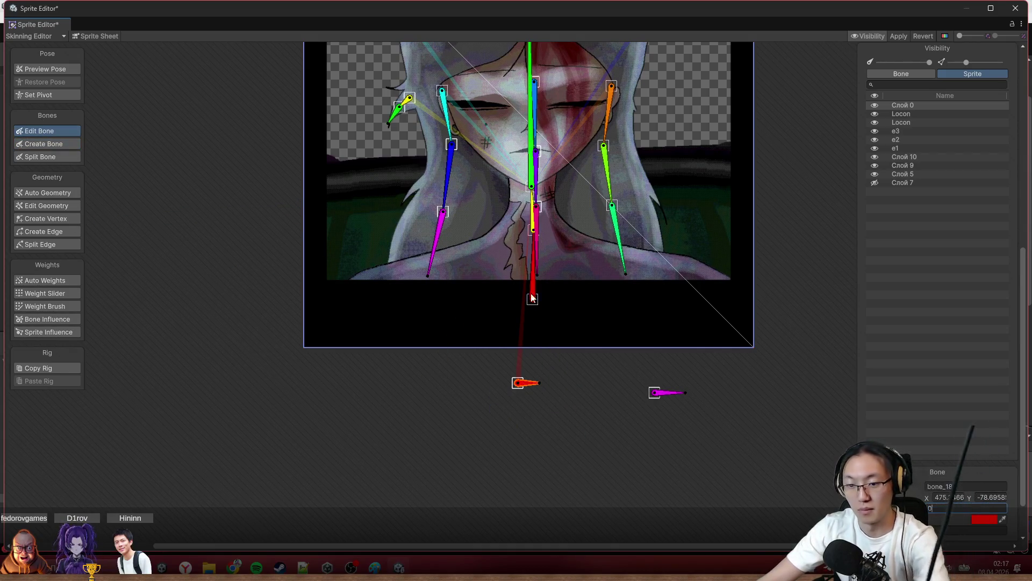
pyautogui.click(45, 68)
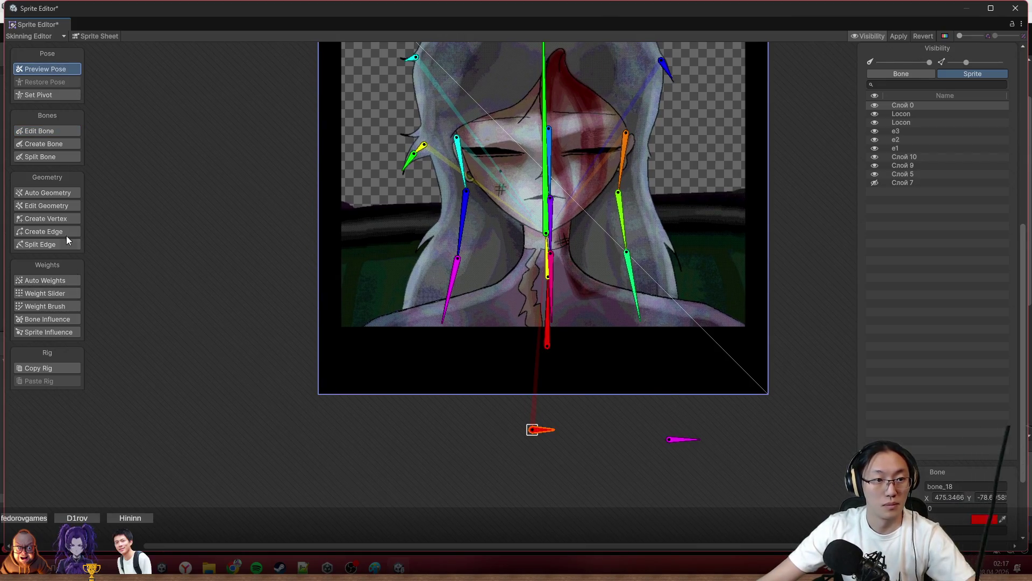
pyautogui.click(50, 306)
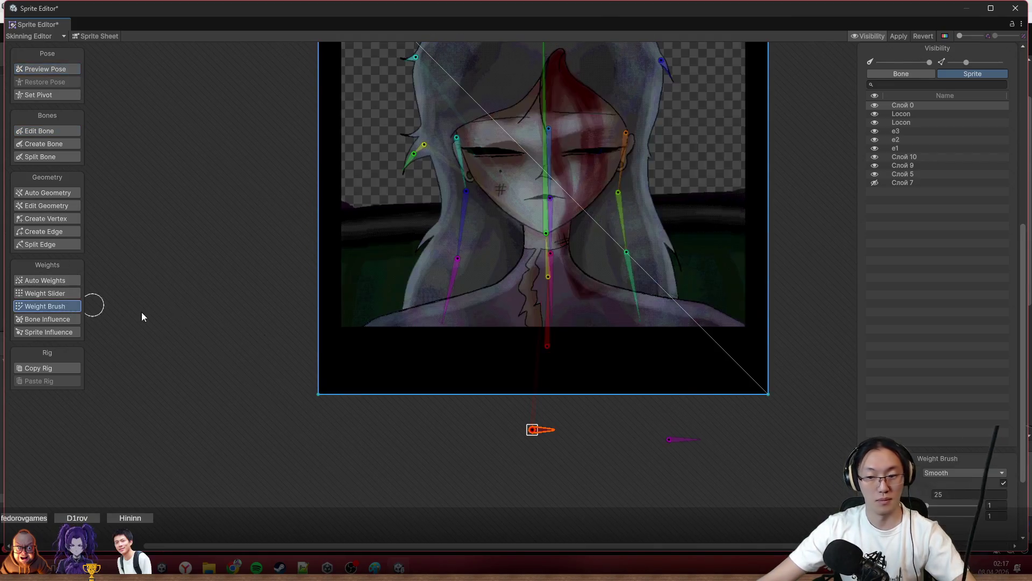
# Paint bone_18 weight over the whole portrait in Add And Subtract mode and apply the skinning changes.
pyautogui.click(972, 472)
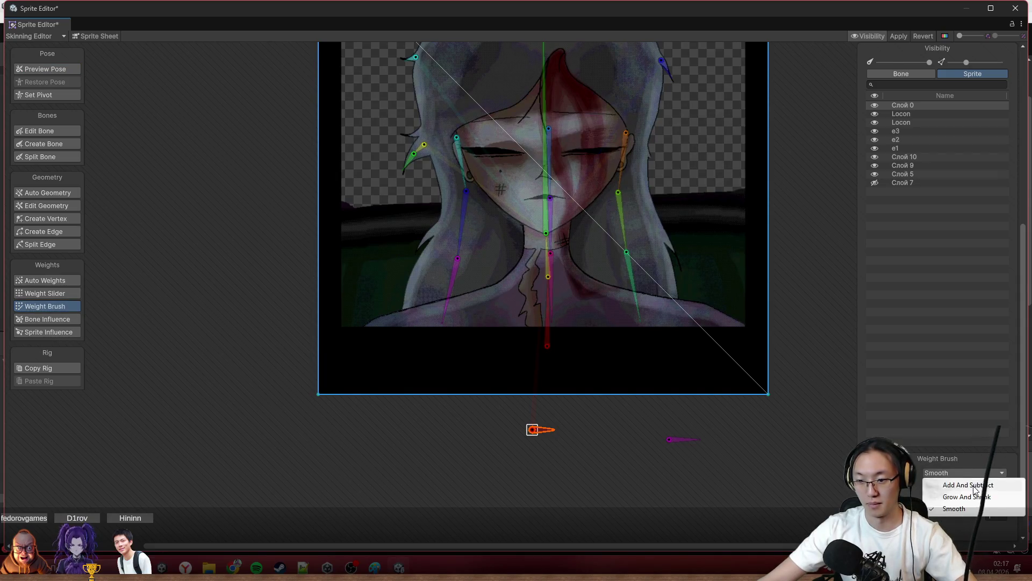
pyautogui.moveTo(341, 387)
pyautogui.mouseDown()
pyautogui.moveTo(792, 372)
pyautogui.moveTo(761, 512)
pyautogui.mouseUp()
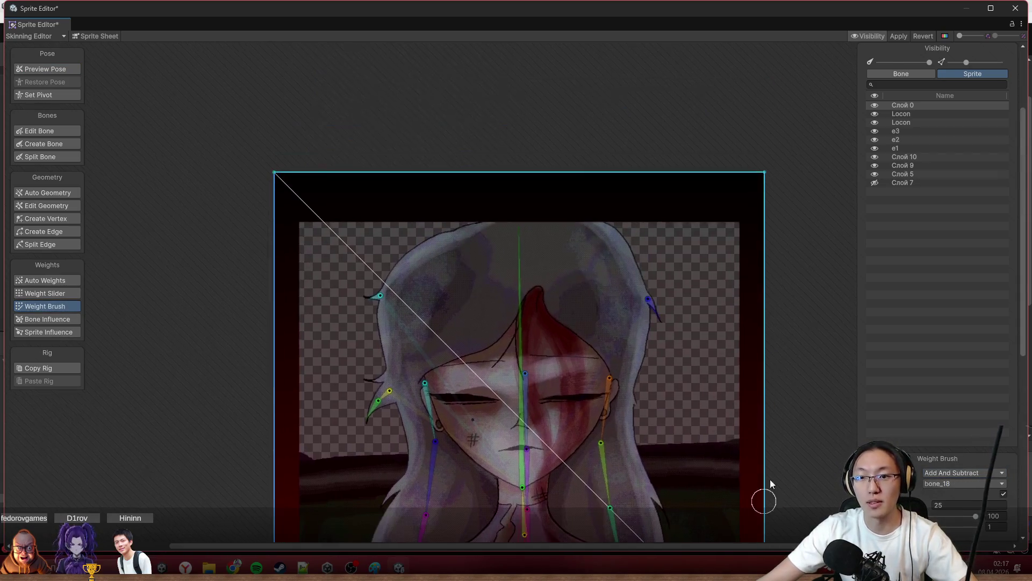
pyautogui.moveTo(602, 225); pyautogui.dragTo(605, 91)
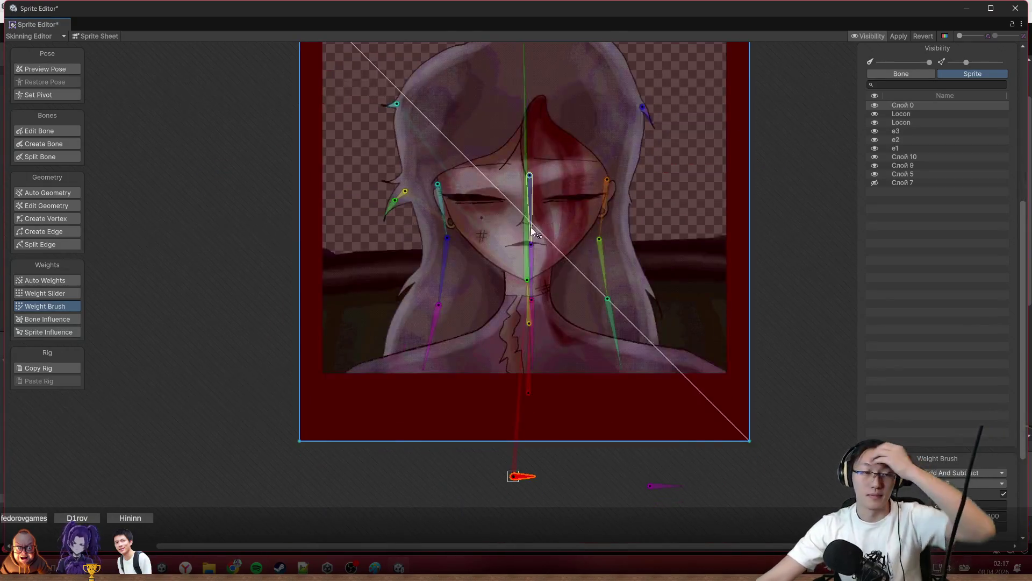
pyautogui.click(900, 36)
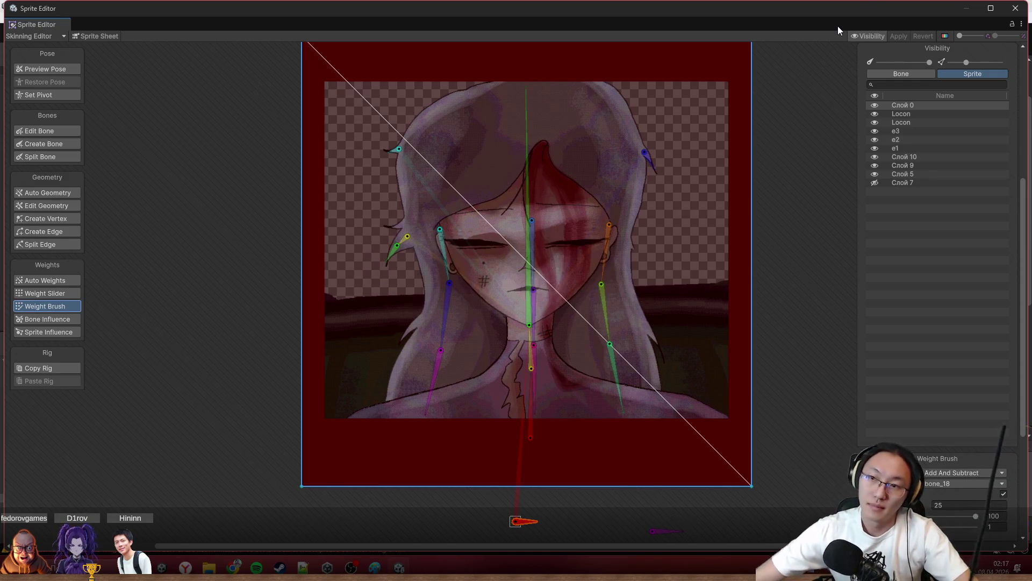
pyautogui.click(1015, 8)
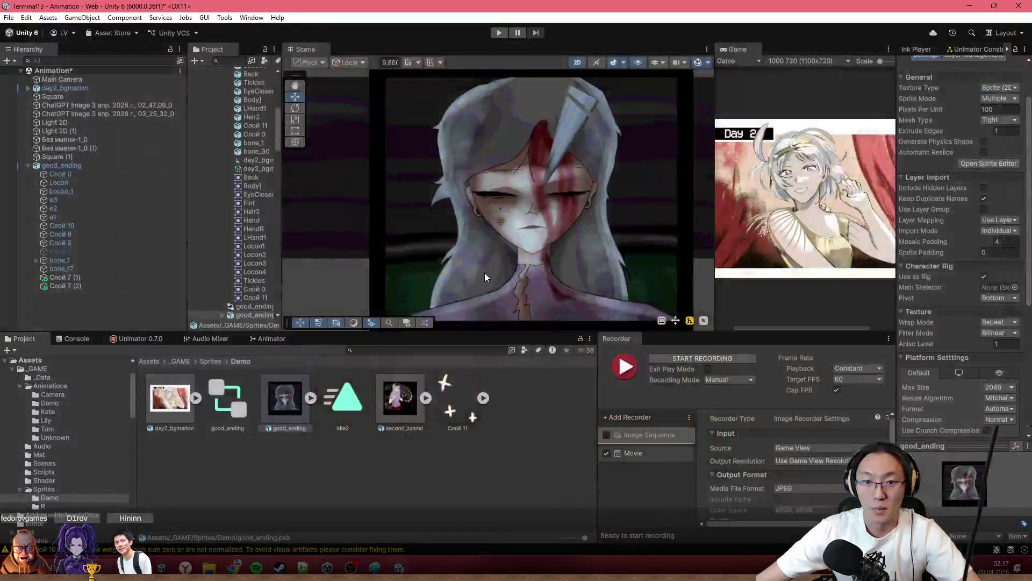
pyautogui.scroll(-2, 485, 273)
# Select good_ending and show its Unimator timeline with the Слой 7 position keys.
pyautogui.click(521, 260)
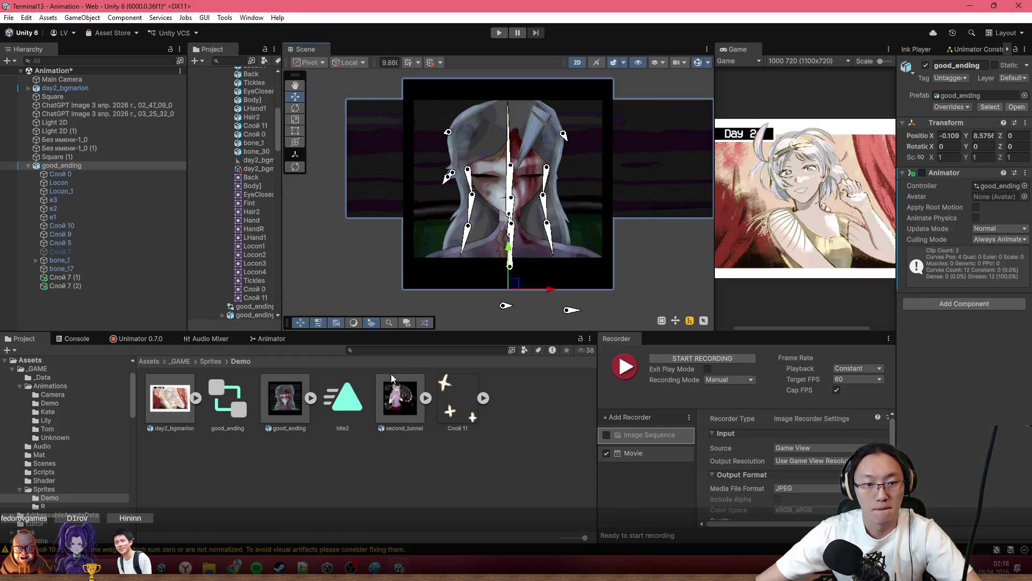
pyautogui.click(140, 338)
pyautogui.click(476, 353)
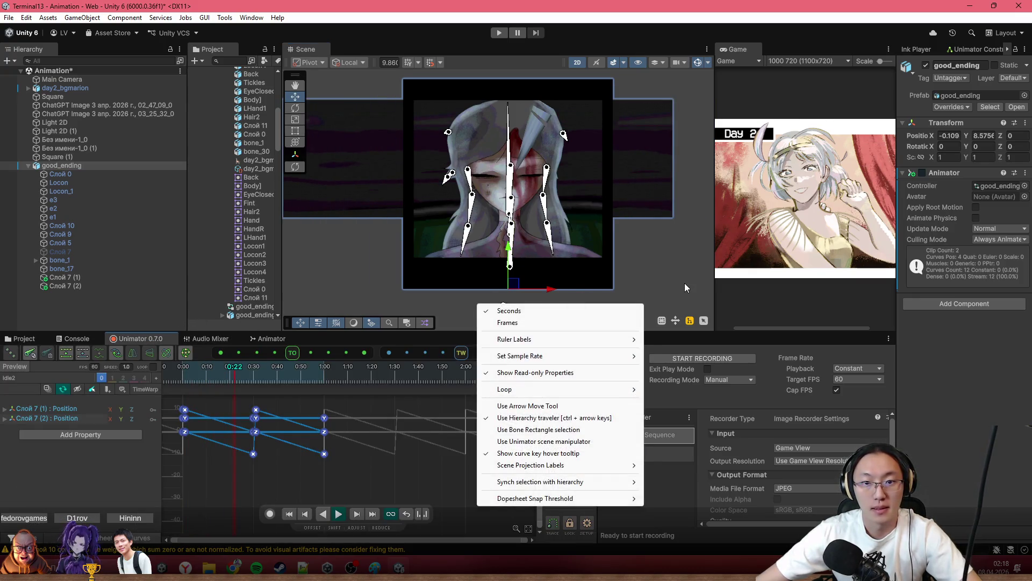
pyautogui.click(685, 288)
pyautogui.scroll(-2, 647, 127)
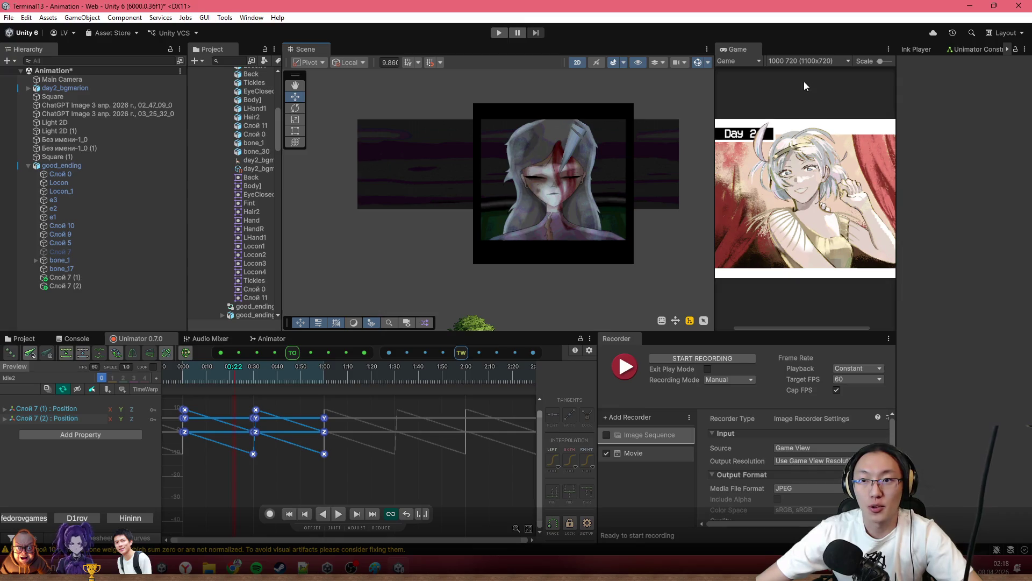
pyautogui.click(807, 61)
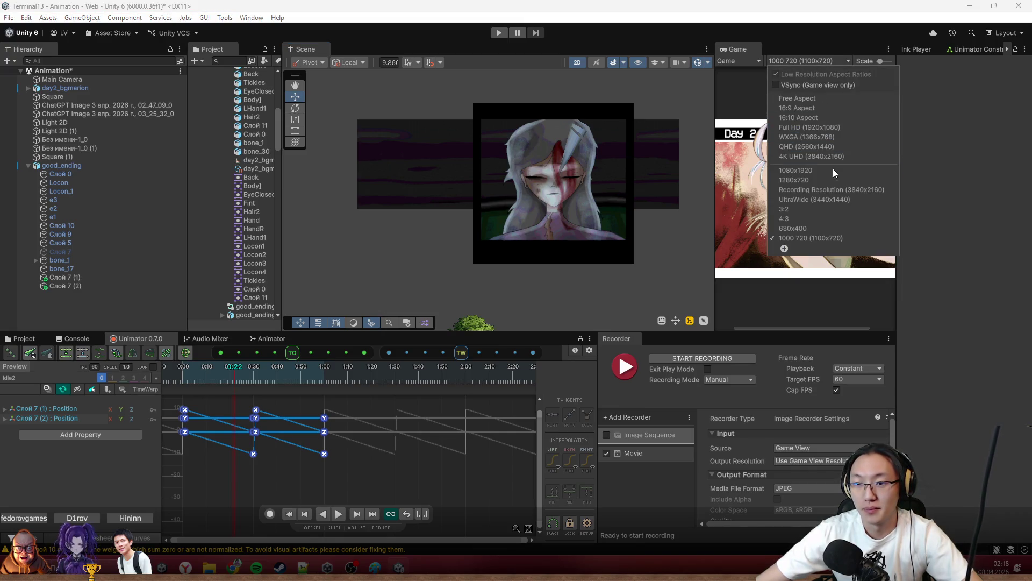
# Set the game view to 4:3 and move the Main Camera over the portrait at size about 3.97.
pyautogui.click(828, 218)
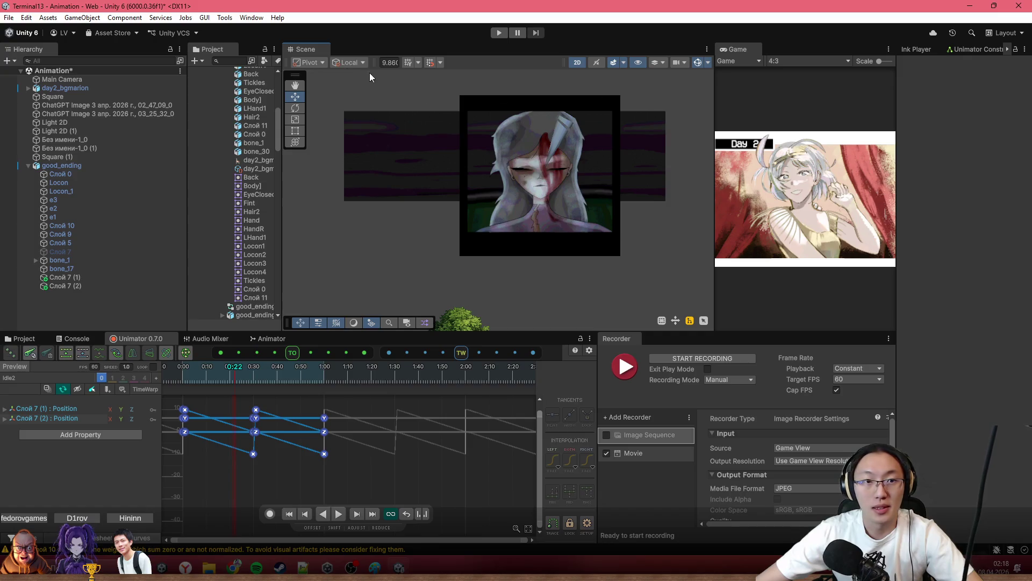
pyautogui.doubleClick(99, 81)
pyautogui.moveTo(516, 289); pyautogui.dragTo(508, 112)
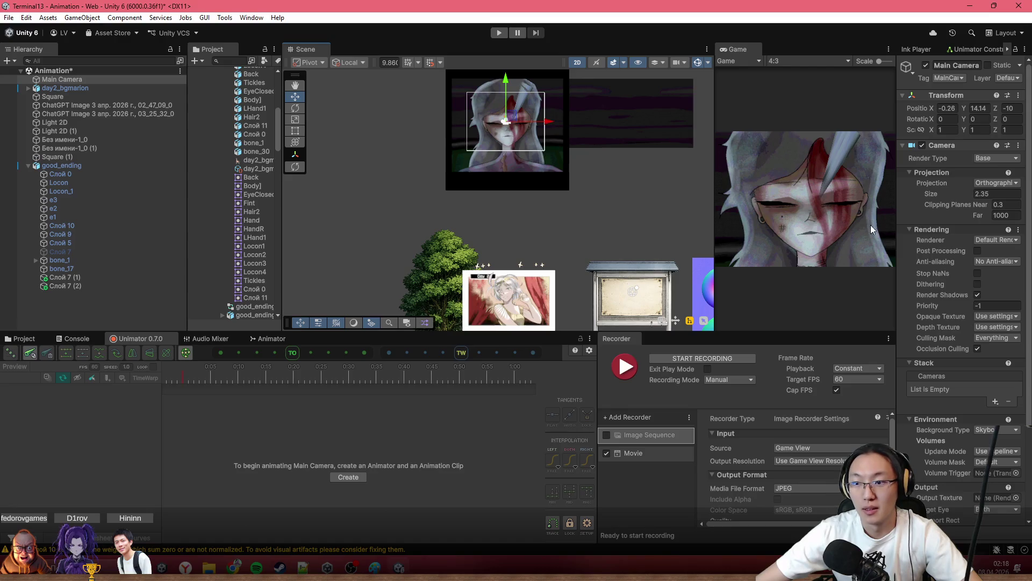
pyautogui.moveTo(951, 193); pyautogui.dragTo(984, 203)
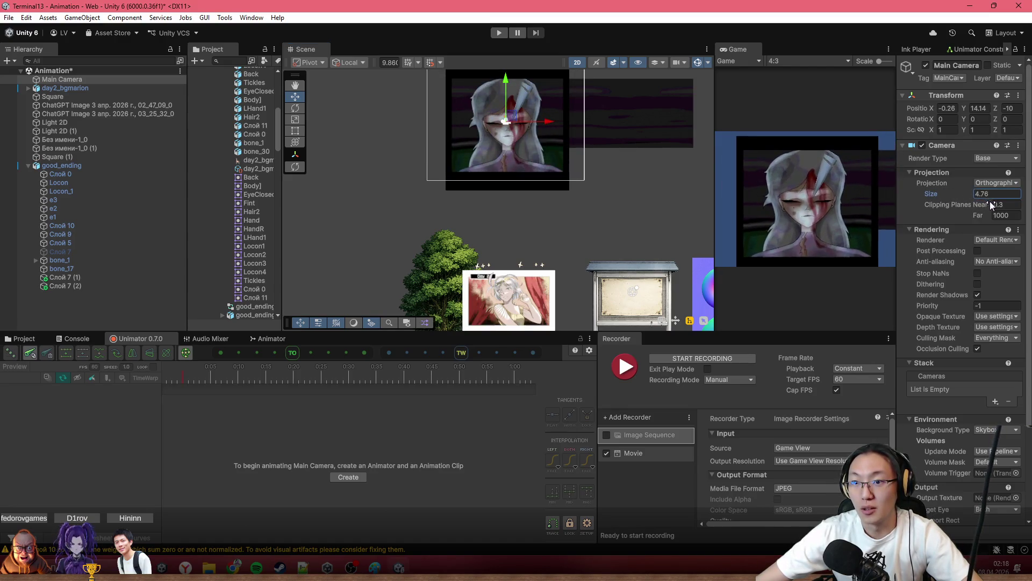
pyautogui.moveTo(539, 146)
pyautogui.mouseDown()
pyautogui.moveTo(548, 175)
pyautogui.moveTo(521, 143)
pyautogui.mouseUp()
pyautogui.scroll(2, 563, 132)
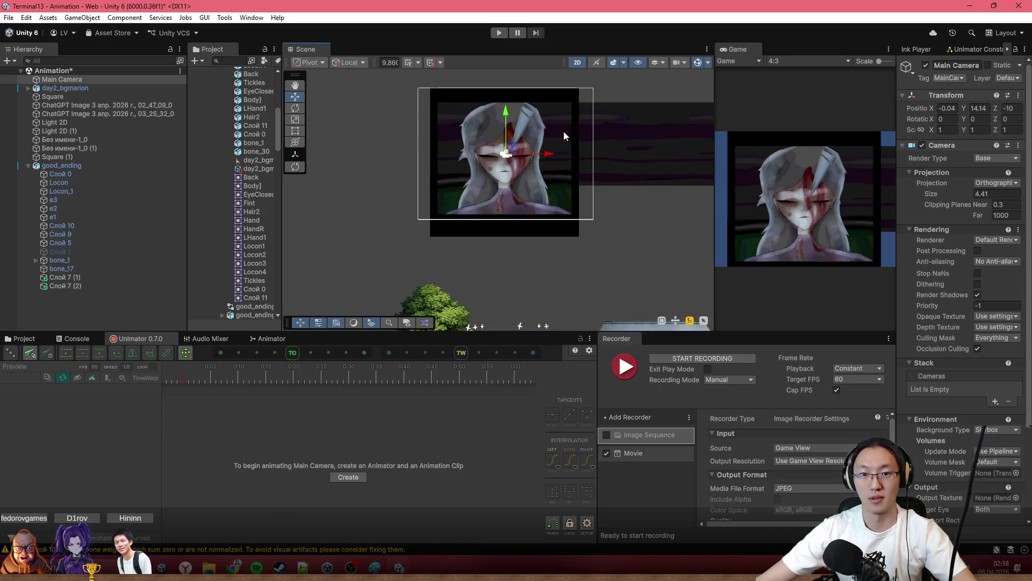
pyautogui.scroll(1, 564, 131)
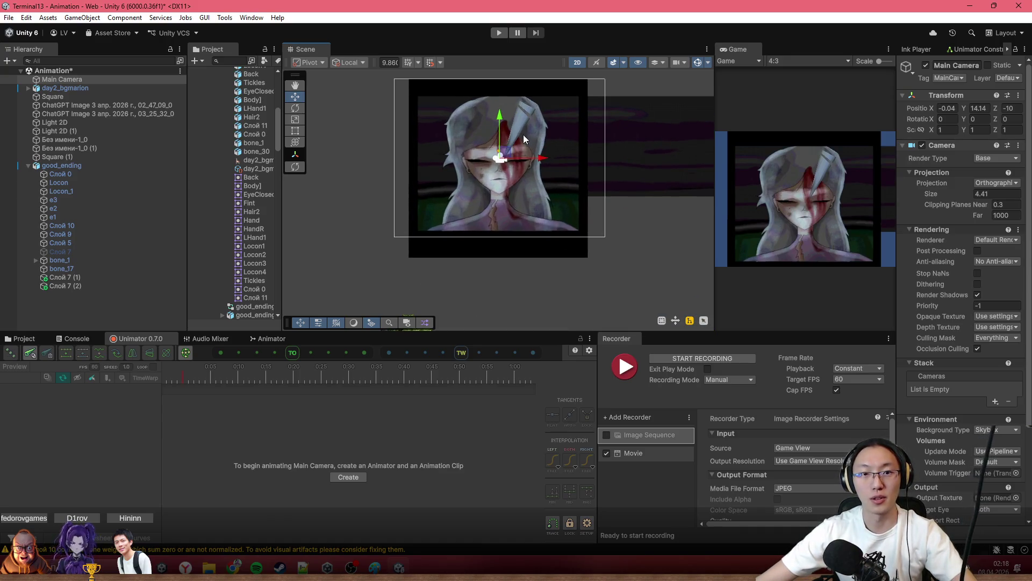
pyautogui.click(799, 61)
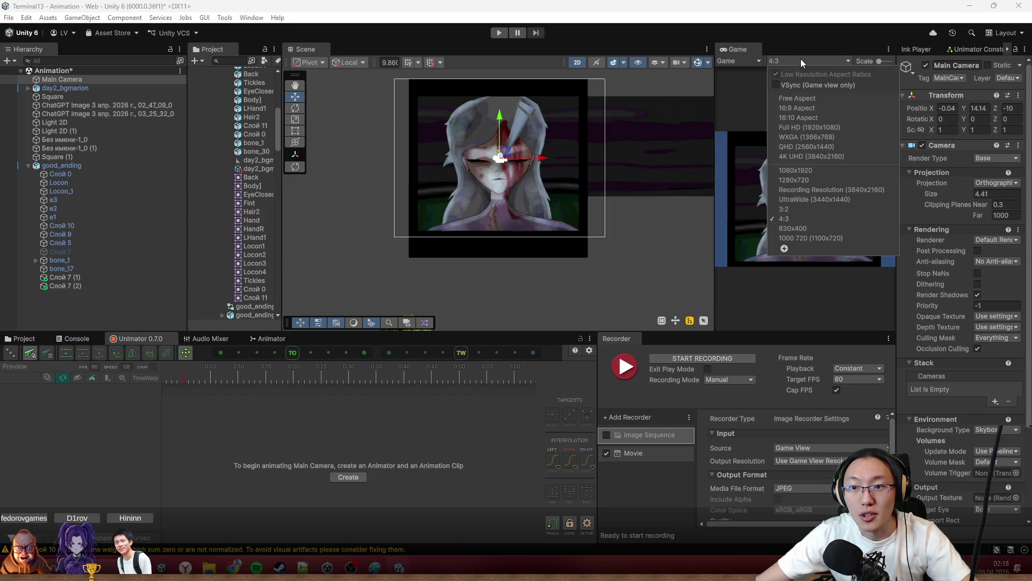
# Add a custom 1000x1000 square game resolution and switch to it.
pyautogui.click(786, 247)
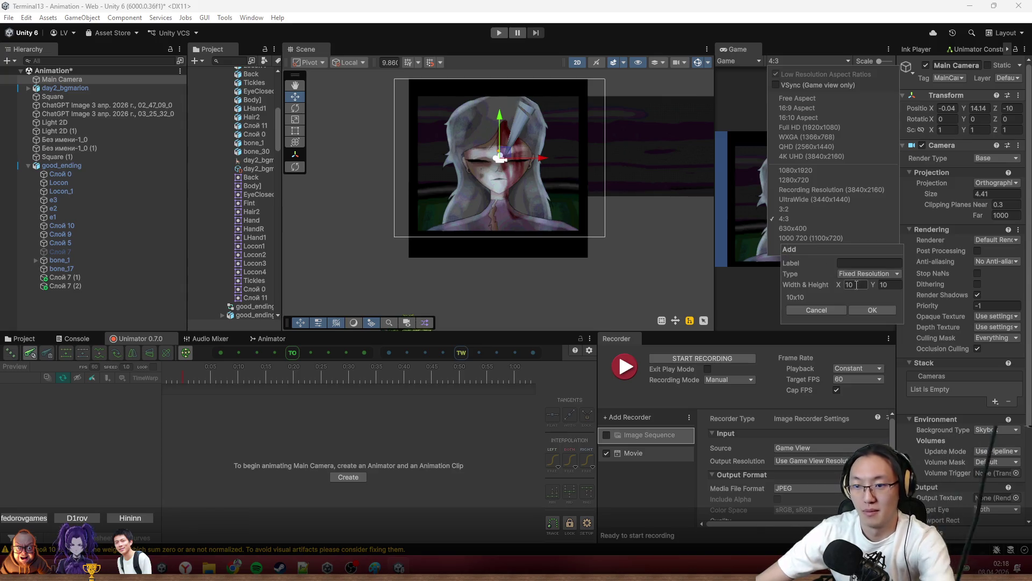
pyautogui.click(874, 310)
pyautogui.click(922, 222)
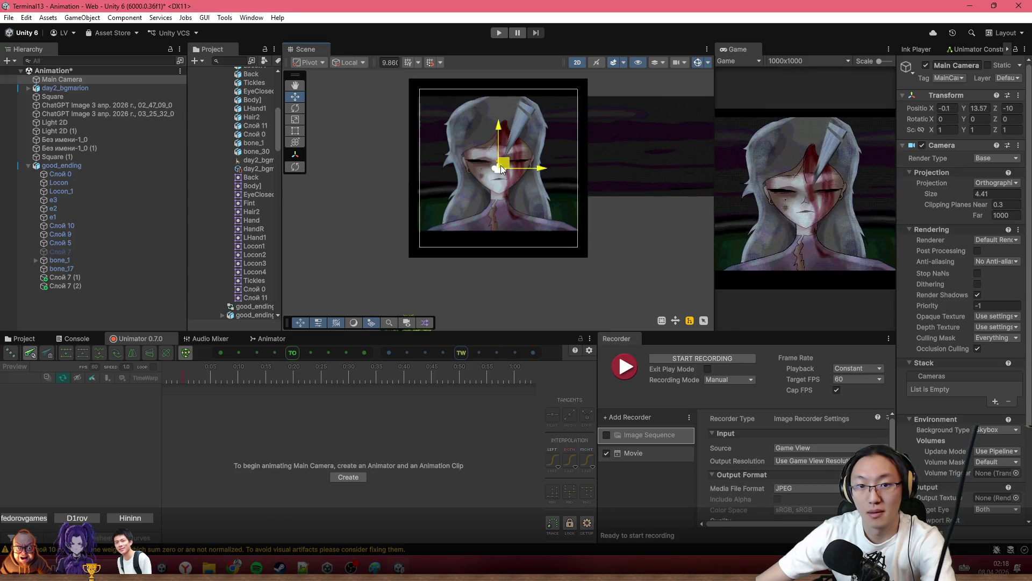
# Raise the Main Camera size to 4.94 and shift it slightly left.
pyautogui.moveTo(975, 197); pyautogui.dragTo(974, 193)
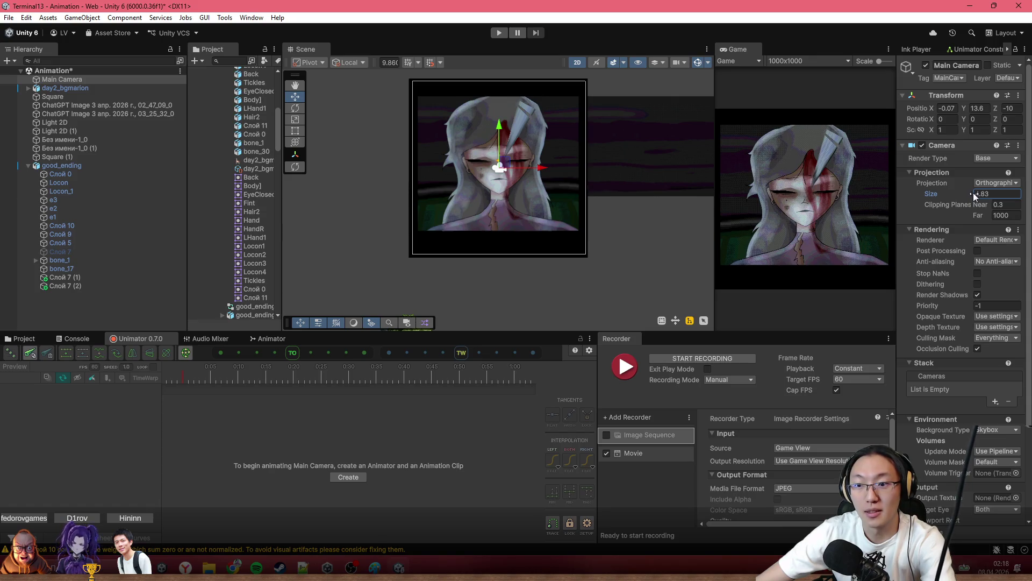
pyautogui.moveTo(974, 193); pyautogui.dragTo(976, 195)
pyautogui.scroll(2, 570, 176)
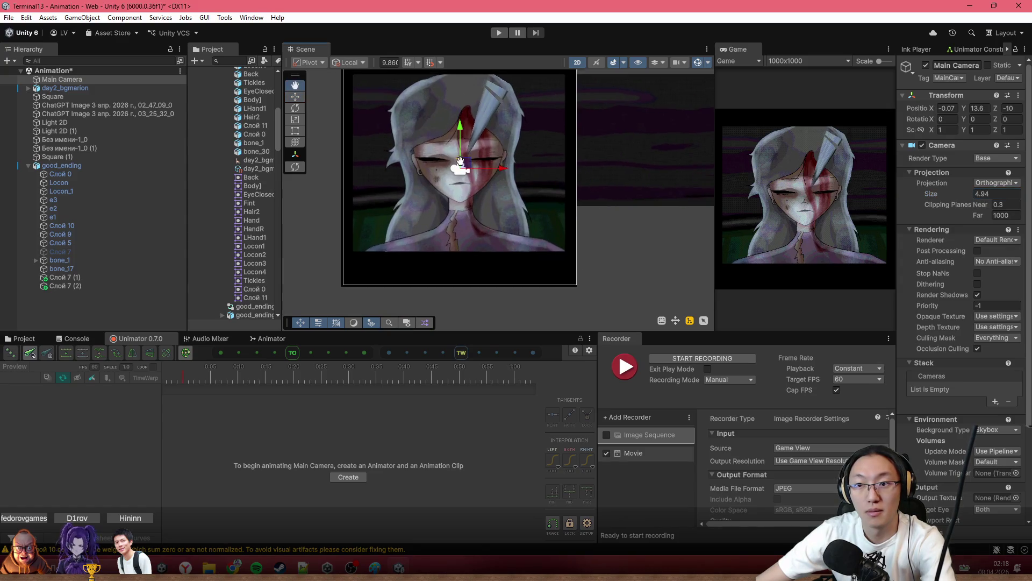
pyautogui.scroll(1, 456, 161)
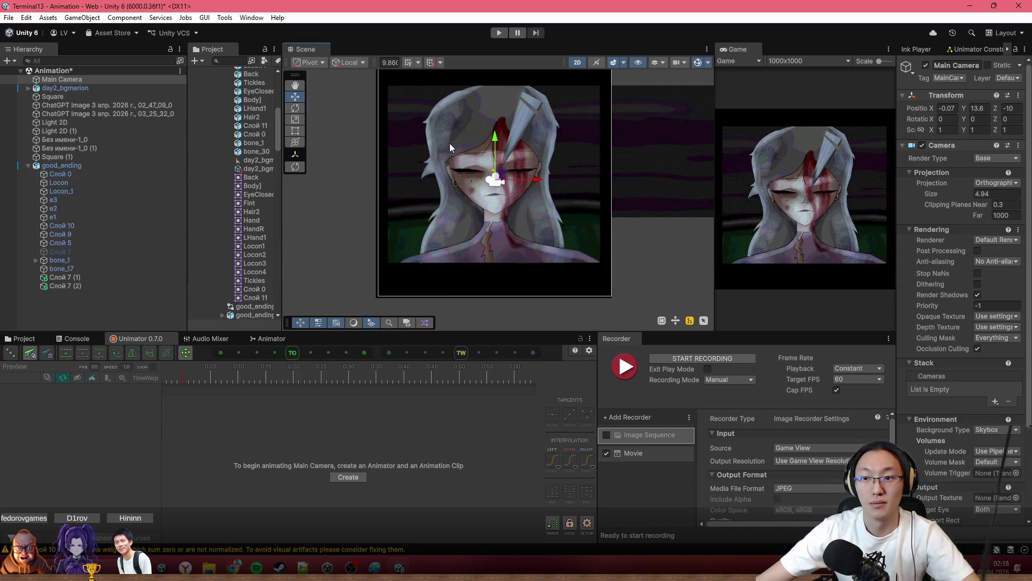
pyautogui.scroll(1, 508, 172)
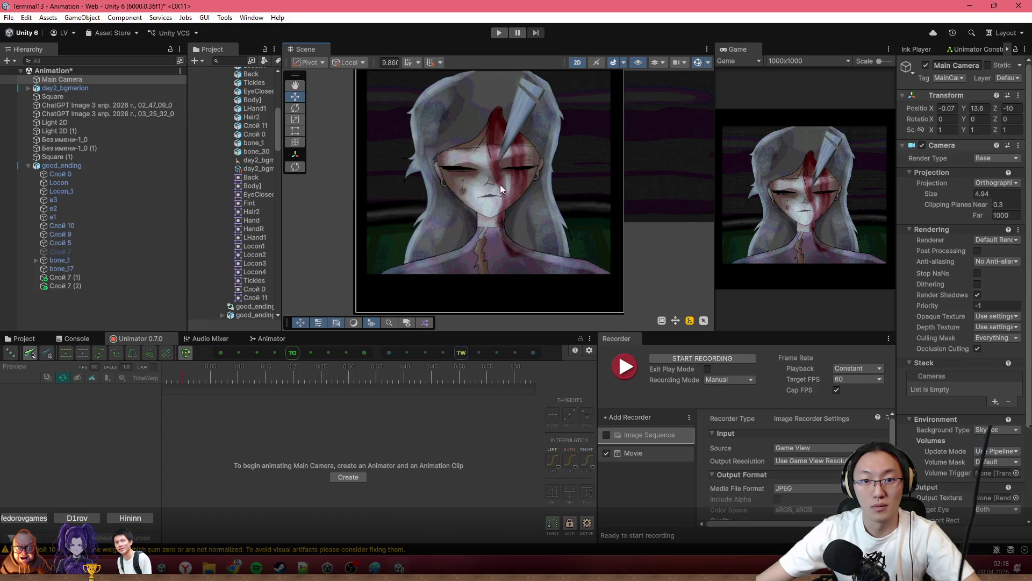
pyautogui.scroll(-2, 483, 170)
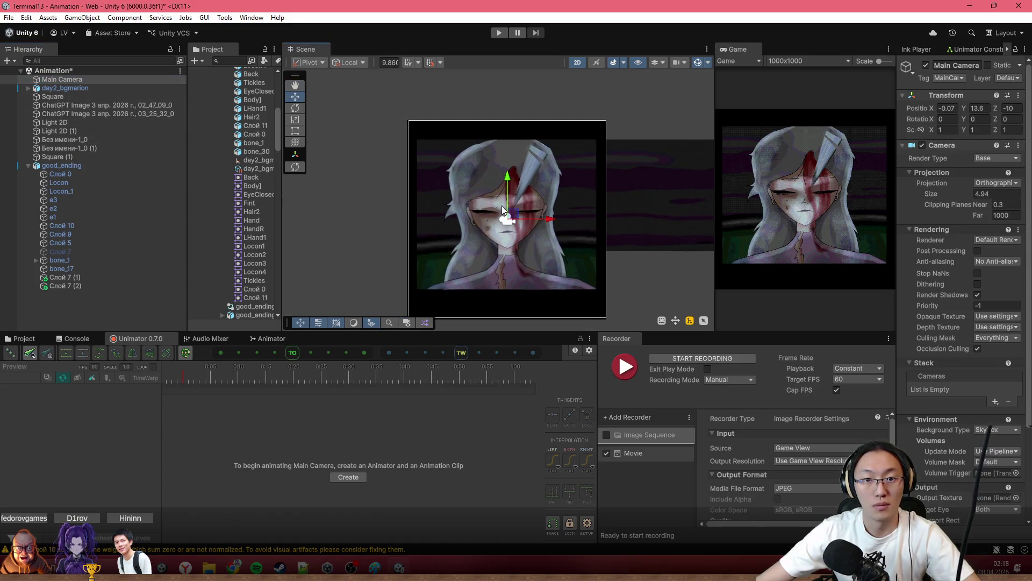
pyautogui.moveTo(556, 220); pyautogui.dragTo(554, 223)
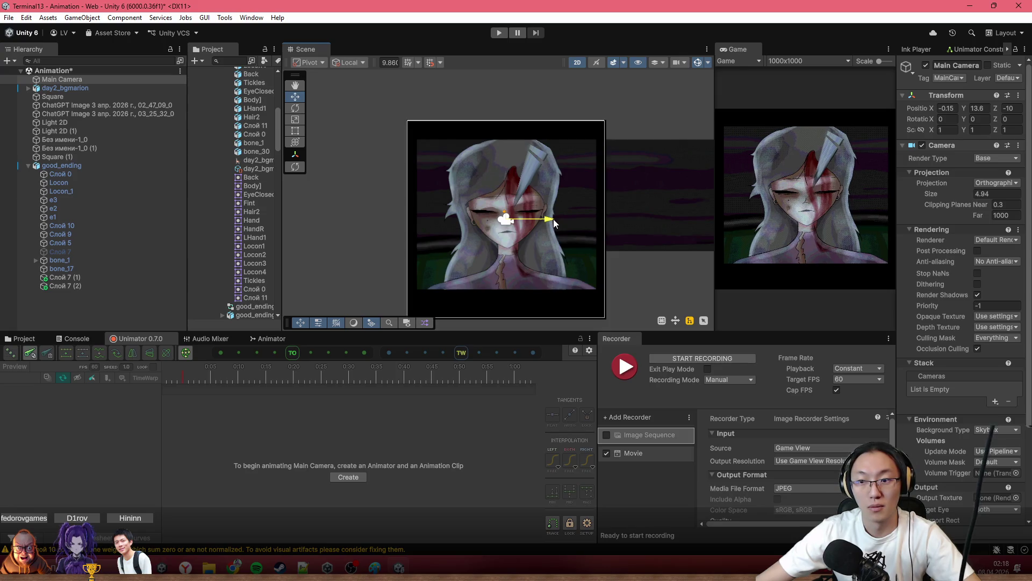
pyautogui.scroll(1, 524, 231)
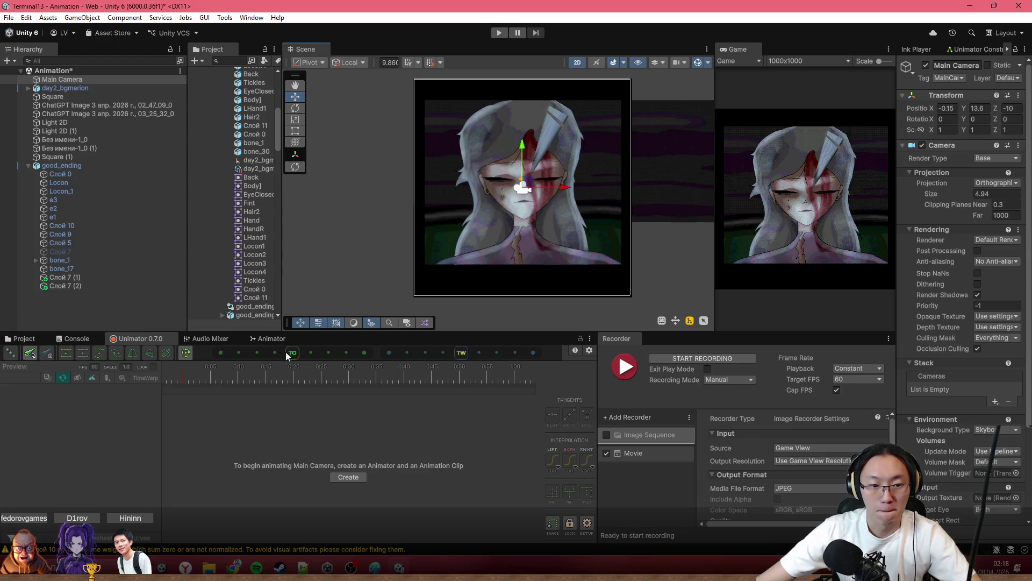
# Select good_ending, inspect the e3 and e1 layers, clear selected keyframes and start looping playback.
pyautogui.click(103, 165)
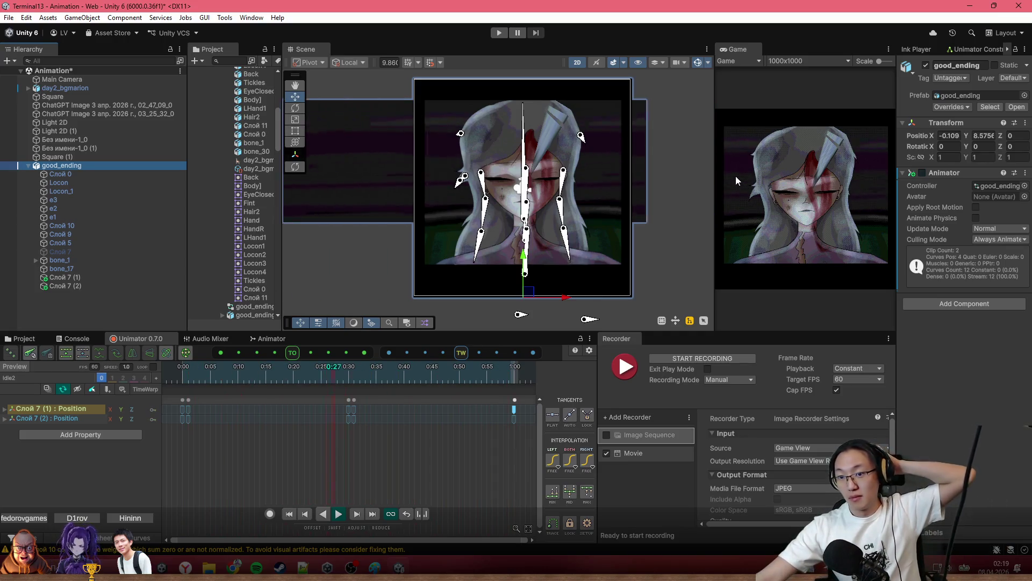
pyautogui.scroll(1, 422, 138)
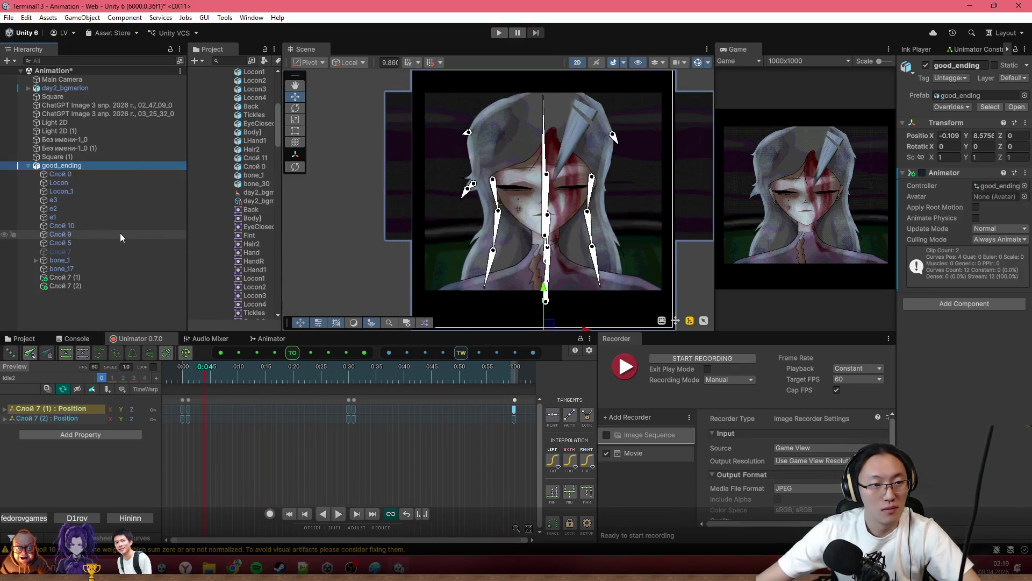
pyautogui.click(92, 200)
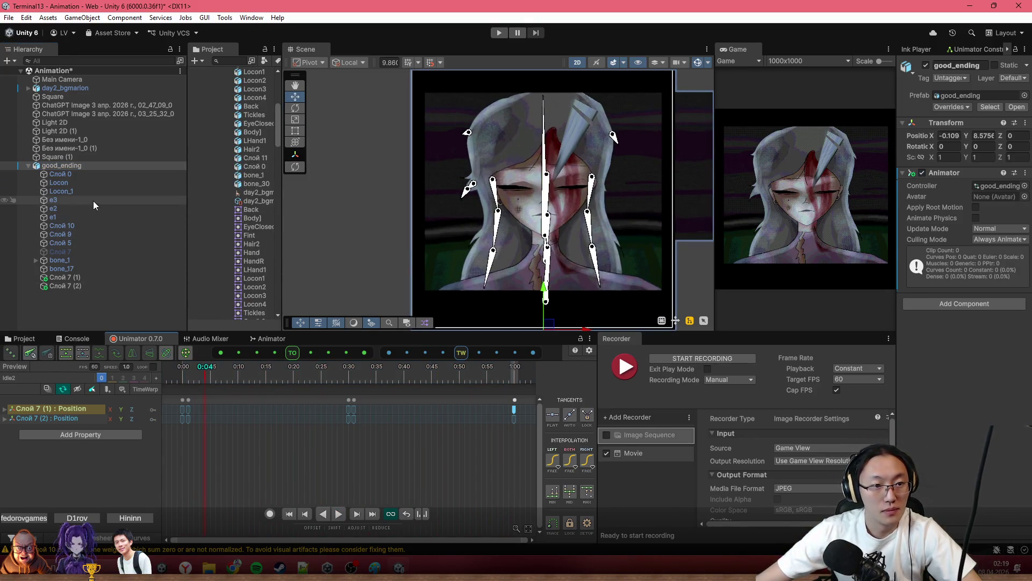
pyautogui.click(91, 210)
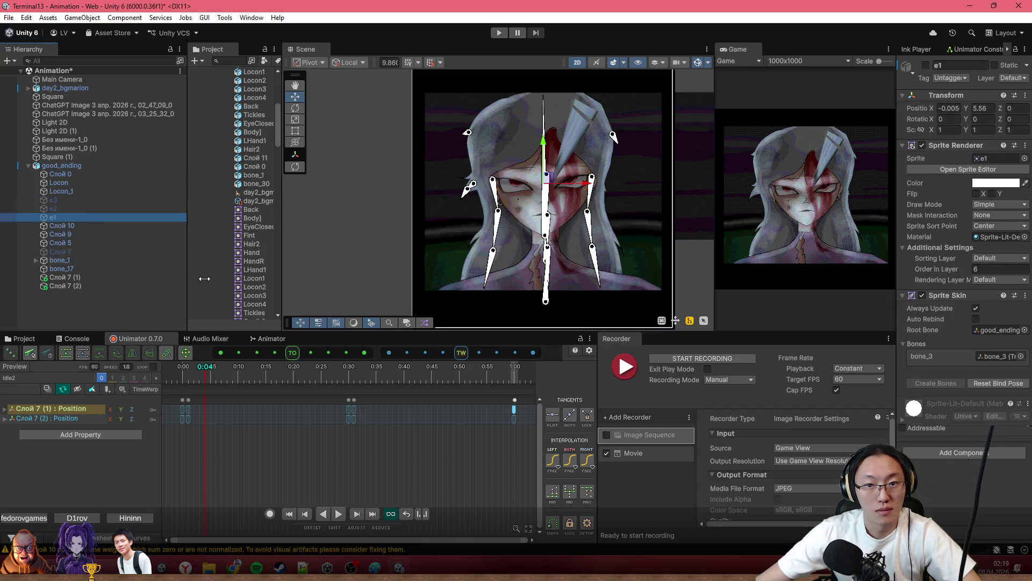
pyautogui.rightClick(139, 359)
pyautogui.click(302, 459)
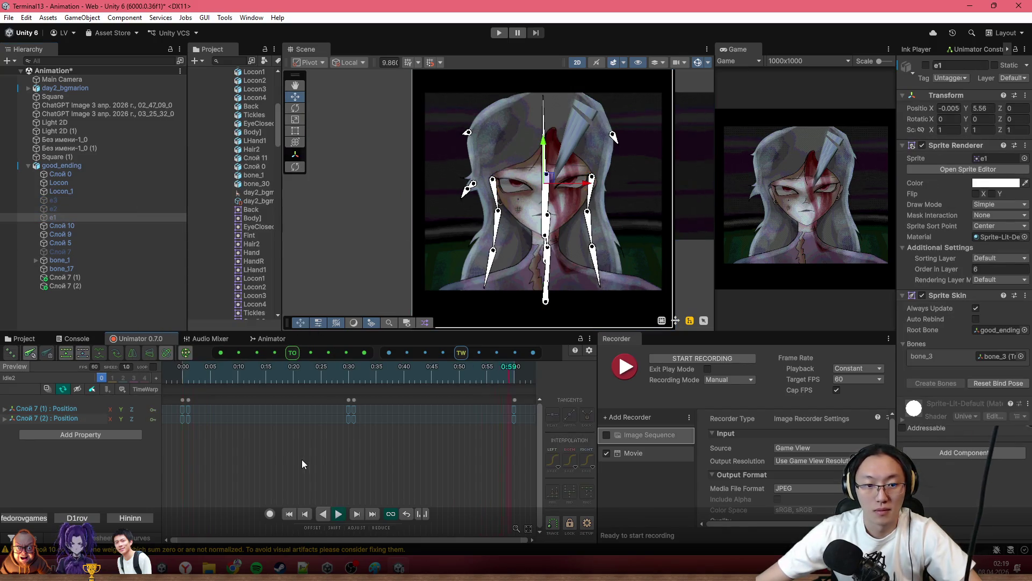
pyautogui.press('space')
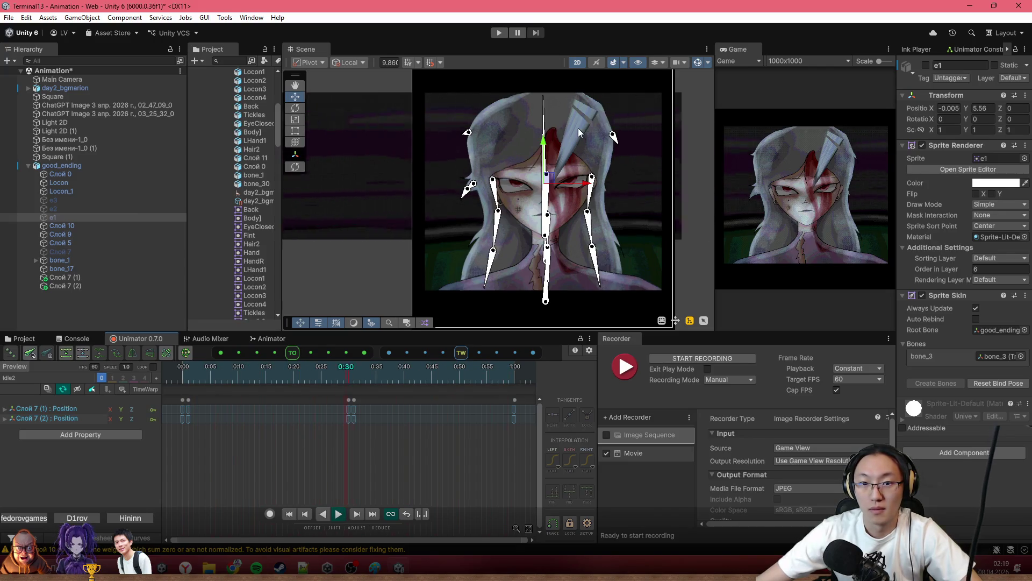
pyautogui.scroll(3, 579, 127)
# Reselect good_ending and locate its sprite asset in the Project Sprites/Demo folder.
pyautogui.click(579, 126)
pyautogui.click(569, 143)
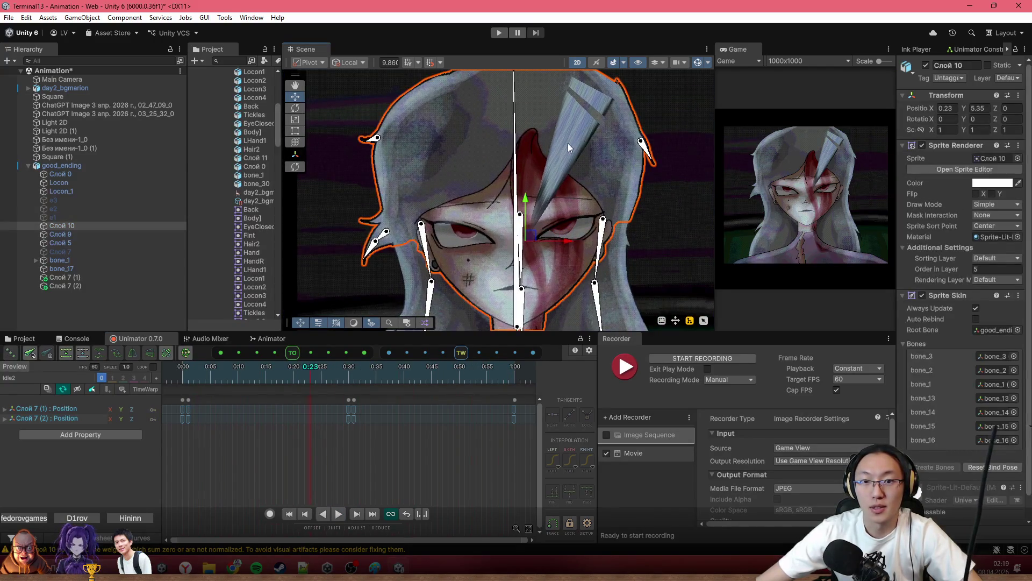
pyautogui.scroll(-2, 568, 143)
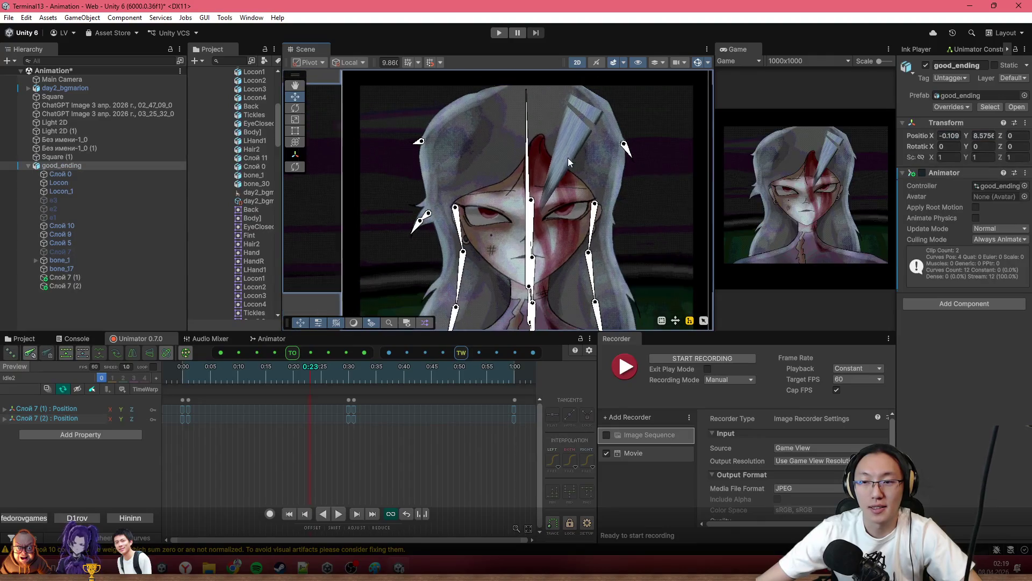
pyautogui.click(32, 342)
pyautogui.click(295, 401)
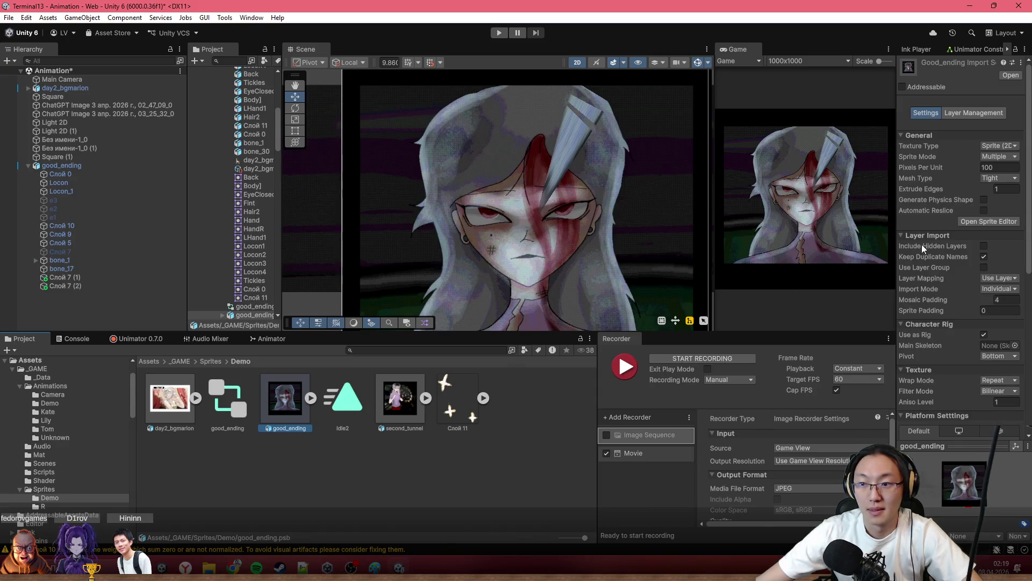
# Reopen good_ending in the Skinning Editor and test-rotate the character around its root bone.
pyautogui.click(979, 222)
pyautogui.click(32, 36)
pyautogui.click(32, 95)
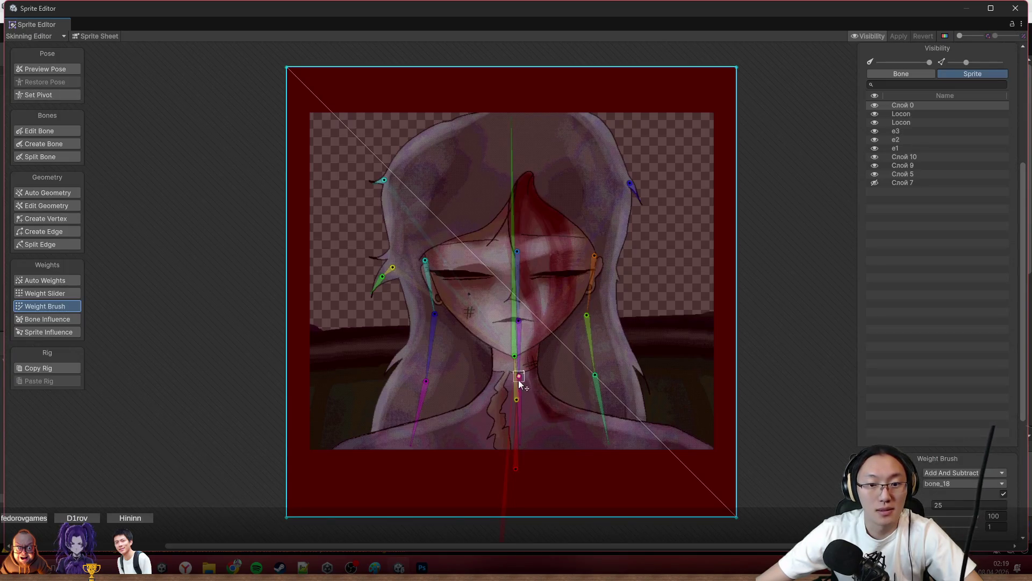
pyautogui.moveTo(514, 431); pyautogui.dragTo(454, 413)
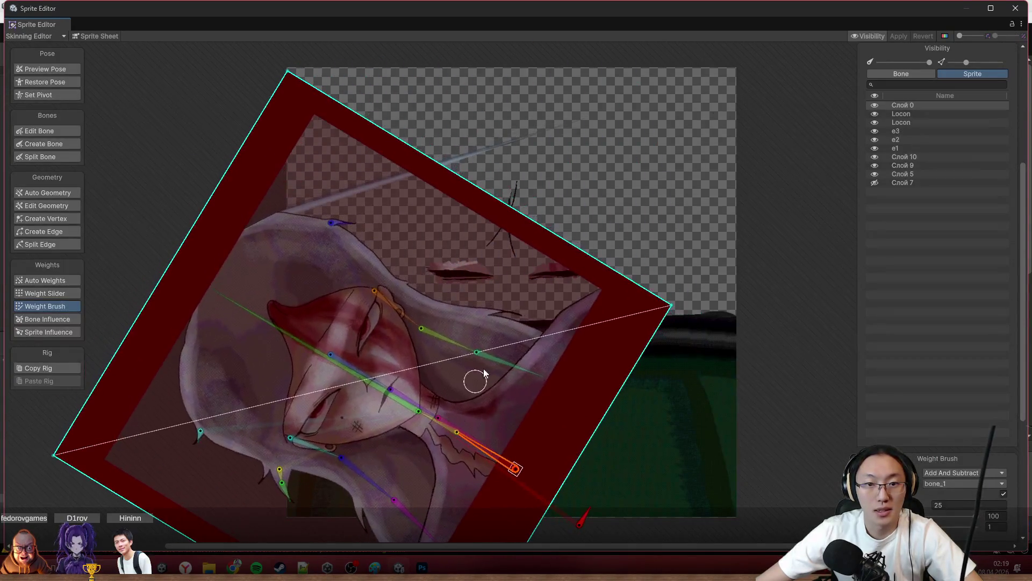
# Select Слой 5 and Слой 10, revert to the upright rest pose and select the e3 layer.
pyautogui.click(512, 148)
pyautogui.click(512, 144)
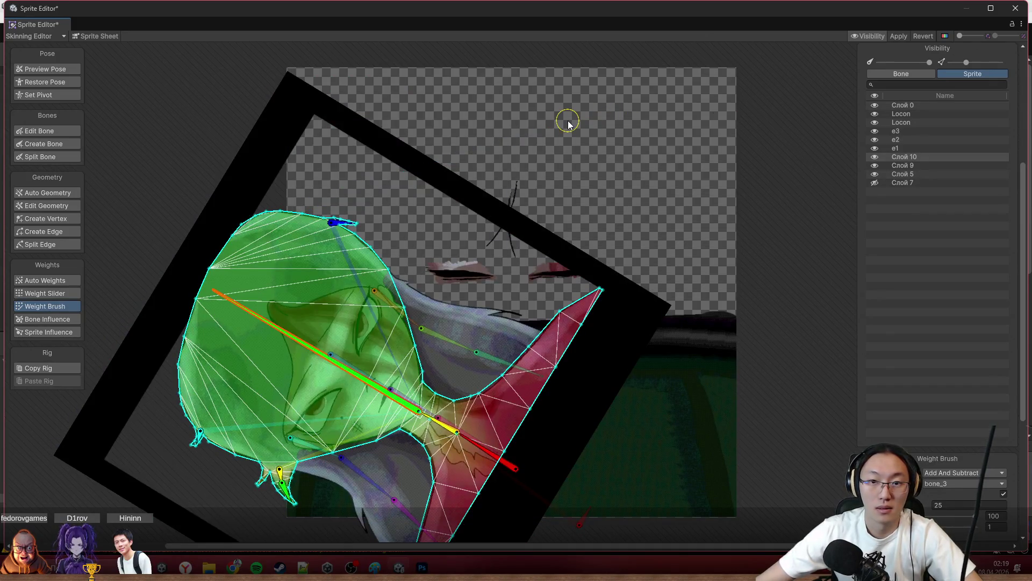
pyautogui.click(897, 36)
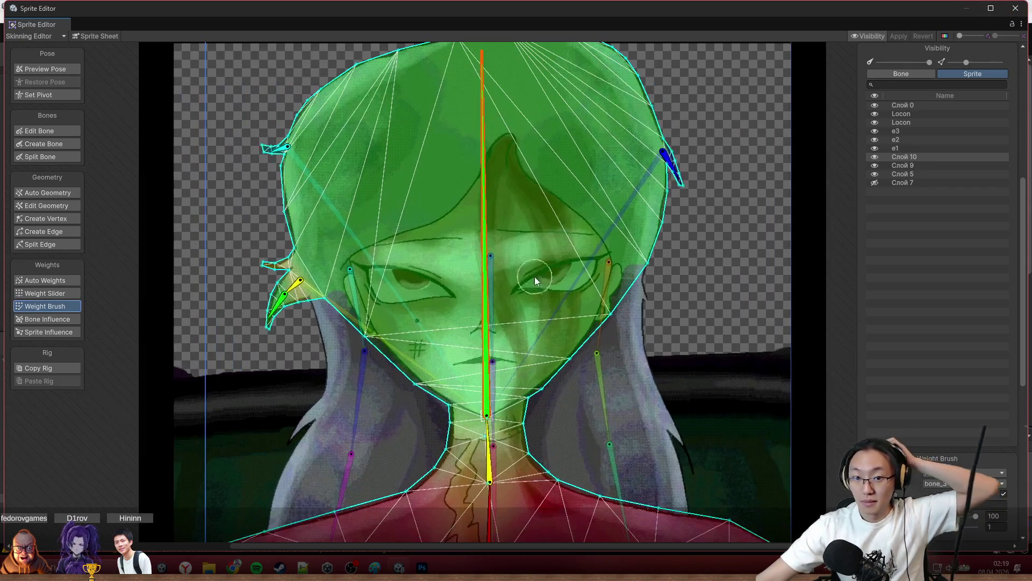
pyautogui.click(549, 275)
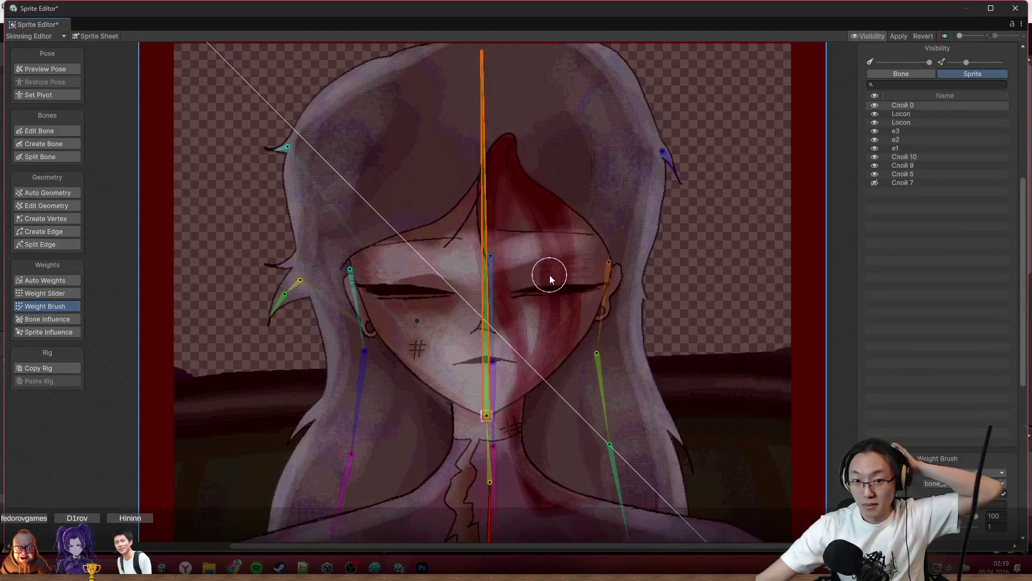
pyautogui.moveTo(578, 261); pyautogui.dragTo(385, 236)
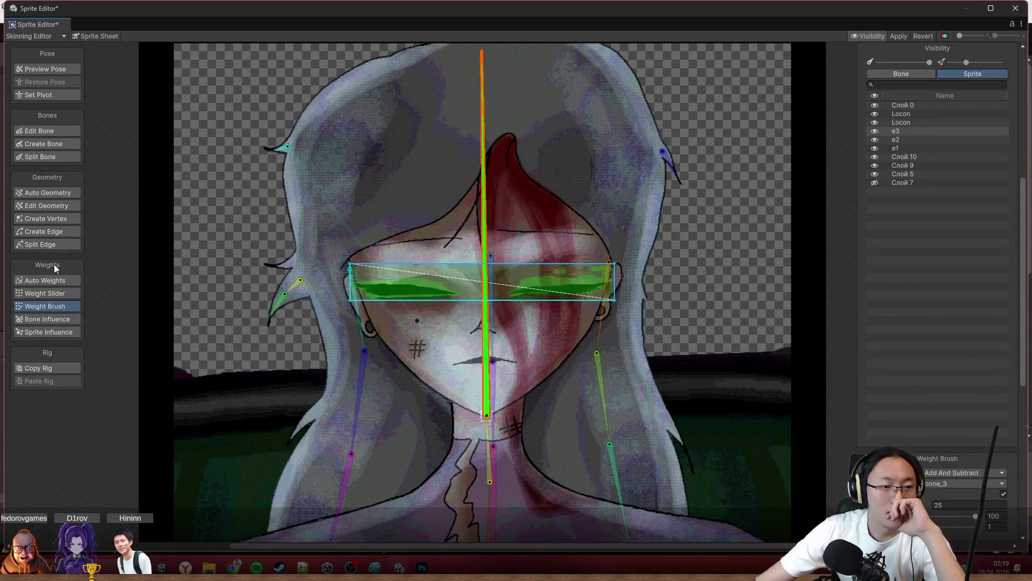
pyautogui.click(59, 293)
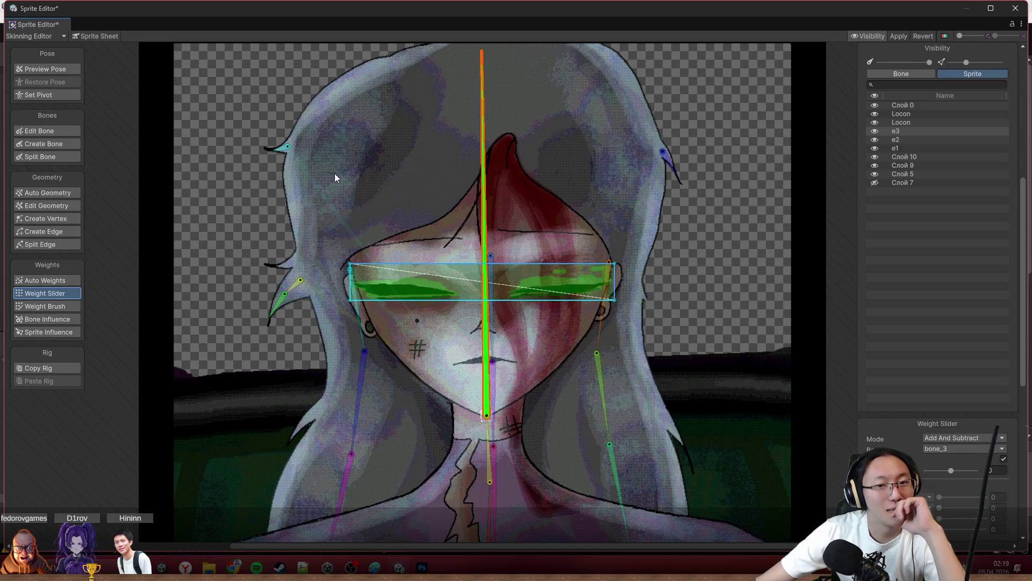
pyautogui.scroll(2, 477, 212)
pyautogui.scroll(2, 478, 213)
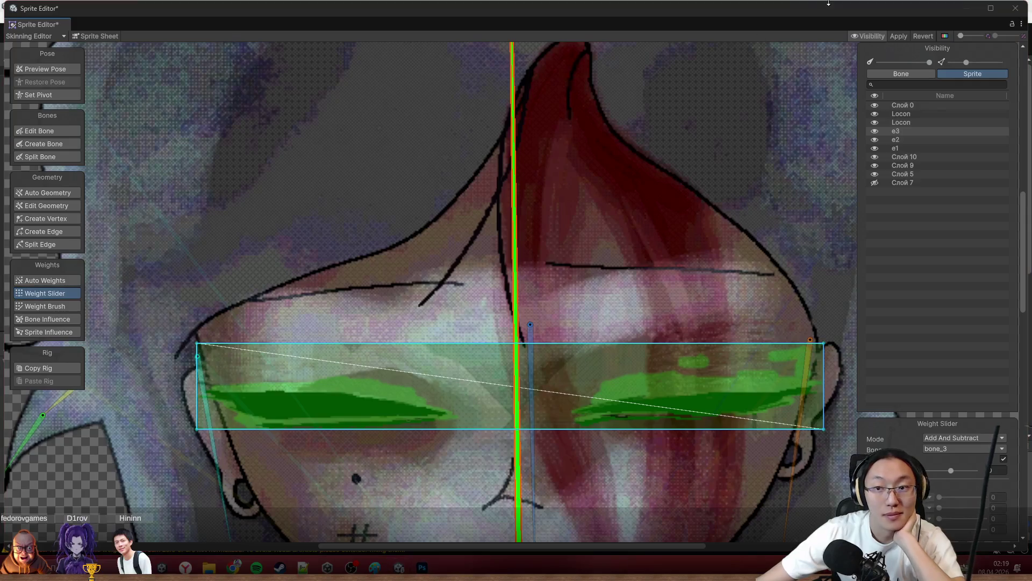
pyautogui.scroll(-3, 444, 469)
pyautogui.scroll(-3, 452, 226)
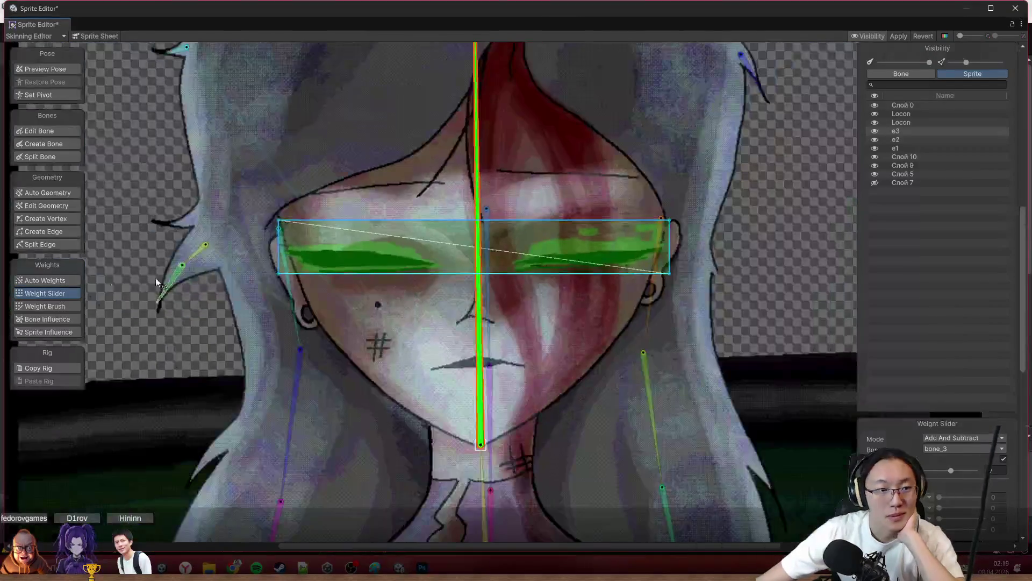
pyautogui.click(58, 132)
pyautogui.scroll(2, 473, 236)
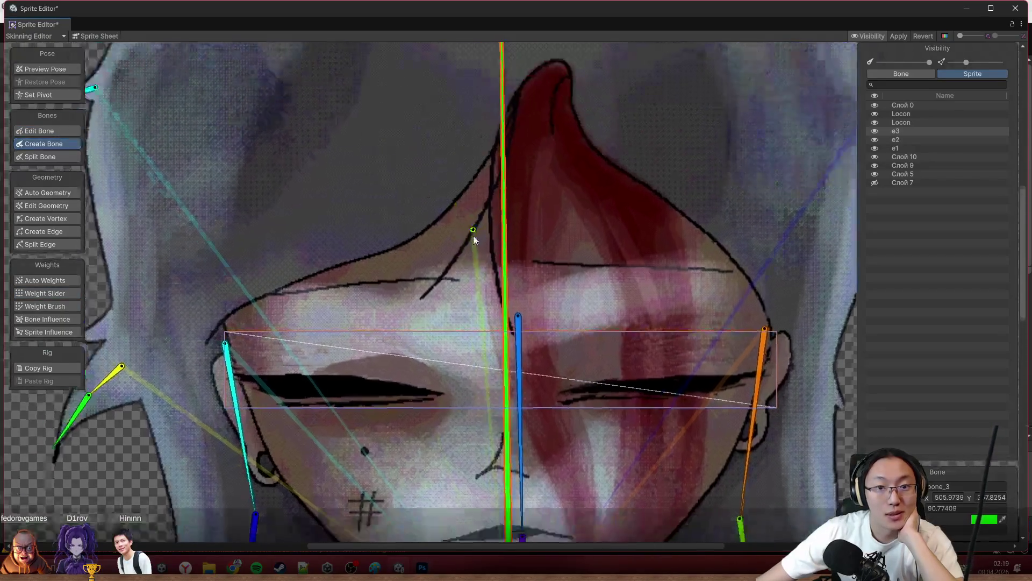
pyautogui.scroll(2, 522, 174)
pyautogui.scroll(2, 569, 149)
pyautogui.scroll(-3, 569, 149)
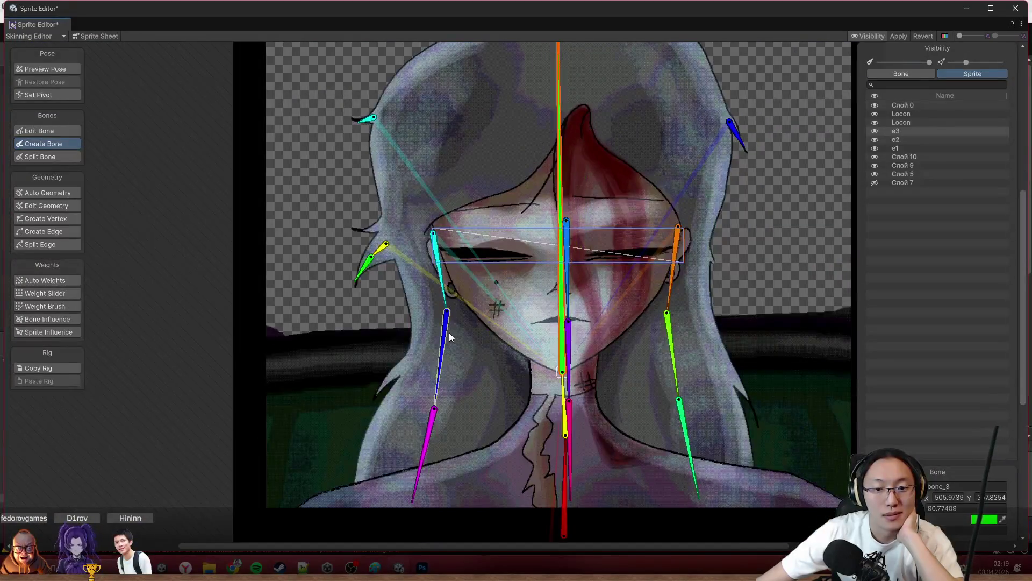
pyautogui.scroll(2, 577, 171)
pyautogui.scroll(2, 586, 223)
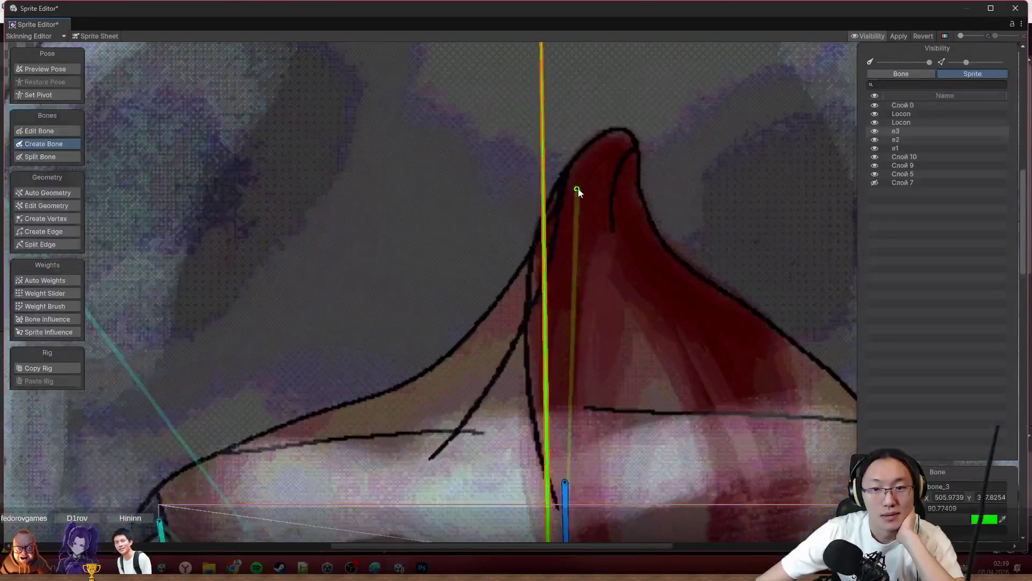
pyautogui.scroll(1, 576, 191)
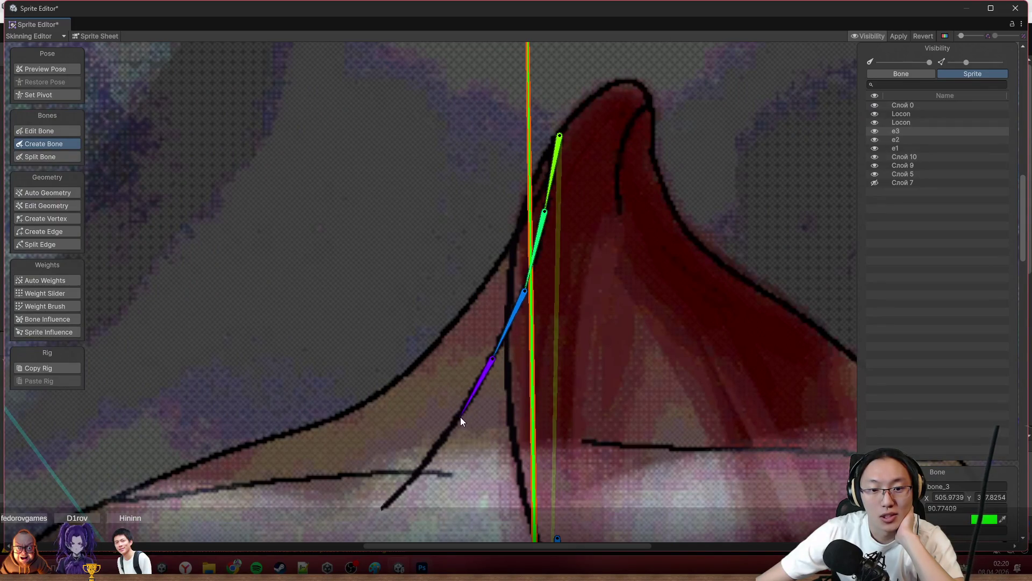
# Draw a new bone chain down along the red hair strand.
pyautogui.click(529, 440)
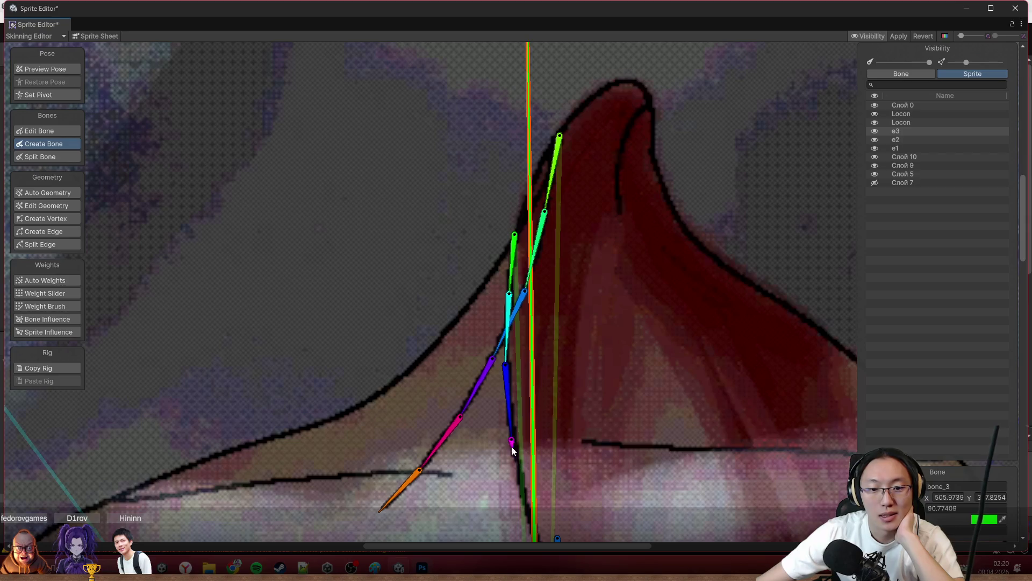
pyautogui.moveTo(514, 455); pyautogui.dragTo(512, 229)
pyautogui.click(546, 348)
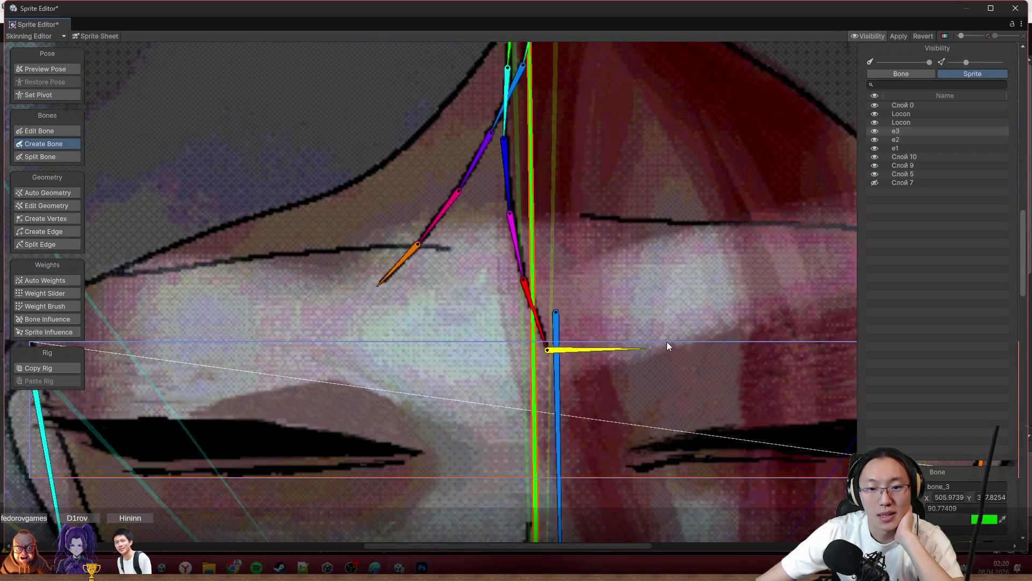
pyautogui.scroll(-4, 675, 245)
pyautogui.scroll(2, 480, 259)
pyautogui.scroll(2, 479, 260)
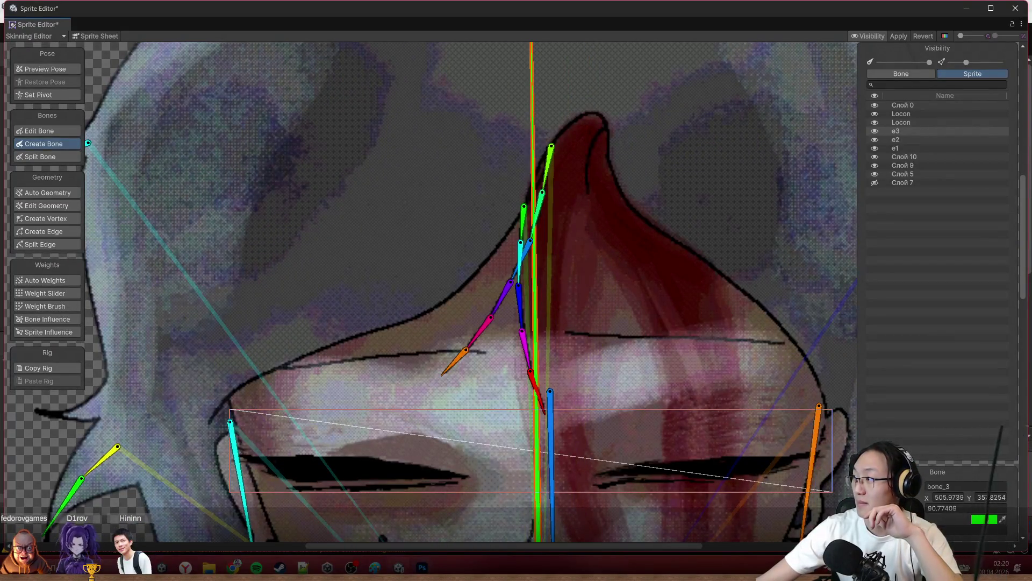
pyautogui.scroll(2, 799, 153)
pyautogui.click(39, 306)
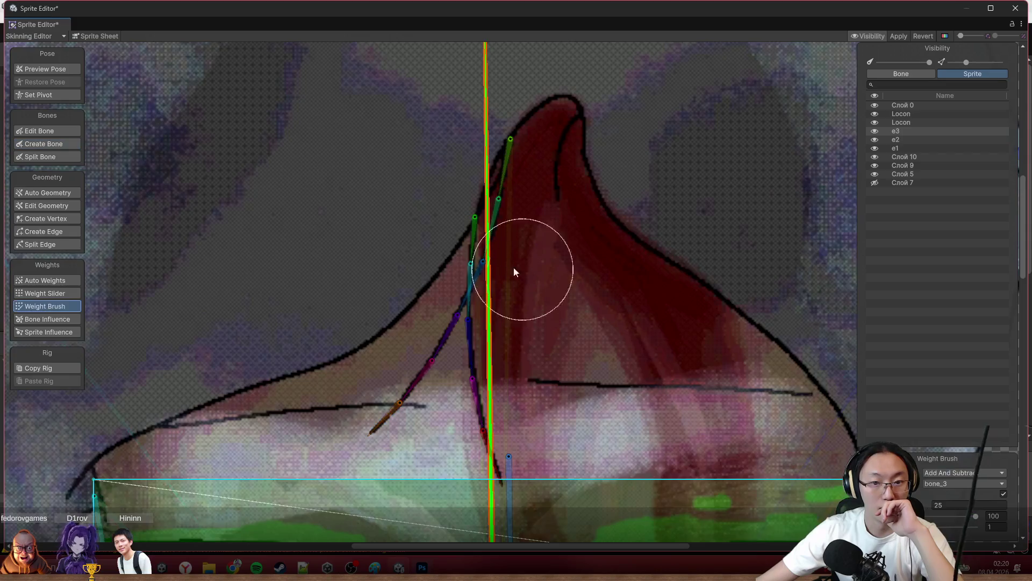
pyautogui.scroll(3, 484, 262)
# Paint weights for bone_19 through bone_24 in turn and set the brush mode to Smooth.
pyautogui.click(519, 116)
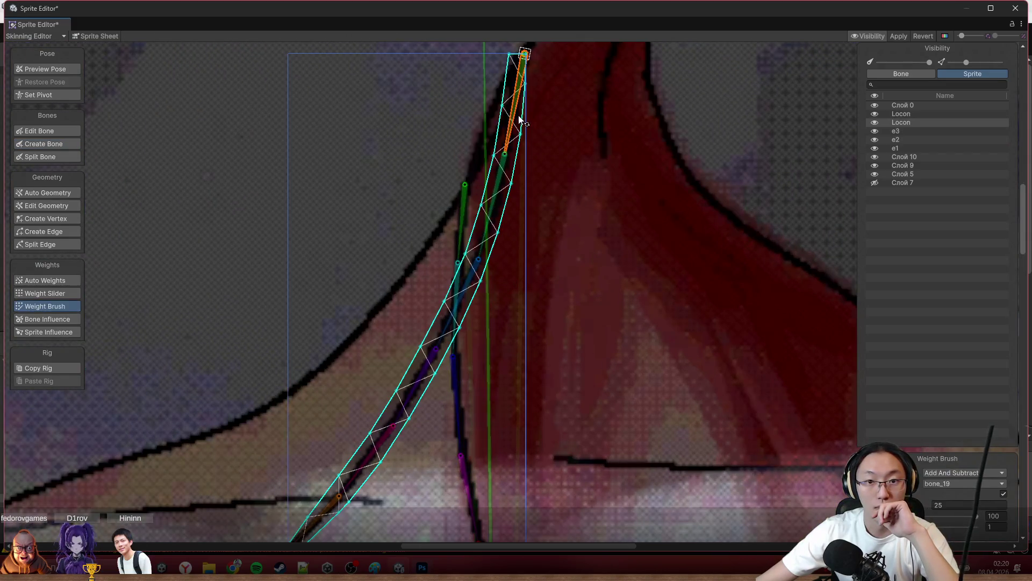
pyautogui.scroll(-3, 522, 90)
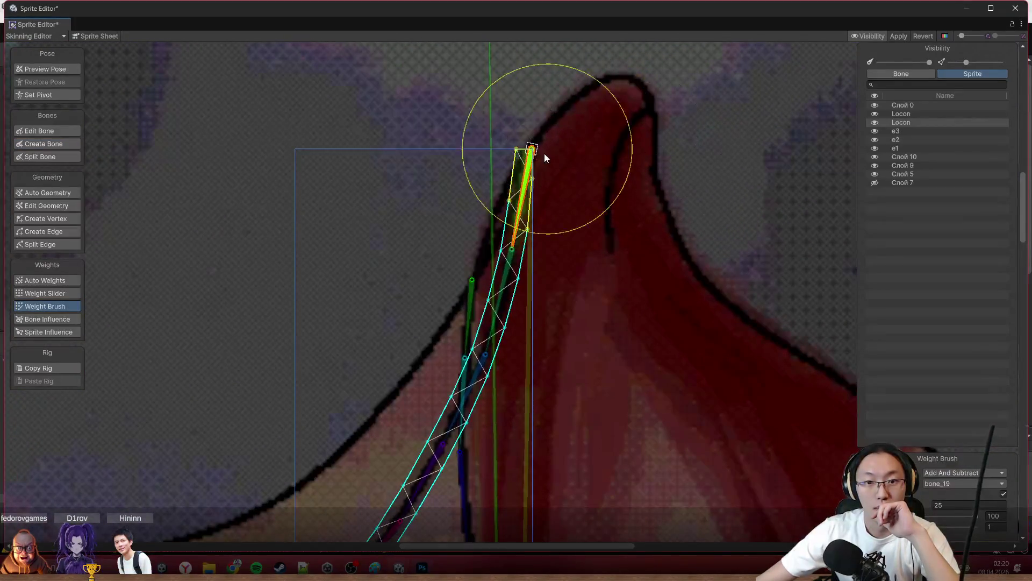
pyautogui.scroll(1, 614, 257)
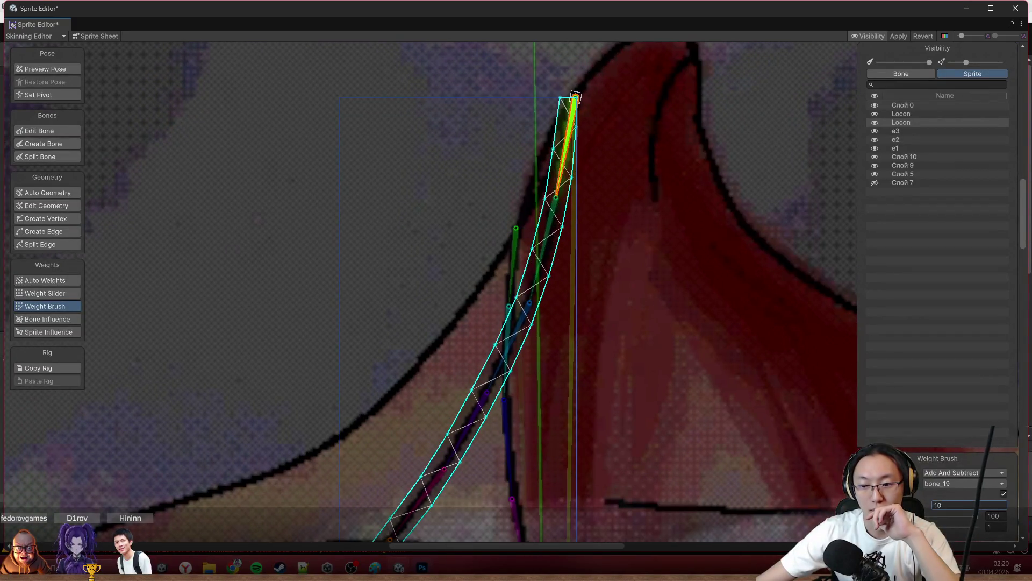
pyautogui.click(553, 216)
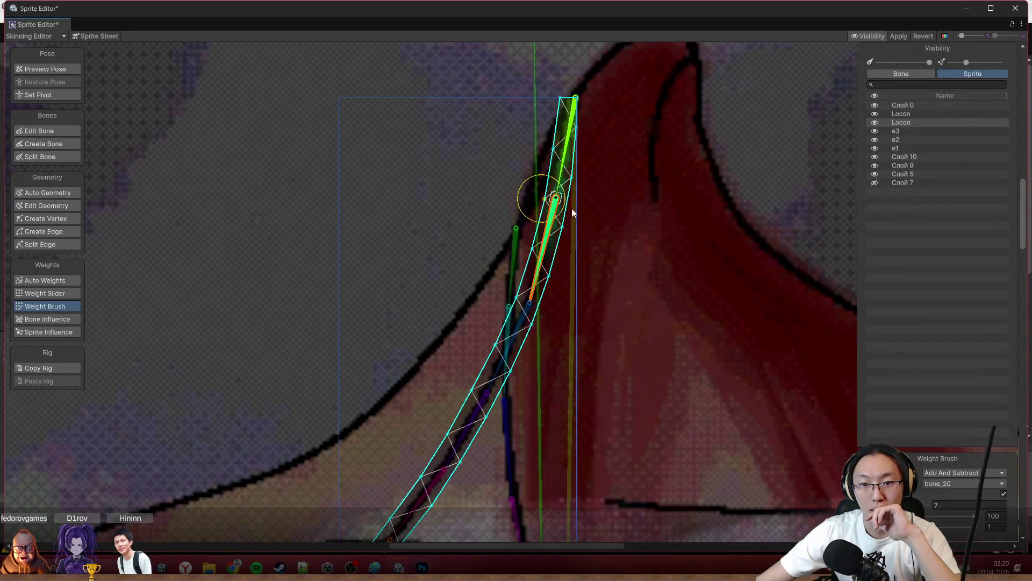
pyautogui.click(525, 305)
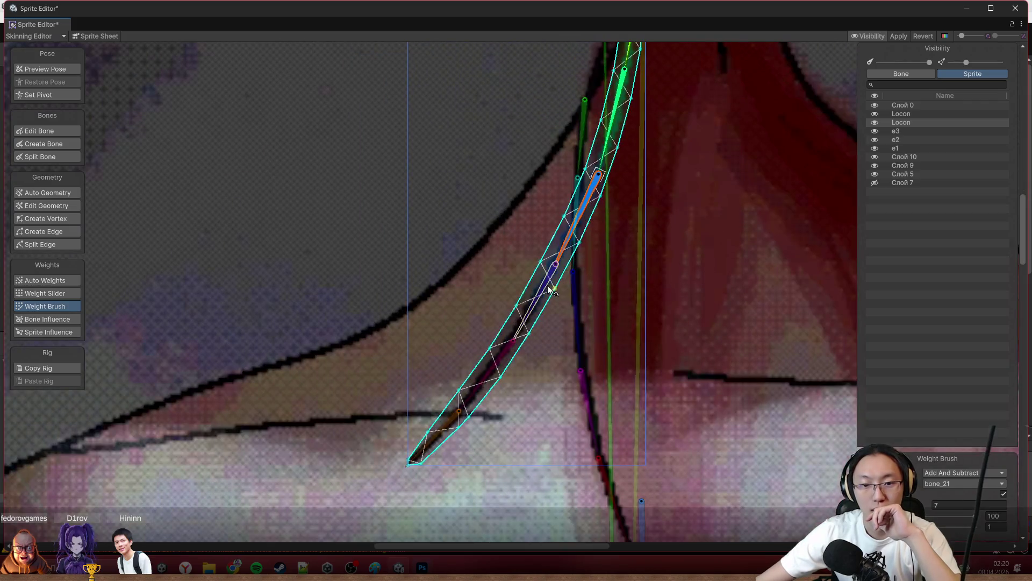
pyautogui.click(532, 280)
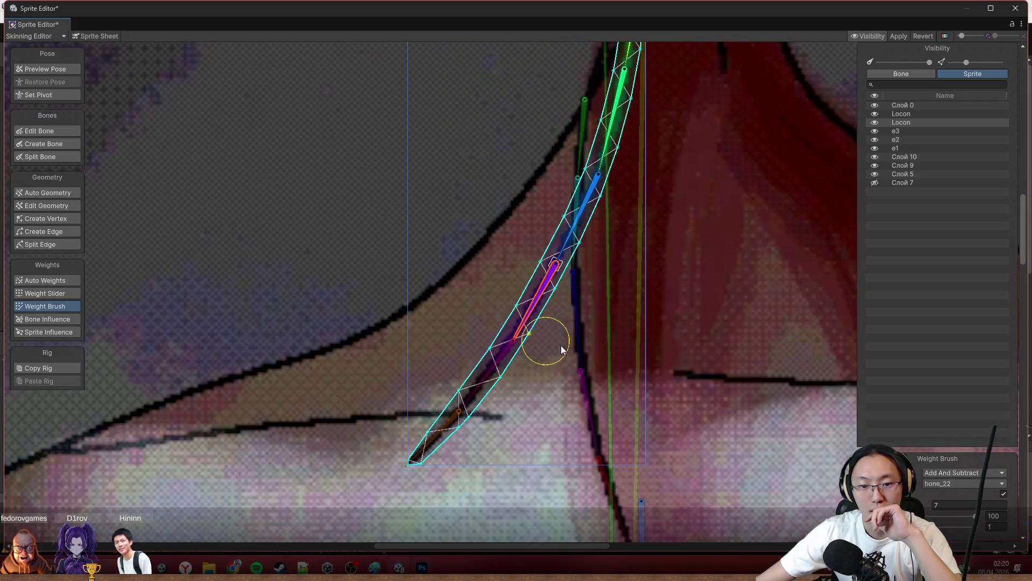
pyautogui.click(477, 380)
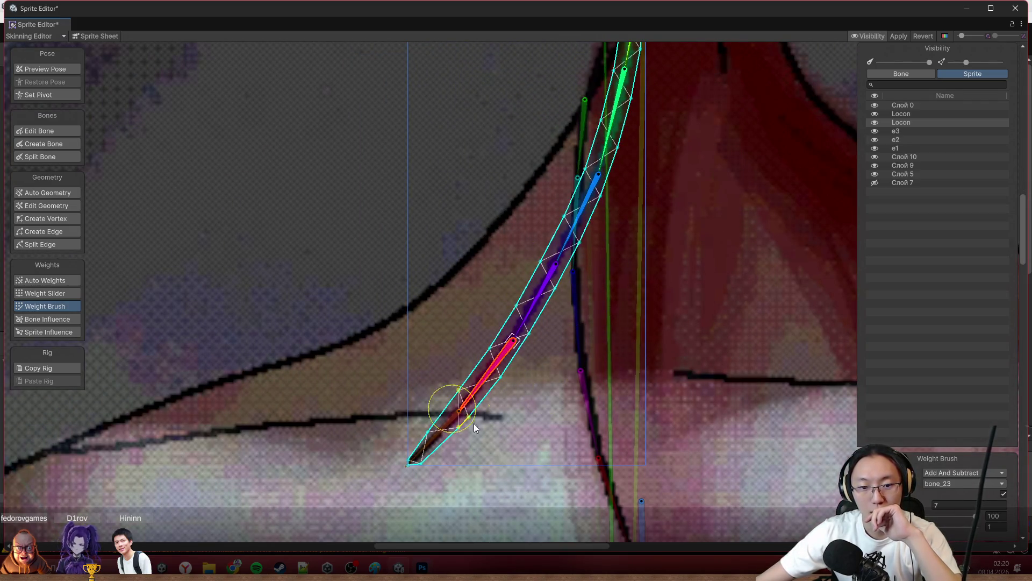
pyautogui.click(454, 426)
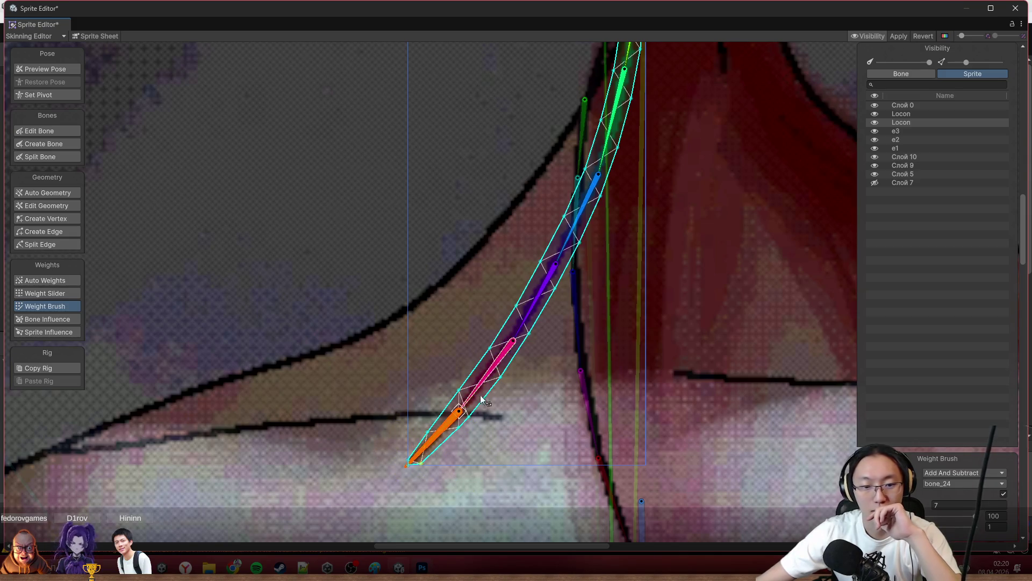
pyautogui.scroll(-3, 488, 375)
pyautogui.click(964, 473)
pyautogui.click(952, 499)
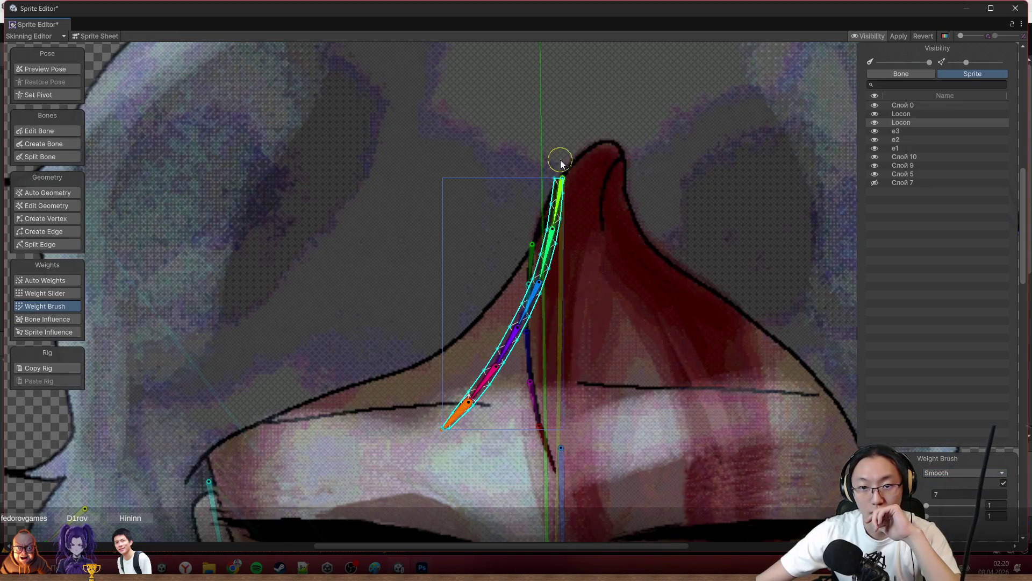
pyautogui.scroll(2, 530, 300)
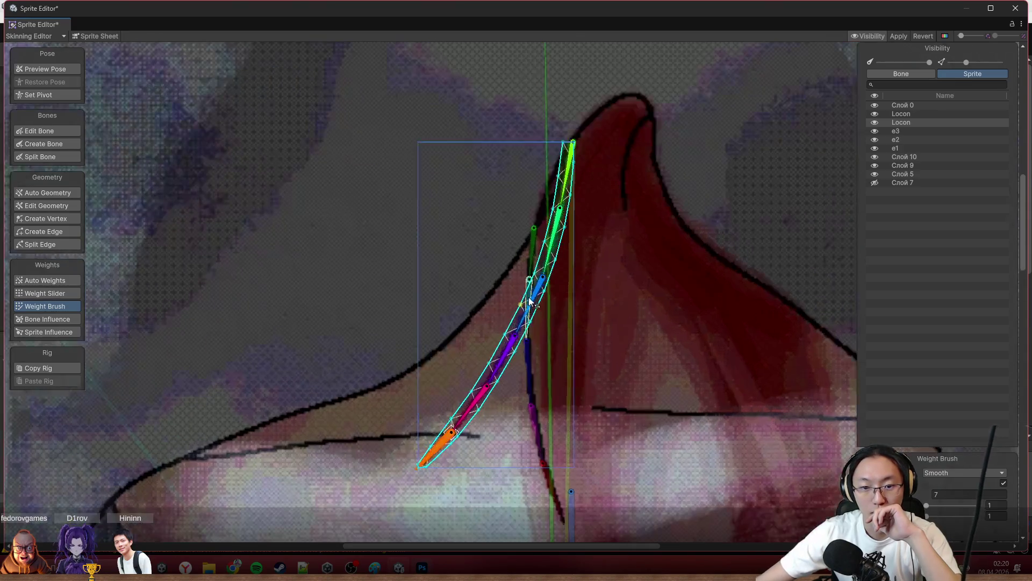
# Curl the hair bone chain upward to preview how the strand deforms.
pyautogui.moveTo(524, 325)
pyautogui.mouseDown()
pyautogui.moveTo(447, 297)
pyautogui.moveTo(388, 255)
pyautogui.moveTo(392, 242)
pyautogui.mouseUp()
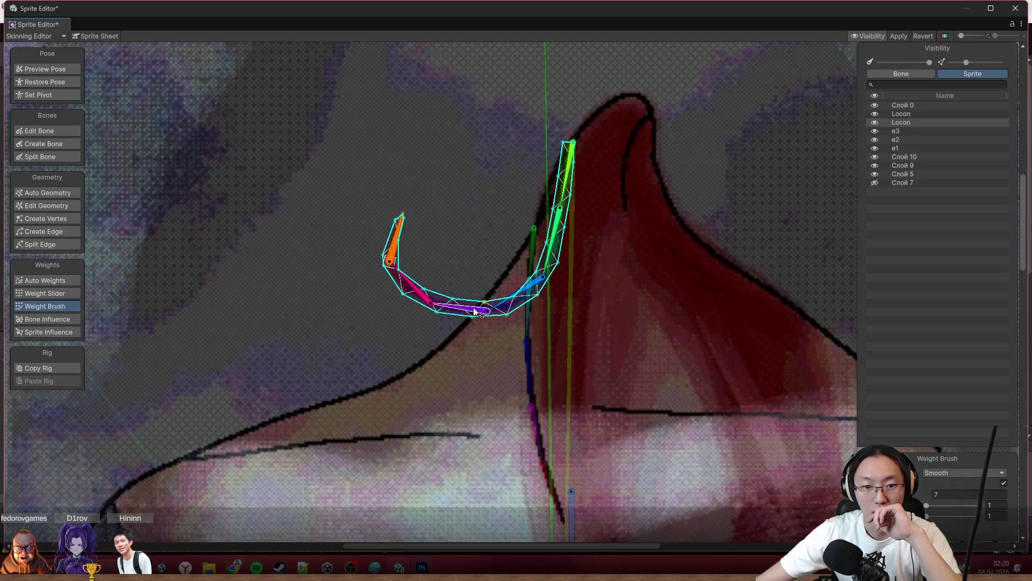
pyautogui.moveTo(523, 299); pyautogui.dragTo(549, 260)
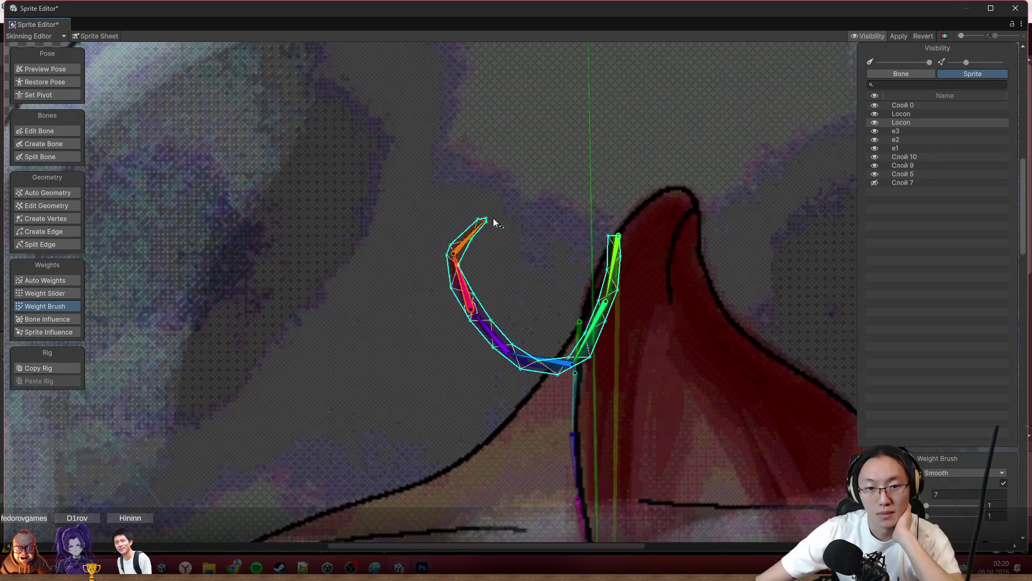
pyautogui.moveTo(490, 224)
pyautogui.mouseDown()
pyautogui.moveTo(520, 238)
pyautogui.moveTo(524, 189)
pyautogui.mouseUp()
pyautogui.scroll(2, 523, 239)
# Smooth the weights along the bent strand, then select the other Locon hair strand sprite.
pyautogui.moveTo(442, 234)
pyautogui.mouseDown()
pyautogui.moveTo(496, 184)
pyautogui.moveTo(573, 406)
pyautogui.moveTo(659, 323)
pyautogui.mouseUp()
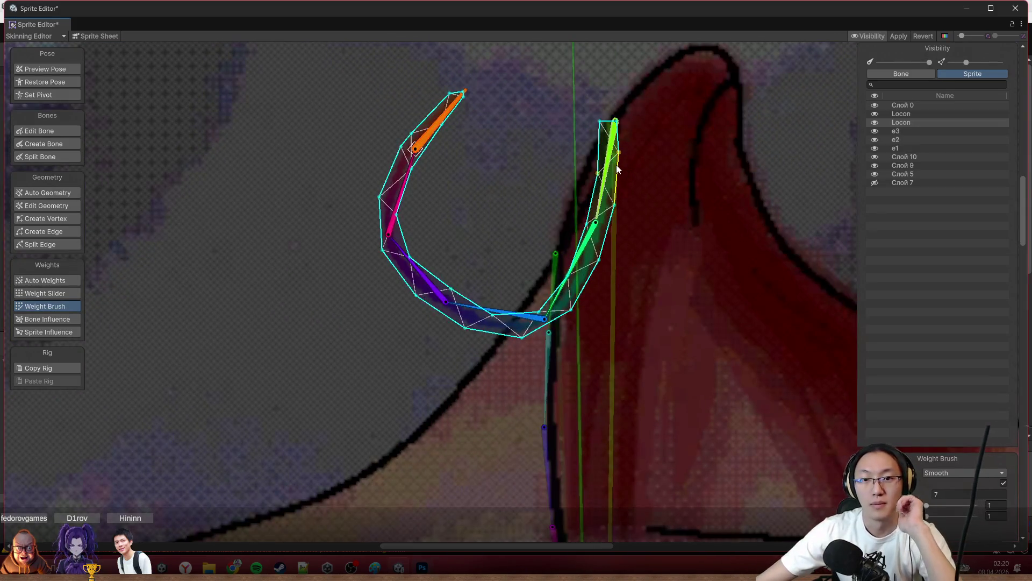
pyautogui.scroll(2, 617, 164)
pyautogui.scroll(2, 568, 209)
pyautogui.click(551, 231)
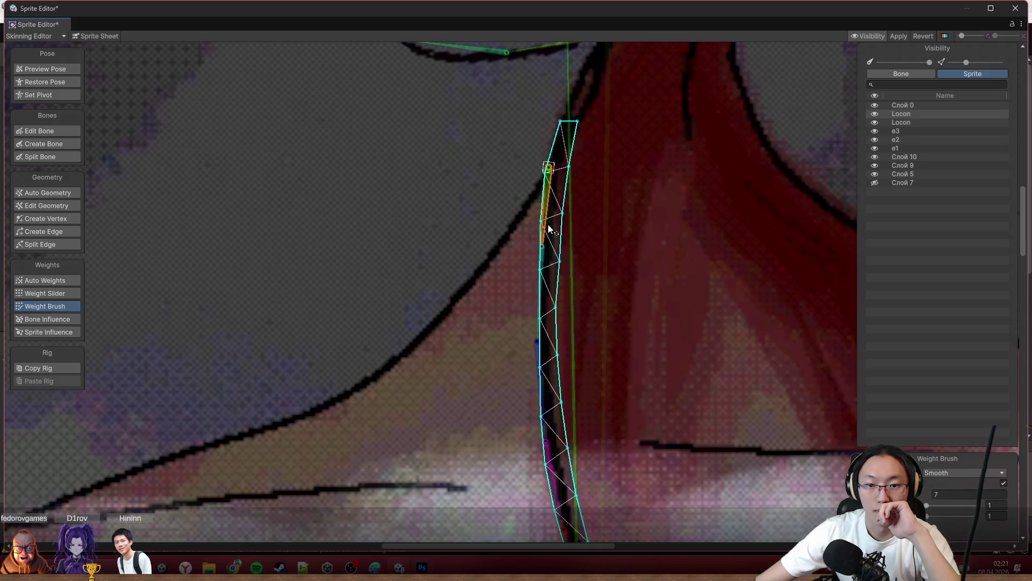
# In Edit Bone mode, align the yellow-green, cyan and blue bone joints onto the second strand, then return to the Weight Brush.
pyautogui.click(964, 473)
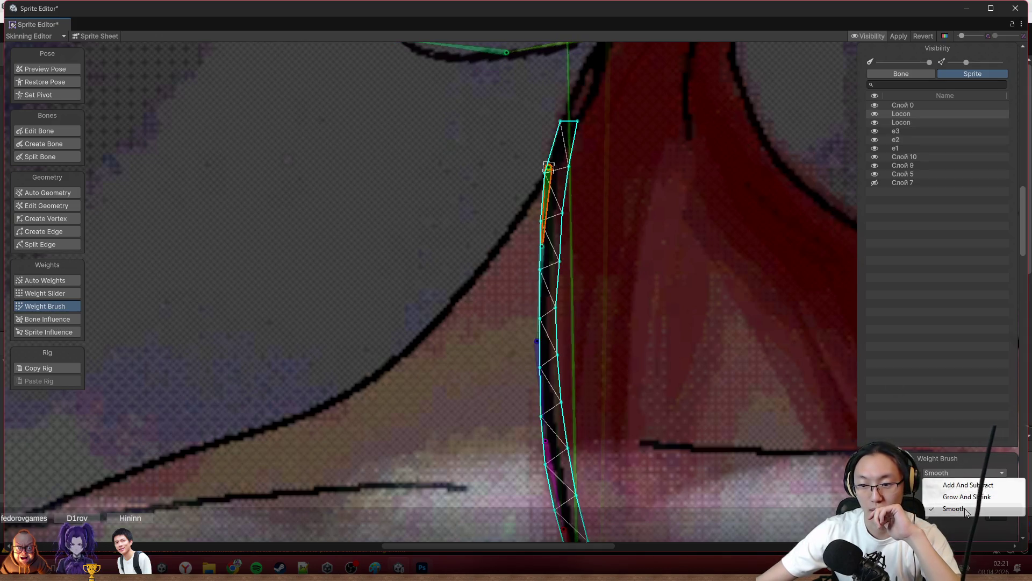
pyautogui.click(39, 131)
pyautogui.moveTo(554, 170); pyautogui.dragTo(569, 127)
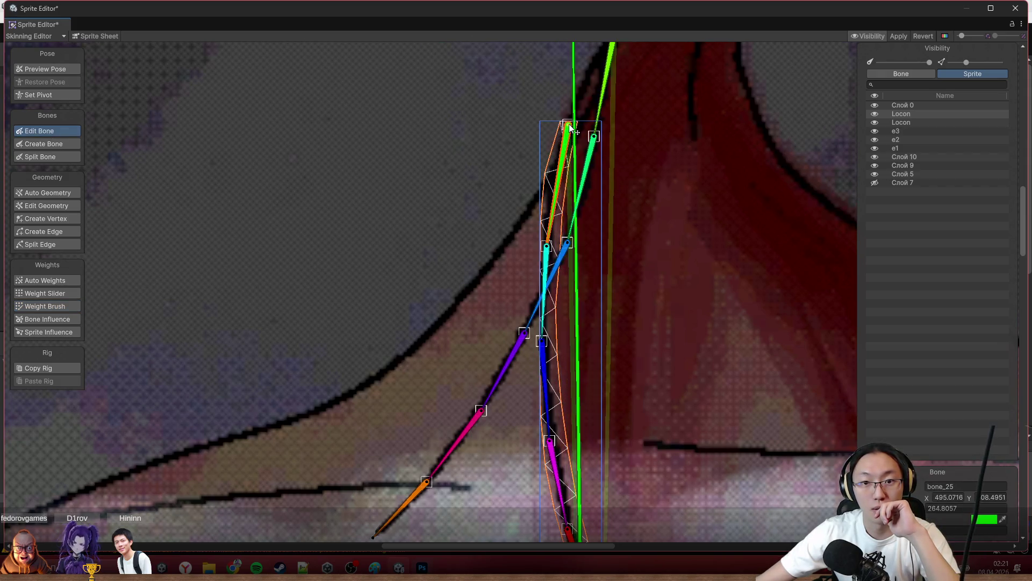
pyautogui.moveTo(550, 248); pyautogui.dragTo(549, 228)
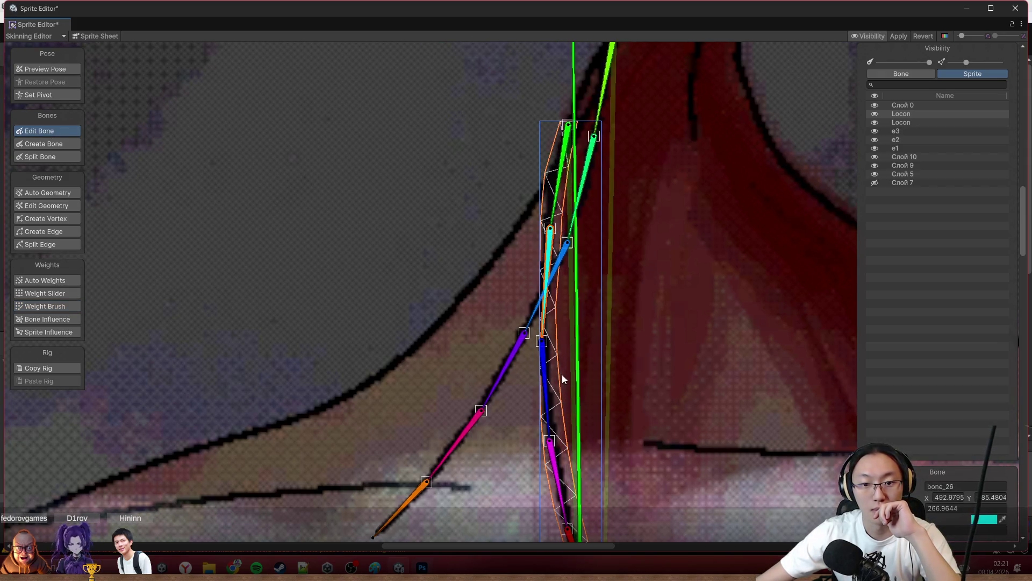
pyautogui.moveTo(544, 339); pyautogui.dragTo(551, 345)
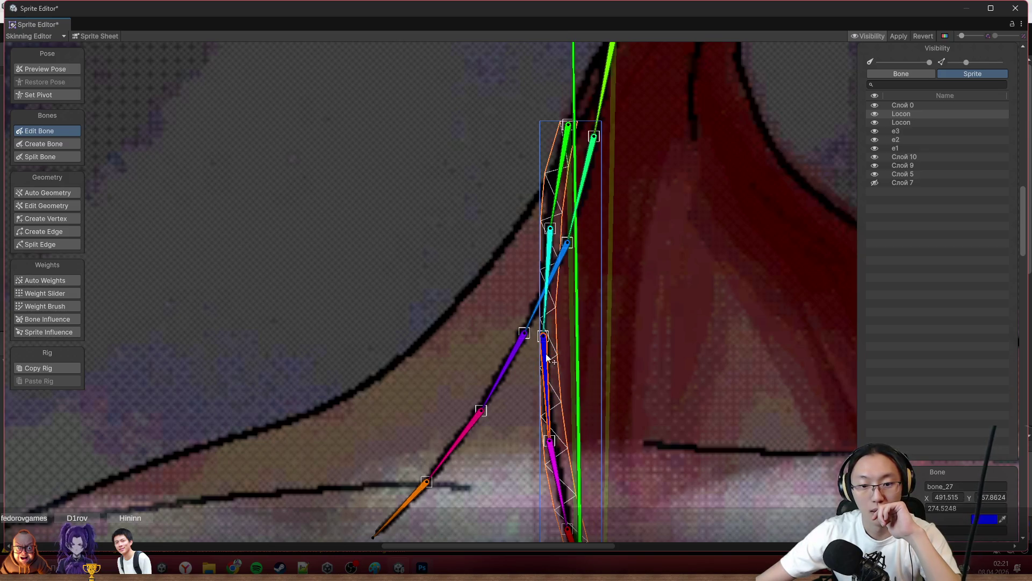
pyautogui.scroll(-2, 576, 267)
pyautogui.click(65, 306)
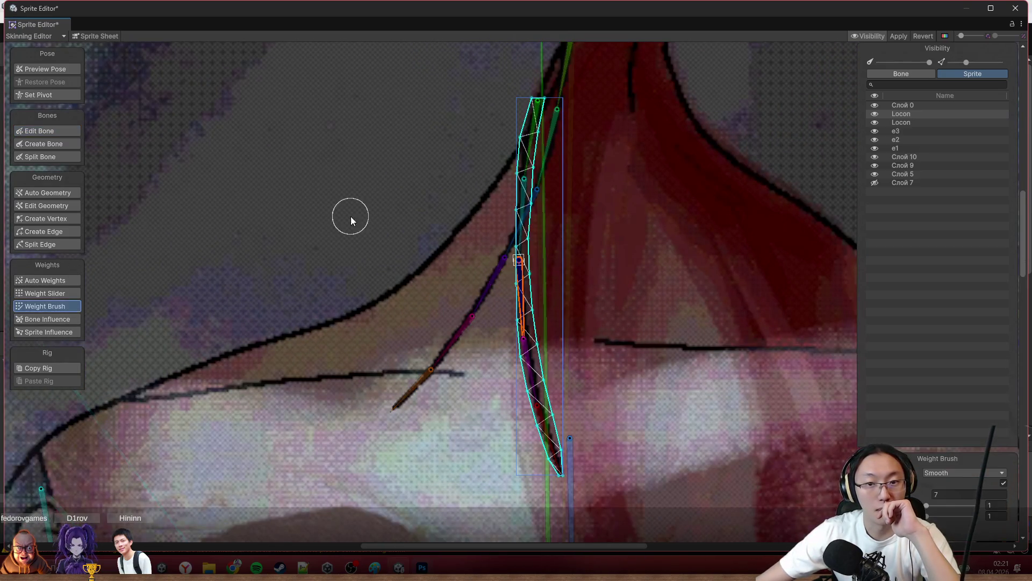
pyautogui.scroll(2, 550, 213)
# With Add And Subtract brush mode, paint weights for the top bone over the upper part of the strand.
pyautogui.click(598, 133)
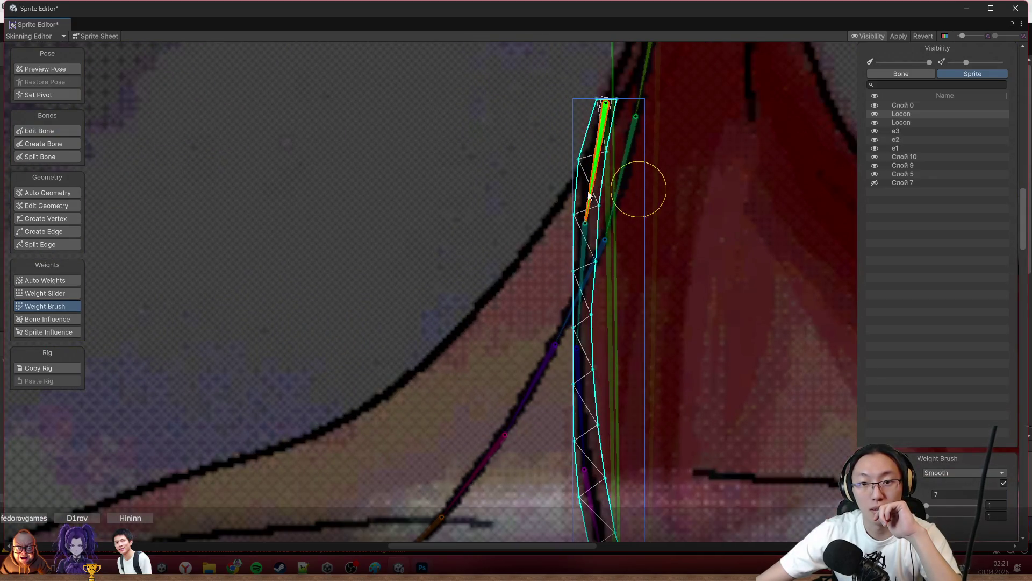
pyautogui.click(936, 475)
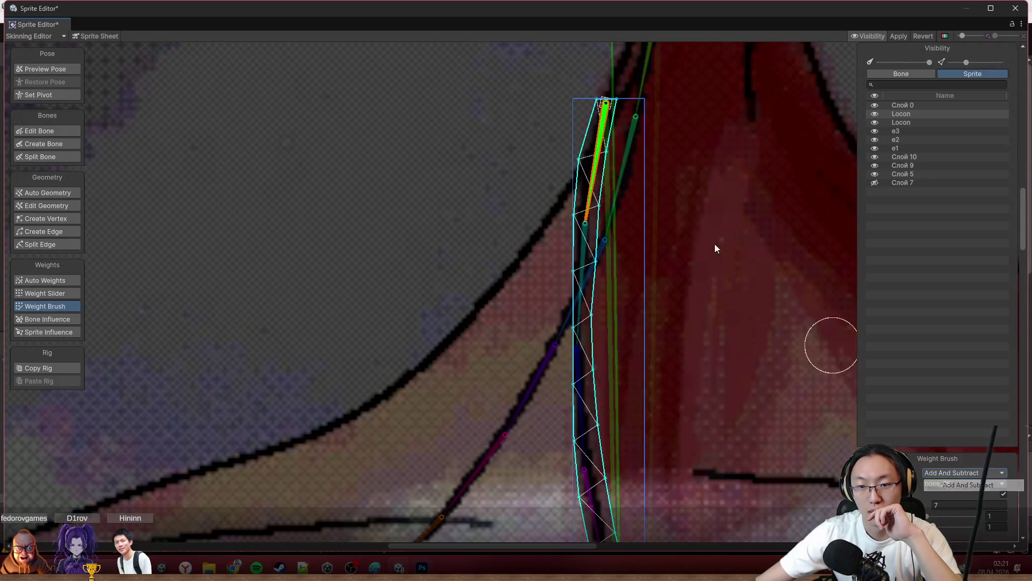
pyautogui.moveTo(611, 211); pyautogui.dragTo(597, 145)
pyautogui.click(582, 232)
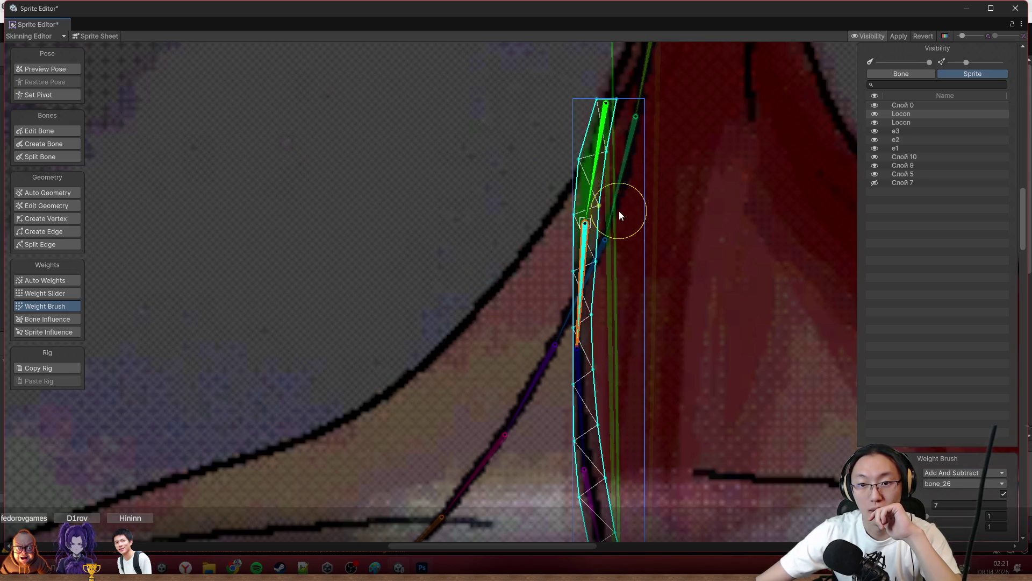
# Work down the strand selecting bone_27, bone_28 and bone_29 to weight each section to the tip.
pyautogui.moveTo(730, 355); pyautogui.dragTo(691, 230)
pyautogui.click(539, 266)
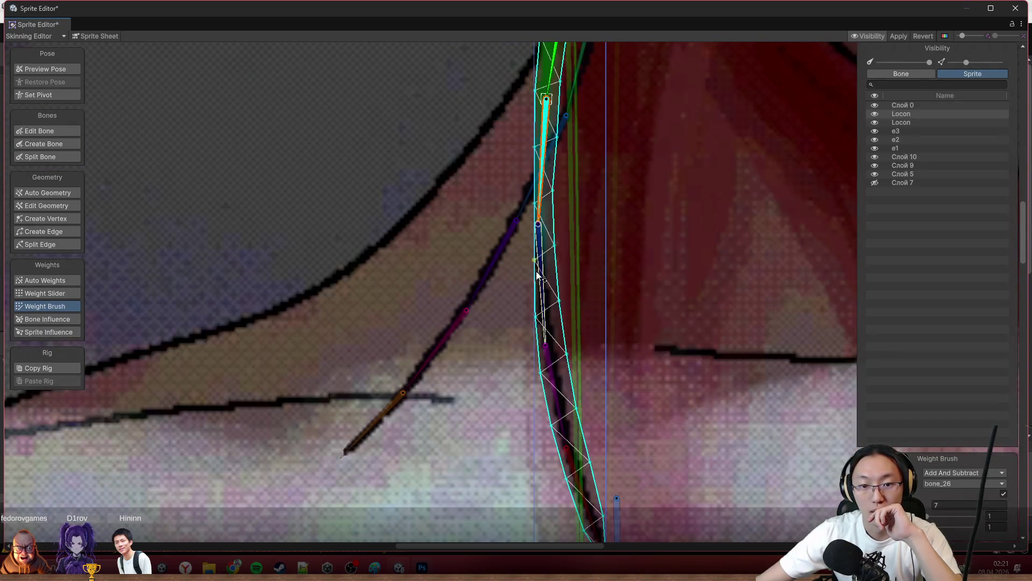
pyautogui.click(554, 375)
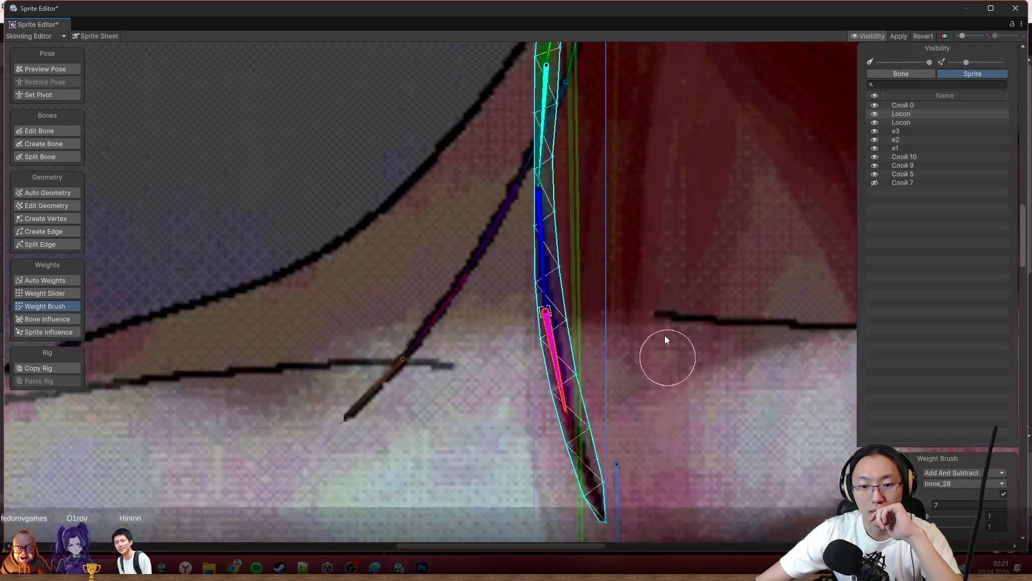
pyautogui.moveTo(670, 380); pyautogui.dragTo(657, 266)
pyautogui.click(561, 355)
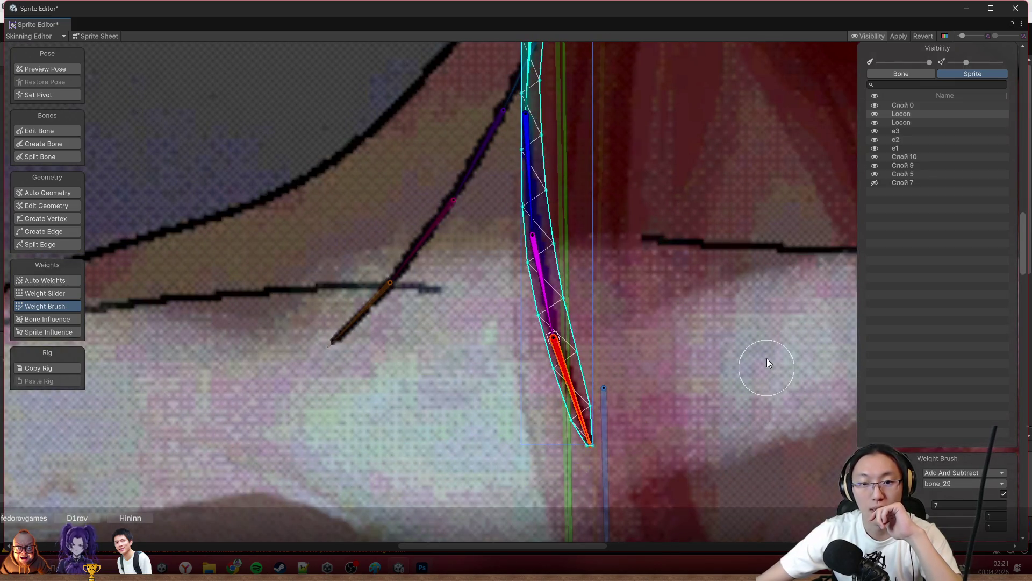
pyautogui.scroll(-3, 699, 339)
pyautogui.scroll(2, 616, 207)
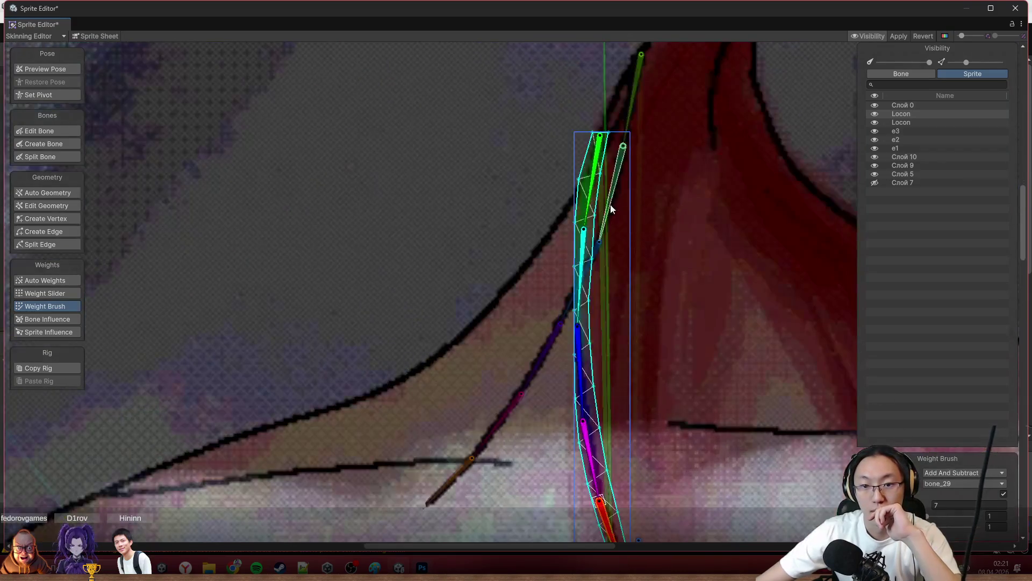
# Curl the strand's bones to test deformation and smooth the weights around the red and magenta bones.
pyautogui.moveTo(597, 207); pyautogui.dragTo(804, 223)
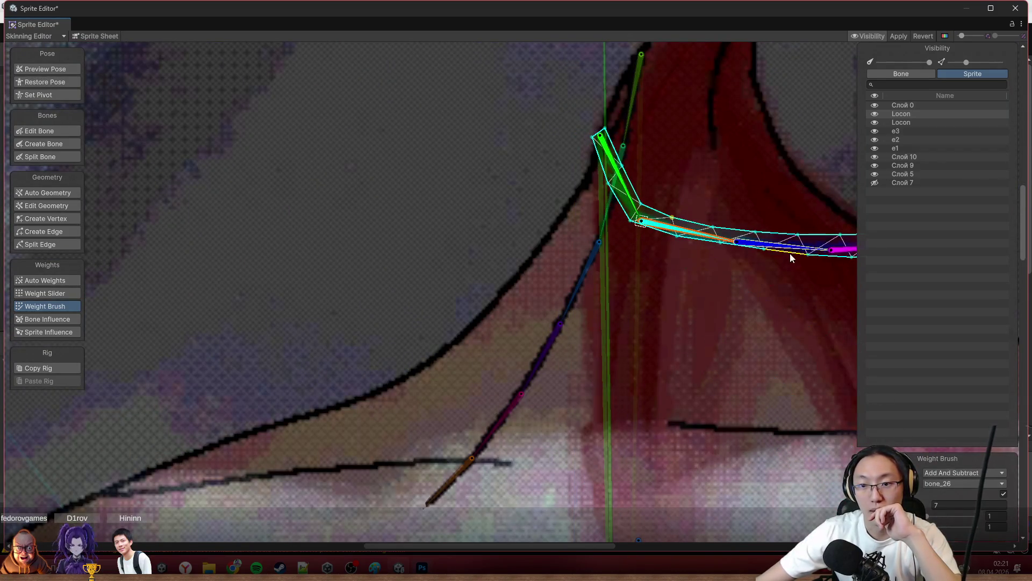
pyautogui.scroll(-2, 801, 219)
pyautogui.scroll(1, 680, 295)
pyautogui.moveTo(680, 296)
pyautogui.mouseDown()
pyautogui.moveTo(728, 212)
pyautogui.moveTo(654, 199)
pyautogui.mouseUp()
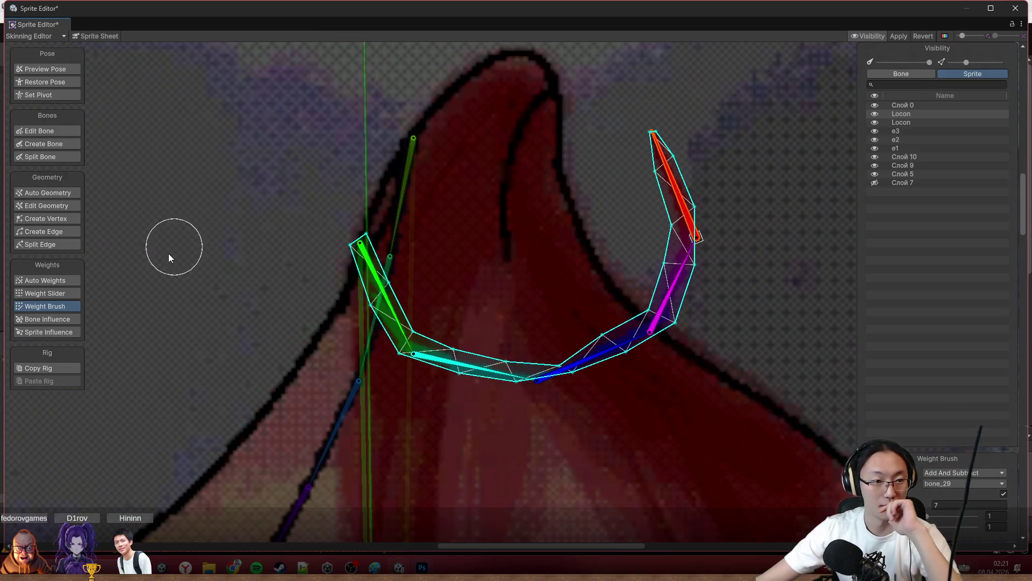
pyautogui.press('shift')
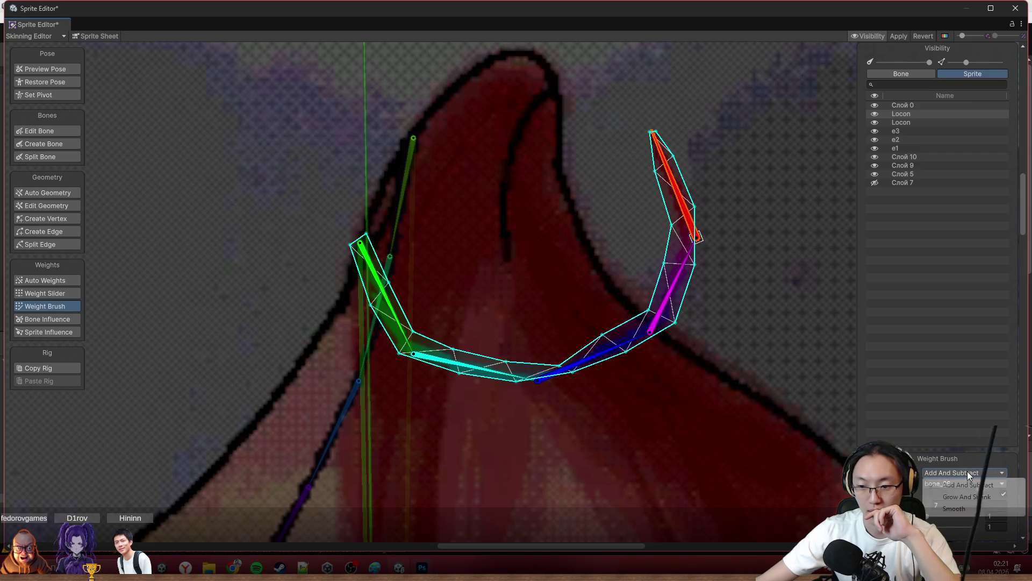
pyautogui.moveTo(667, 247)
pyautogui.mouseDown()
pyautogui.moveTo(580, 359)
pyautogui.moveTo(376, 295)
pyautogui.moveTo(380, 400)
pyautogui.moveTo(525, 356)
pyautogui.moveTo(537, 396)
pyautogui.moveTo(465, 395)
pyautogui.moveTo(691, 338)
pyautogui.moveTo(669, 311)
pyautogui.moveTo(606, 369)
pyautogui.moveTo(669, 287)
pyautogui.moveTo(657, 342)
pyautogui.moveTo(692, 289)
pyautogui.moveTo(657, 111)
pyautogui.moveTo(691, 219)
pyautogui.moveTo(681, 166)
pyautogui.moveTo(719, 249)
pyautogui.moveTo(692, 162)
pyautogui.moveTo(644, 369)
pyautogui.moveTo(606, 345)
pyautogui.moveTo(692, 329)
pyautogui.moveTo(410, 364)
pyautogui.moveTo(488, 372)
pyautogui.moveTo(363, 230)
pyautogui.moveTo(415, 295)
pyautogui.moveTo(384, 301)
pyautogui.moveTo(400, 316)
pyautogui.mouseUp()
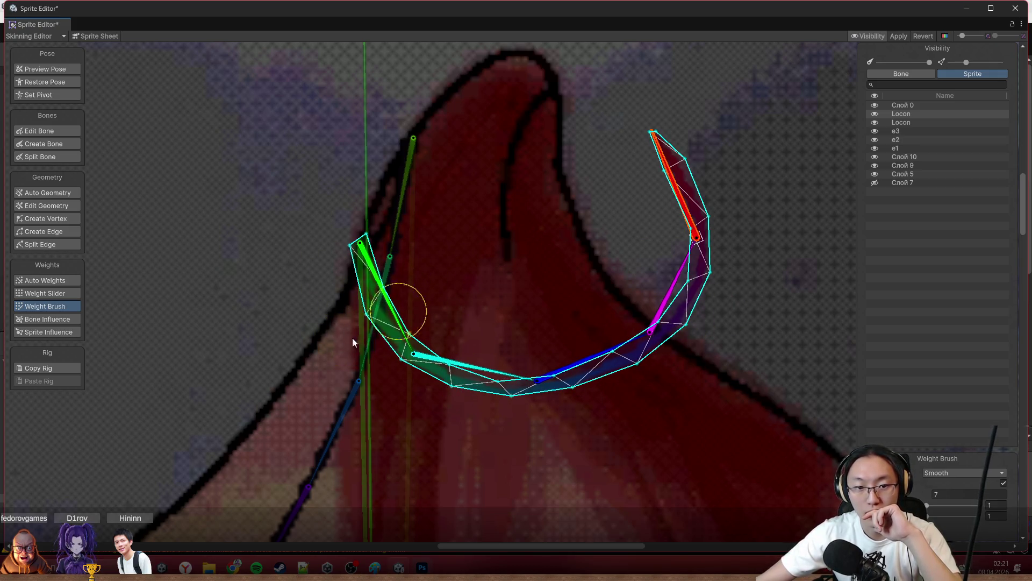
# Repose the neighbouring bone chain along the left hair strand outline.
pyautogui.moveTo(517, 321); pyautogui.dragTo(661, 240)
pyautogui.moveTo(494, 325)
pyautogui.mouseDown()
pyautogui.moveTo(322, 302)
pyautogui.moveTo(336, 274)
pyautogui.mouseUp()
pyautogui.moveTo(267, 222)
pyautogui.mouseDown()
pyautogui.moveTo(306, 216)
pyautogui.moveTo(307, 141)
pyautogui.moveTo(295, 119)
pyautogui.moveTo(423, 202)
pyautogui.mouseUp()
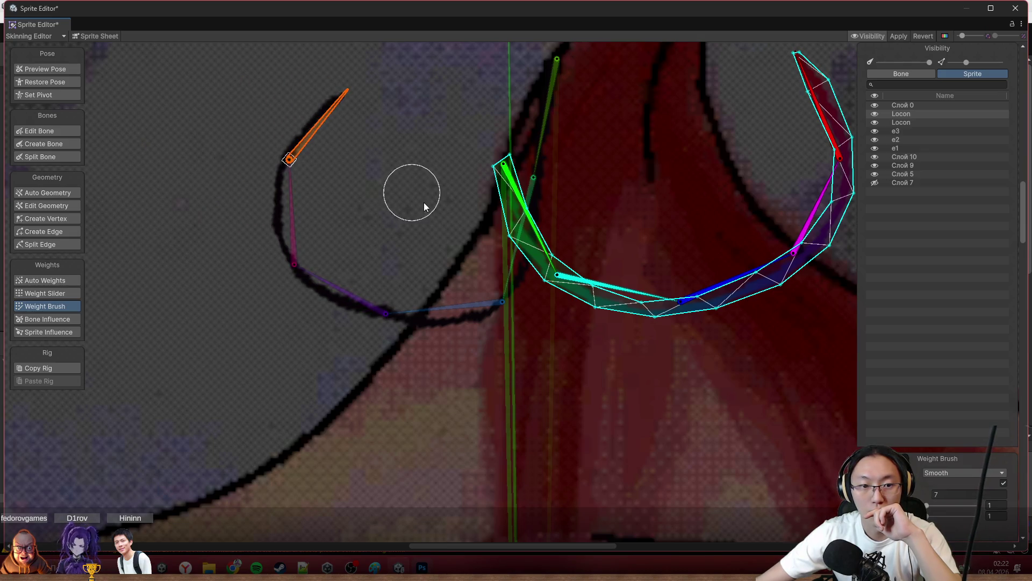
pyautogui.scroll(-3, 537, 209)
pyautogui.scroll(-1, 682, 173)
pyautogui.scroll(-2, 732, 127)
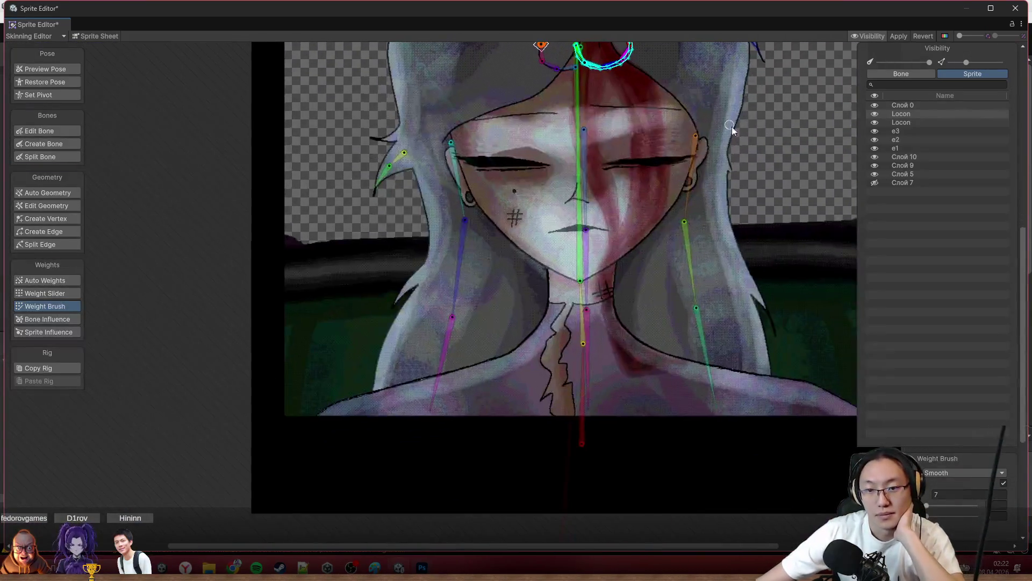
pyautogui.scroll(-1, 722, 145)
pyautogui.scroll(1, 680, 208)
pyautogui.scroll(-1, 676, 199)
pyautogui.scroll(-2, 712, 161)
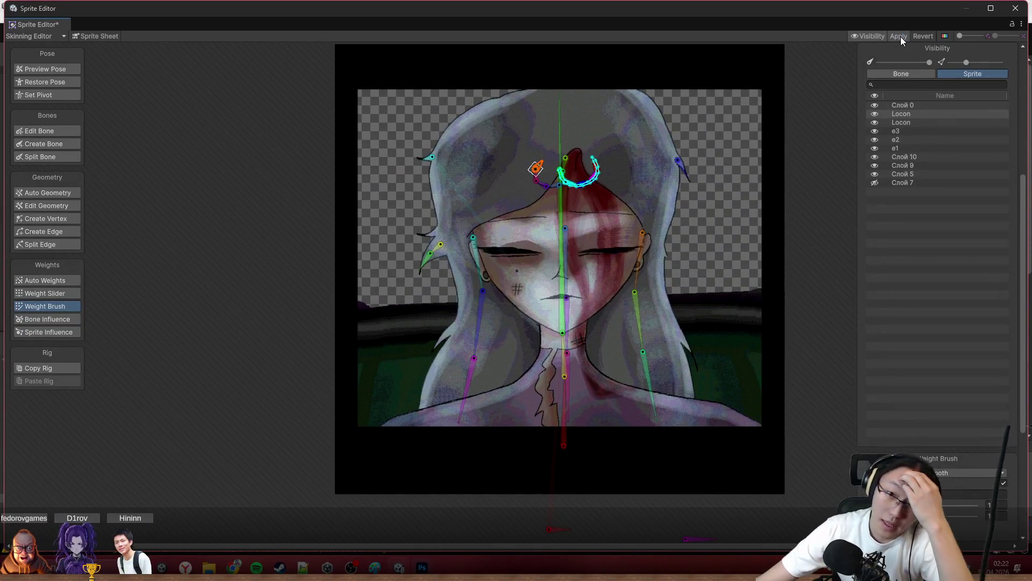
# Close the Sprite Editor with the rig edits applied and bring the Unity editor forward.
pyautogui.click(1013, 10)
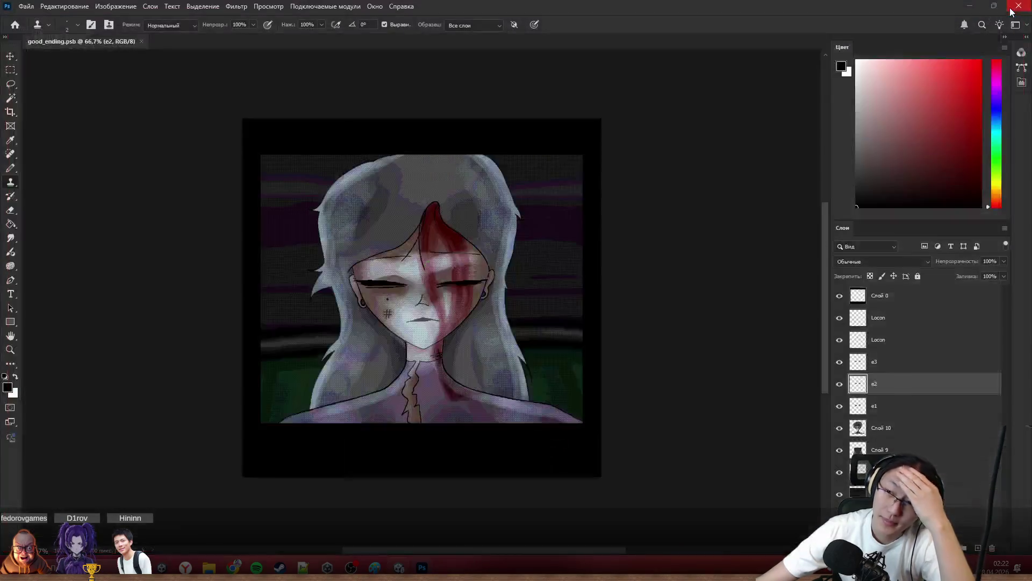
pyautogui.scroll(2, 403, 234)
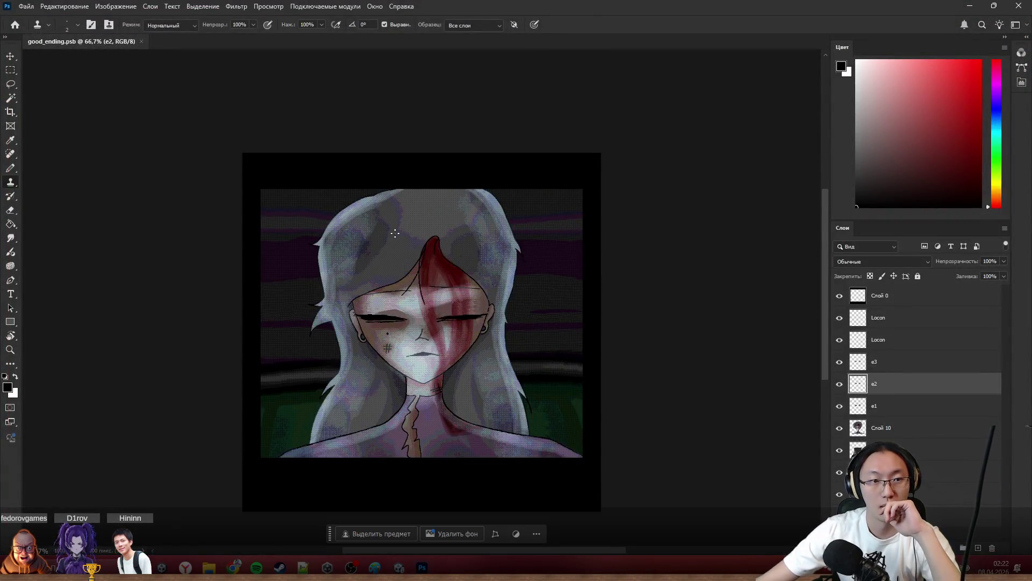
pyautogui.click(970, 5)
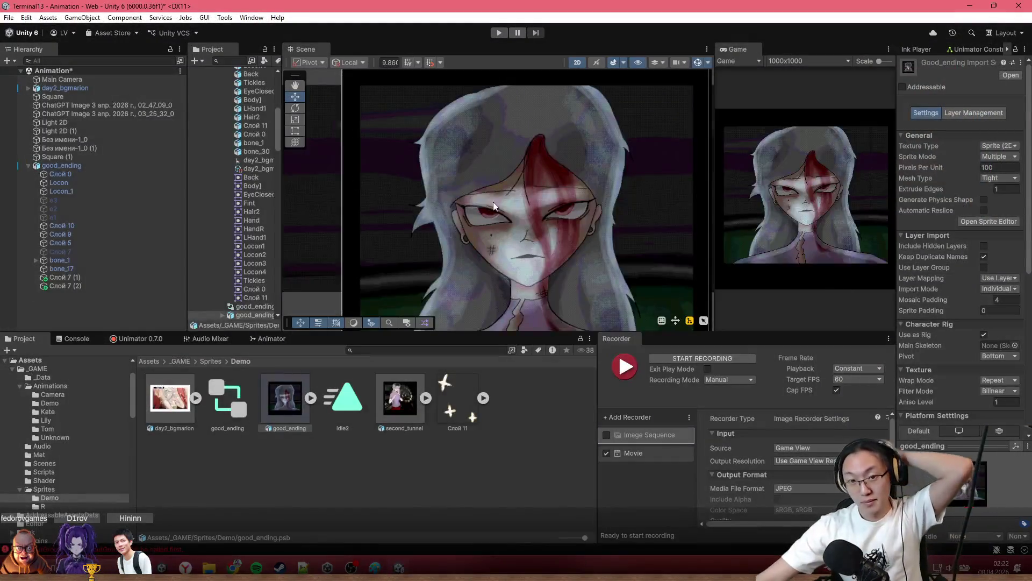
# Select good_ending and add the left and right hair bone chains to the selection.
pyautogui.click(529, 178)
pyautogui.scroll(2, 529, 178)
pyautogui.scroll(1, 494, 156)
pyautogui.scroll(1, 475, 185)
pyautogui.scroll(1, 497, 153)
pyautogui.scroll(-3, 498, 154)
pyautogui.scroll(1, 410, 198)
pyautogui.scroll(1, 411, 198)
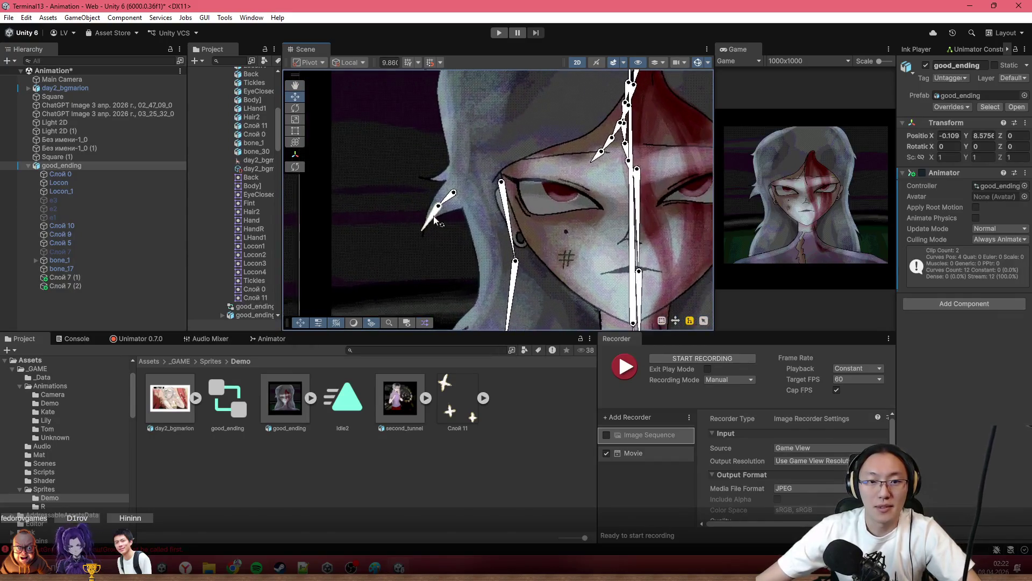
pyautogui.scroll(1, 472, 228)
pyautogui.click(467, 229)
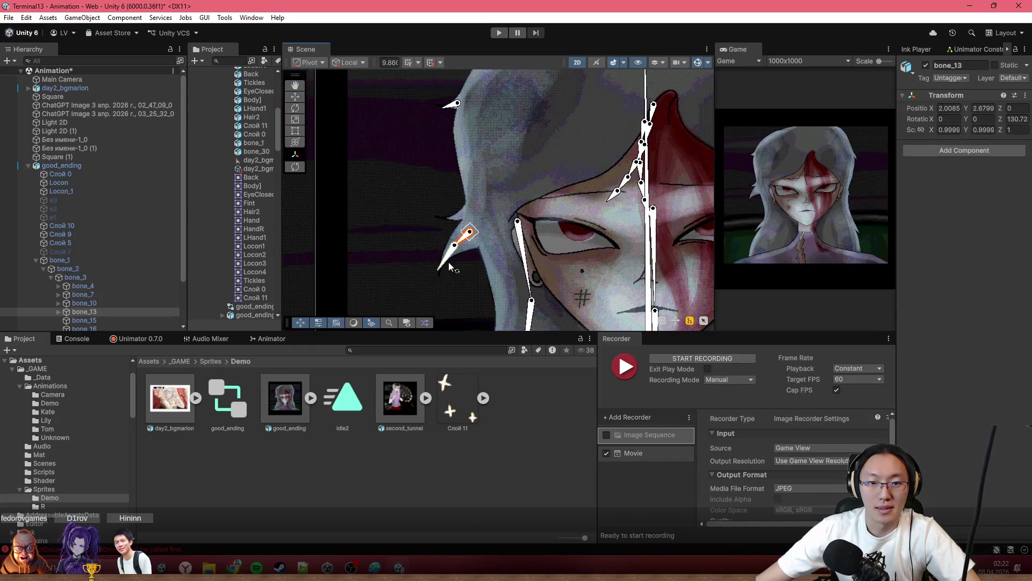
pyautogui.moveTo(452, 110); pyautogui.dragTo(332, 187)
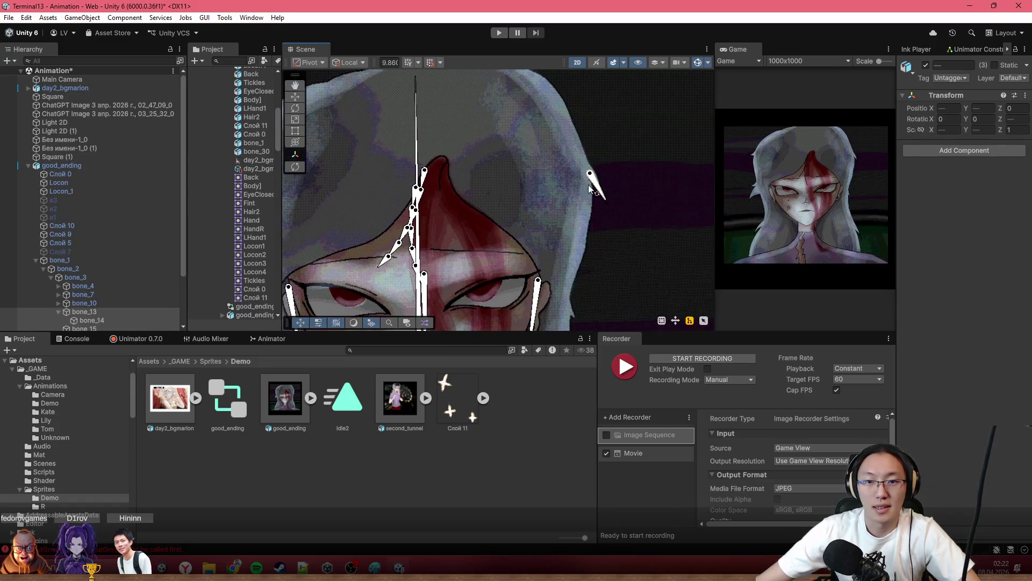
pyautogui.scroll(-2, 616, 233)
pyautogui.moveTo(561, 221); pyautogui.dragTo(600, 187)
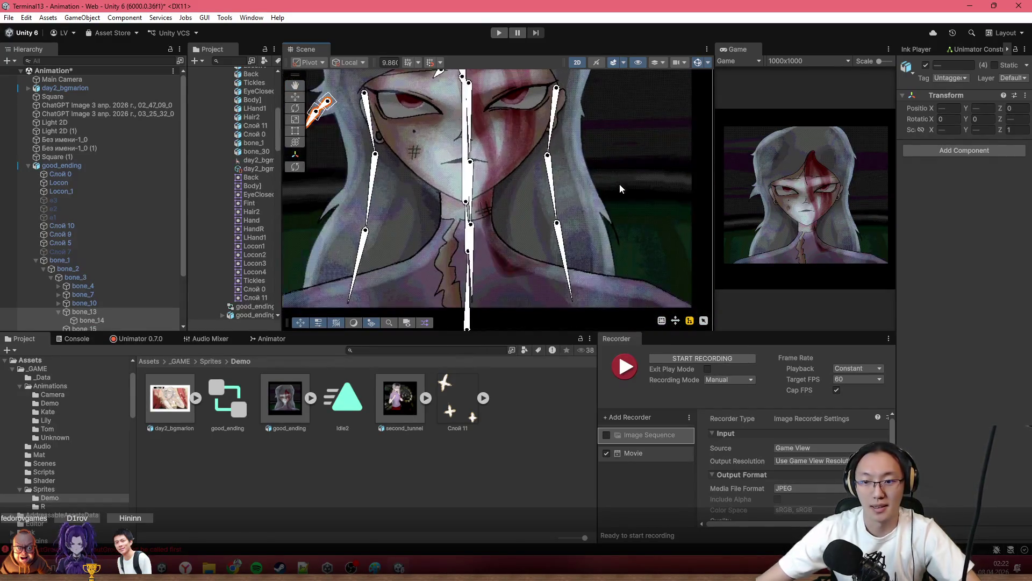
pyautogui.click(599, 198)
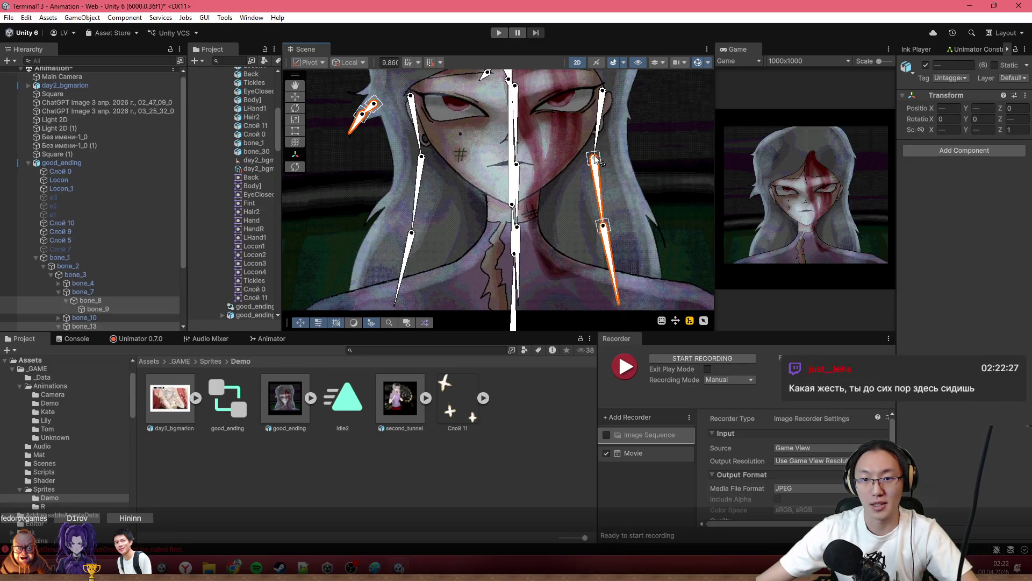
pyautogui.keyDown('shift'); pyautogui.click(417, 140); pyautogui.keyUp('shift')
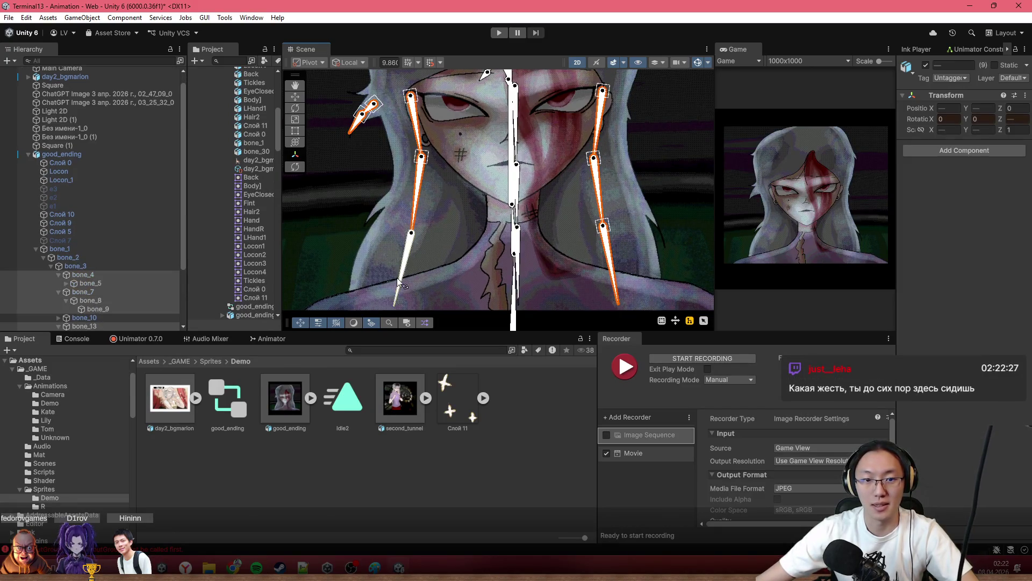
pyautogui.scroll(4, 484, 179)
pyautogui.scroll(2, 484, 180)
pyautogui.scroll(1, 466, 295)
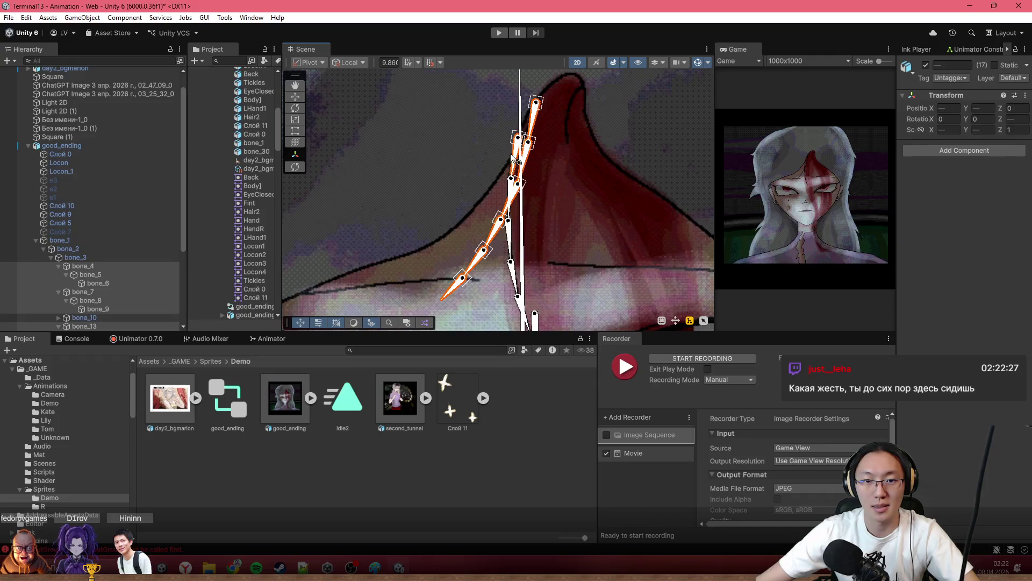
# Add the remaining lower hair bones, then start a new physics rig in the Unimator Constraints Manager.
pyautogui.keyDown('shift'); pyautogui.click(516, 284); pyautogui.keyUp('shift')
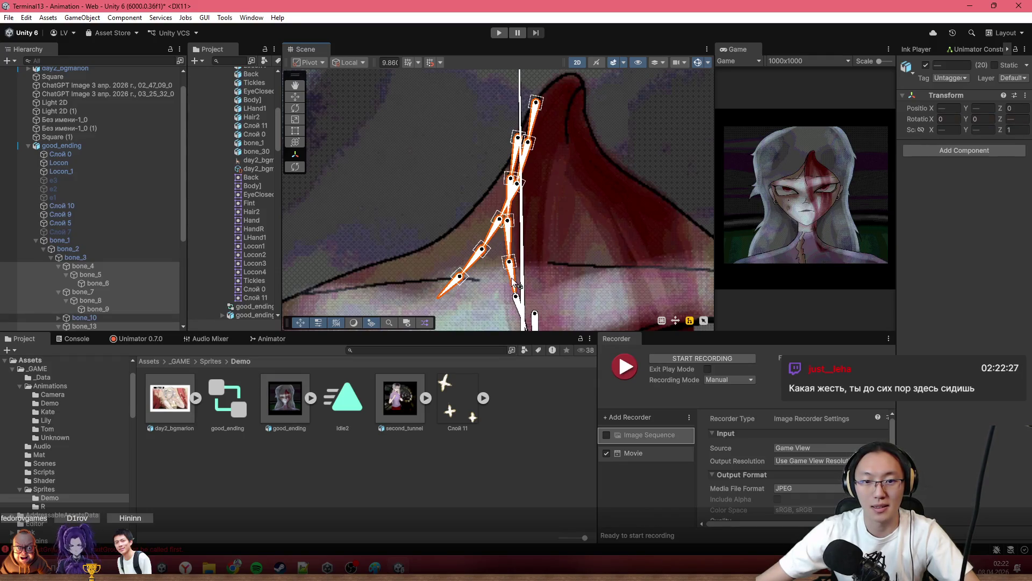
pyautogui.moveTo(559, 293); pyautogui.dragTo(536, 236)
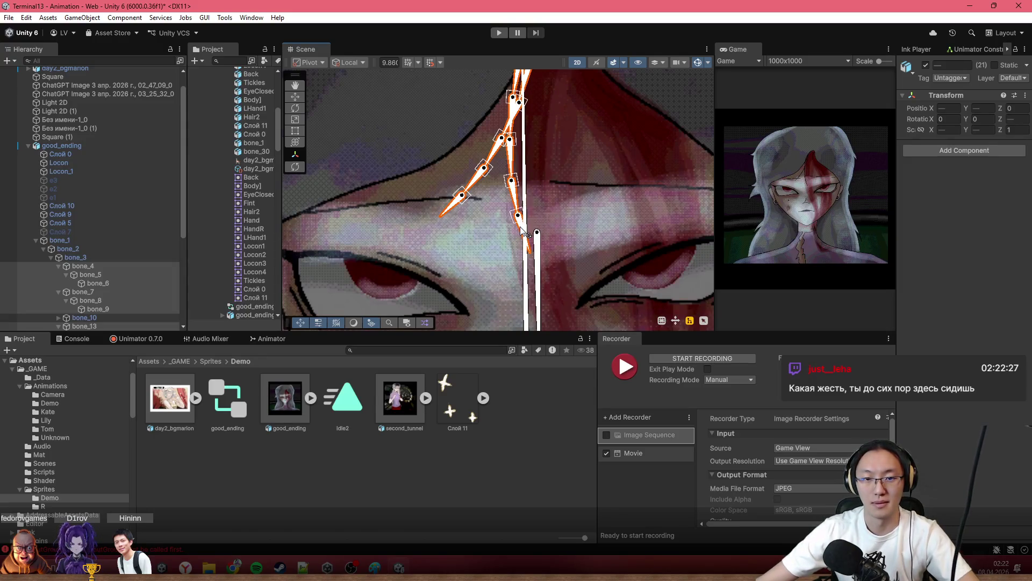
pyautogui.keyDown('shift'); pyautogui.click(532, 235); pyautogui.keyUp('shift')
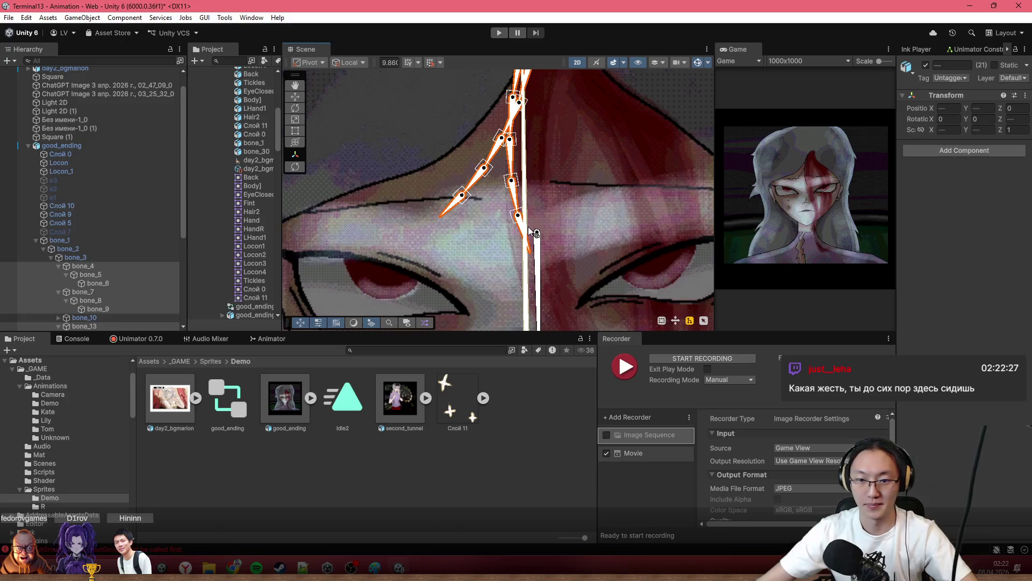
pyautogui.moveTo(895, 121); pyautogui.dragTo(793, 121)
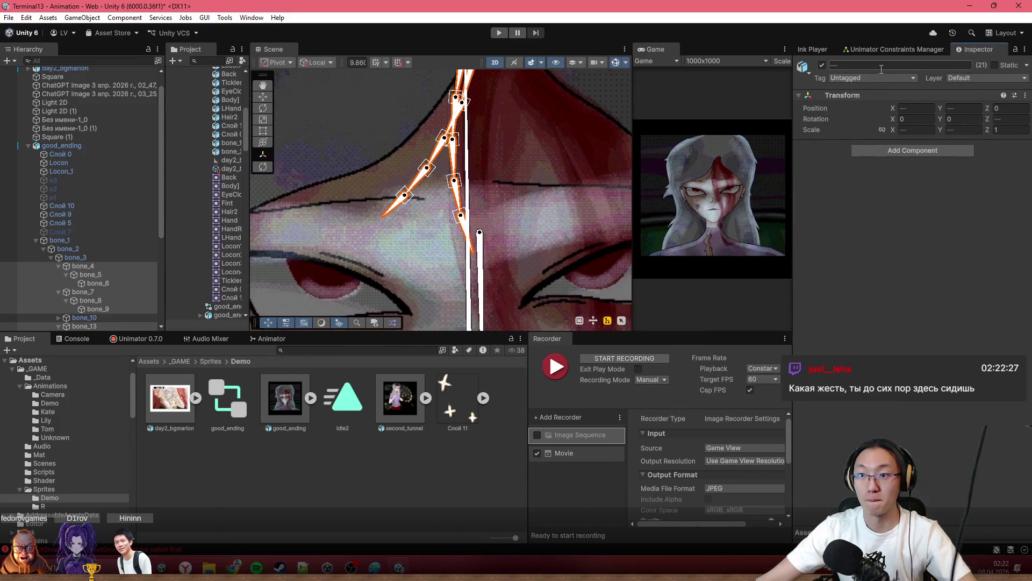
pyautogui.click(888, 53)
pyautogui.click(945, 61)
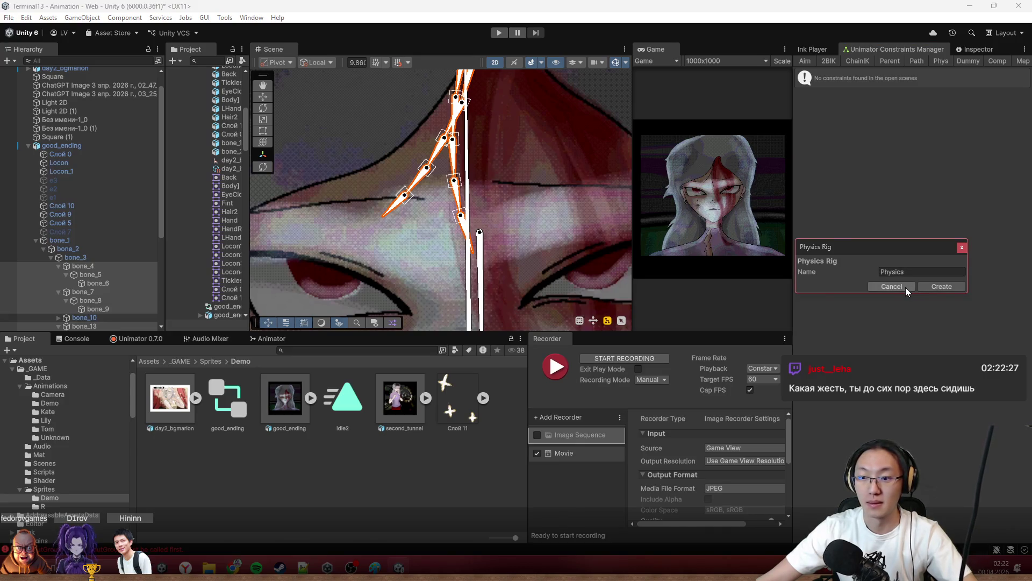
# Create the Physics rig, then move the root spine bone left to shake the hair and undo the move.
pyautogui.click(930, 286)
pyautogui.scroll(-3, 475, 202)
pyautogui.scroll(-2, 472, 209)
pyautogui.scroll(-2, 469, 215)
pyautogui.scroll(-1, 467, 222)
pyautogui.scroll(2, 468, 231)
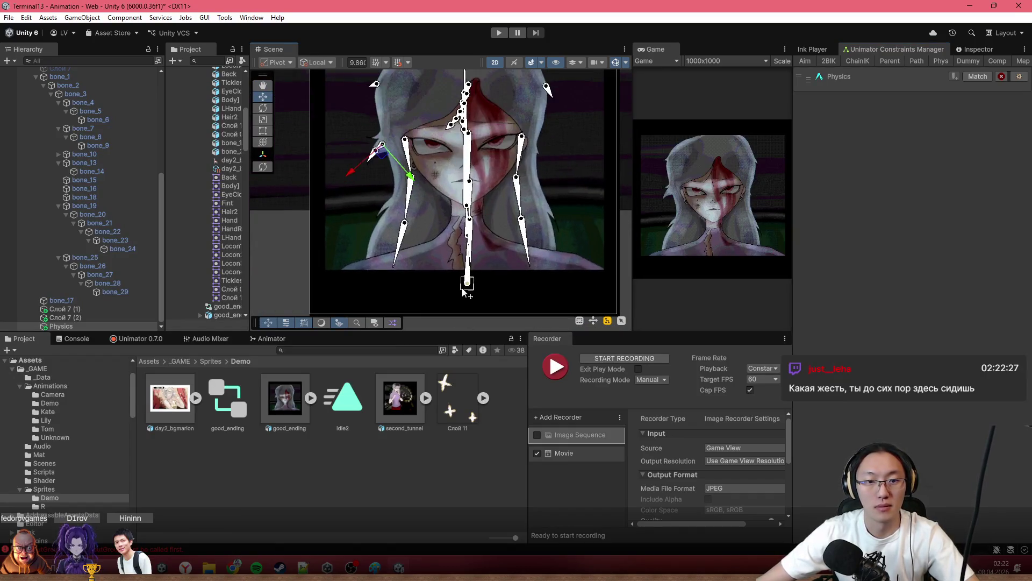
pyautogui.scroll(1, 464, 242)
pyautogui.click(451, 279)
pyautogui.scroll(1, 448, 286)
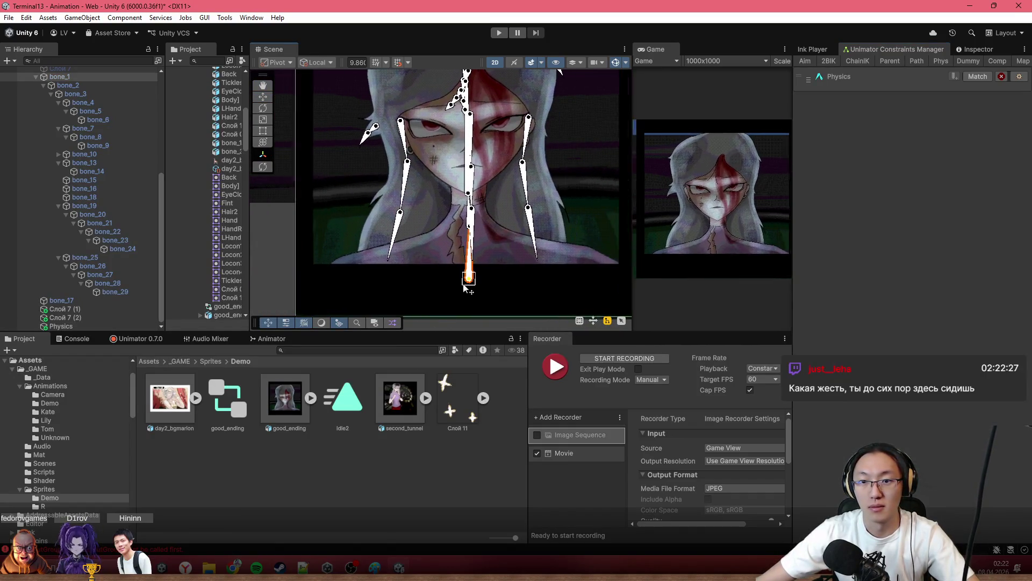
pyautogui.press('w')
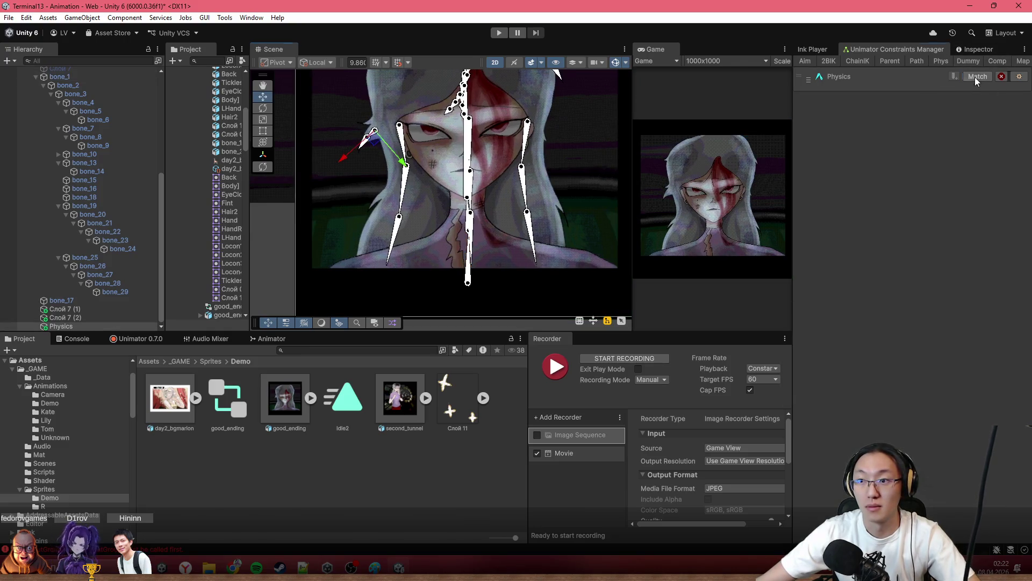
pyautogui.moveTo(794, 103); pyautogui.dragTo(810, 121)
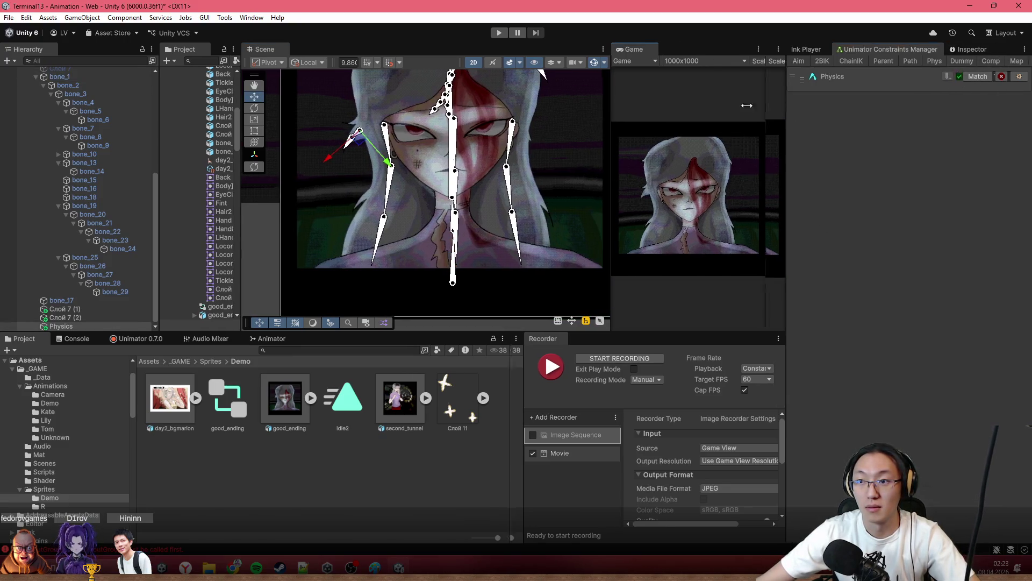
pyautogui.click(476, 284)
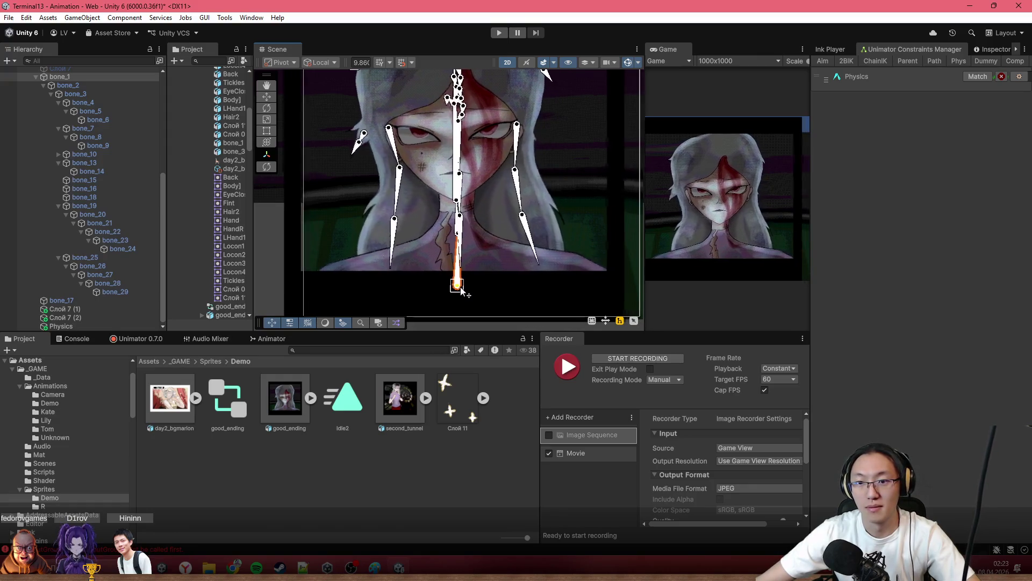
pyautogui.moveTo(473, 292); pyautogui.dragTo(463, 293)
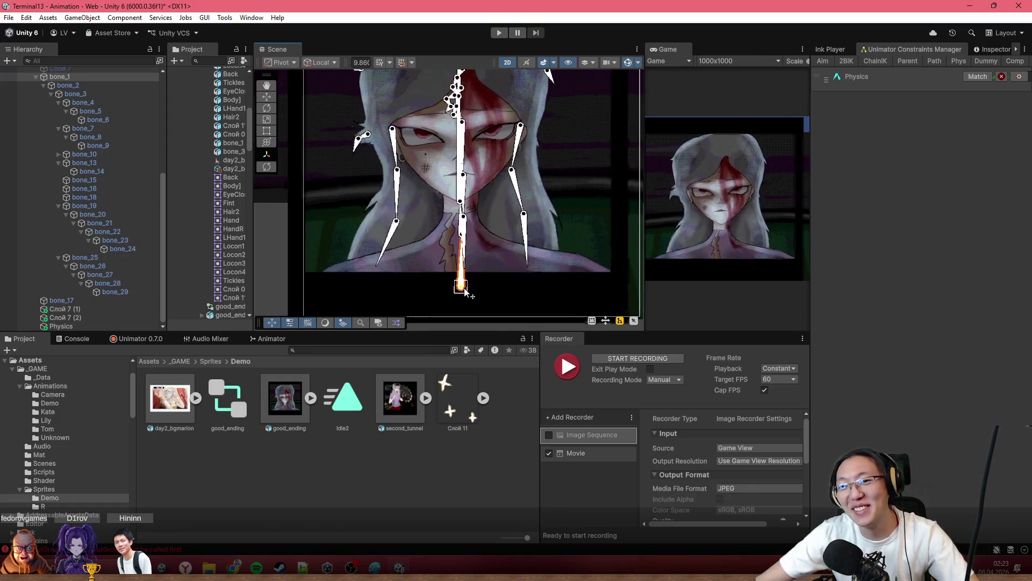
pyautogui.hotkey('ctrl', 'z')
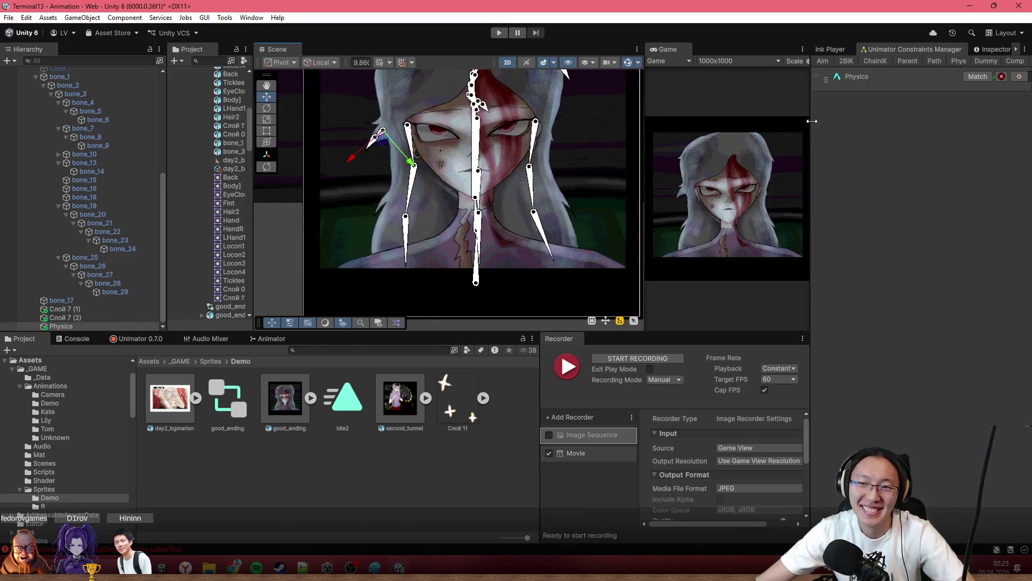
# Widen the game view, shake the character right to test hair swing, then undo back past the physics rig's creation.
pyautogui.moveTo(810, 121); pyautogui.dragTo(956, 162)
pyautogui.moveTo(759, 172); pyautogui.dragTo(660, 172)
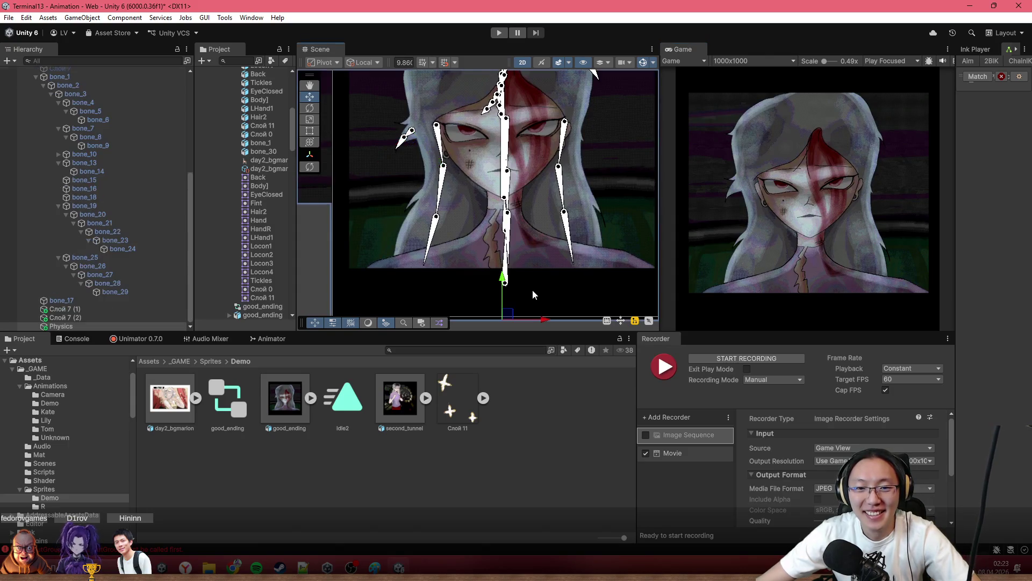
pyautogui.moveTo(505, 282); pyautogui.dragTo(530, 283)
pyautogui.hotkey('ctrl', 'z')
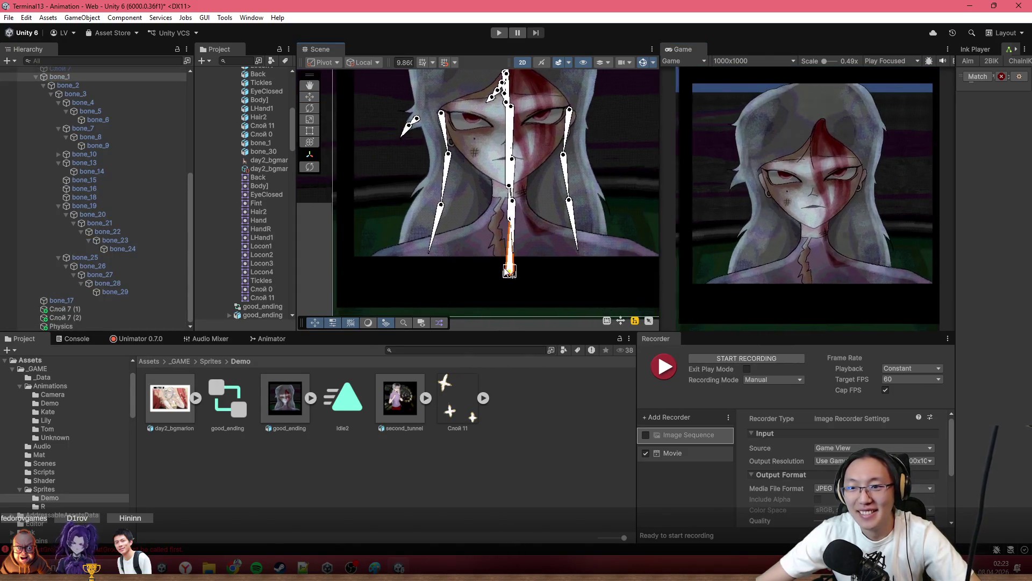
pyautogui.hotkey('ctrl', 'y')
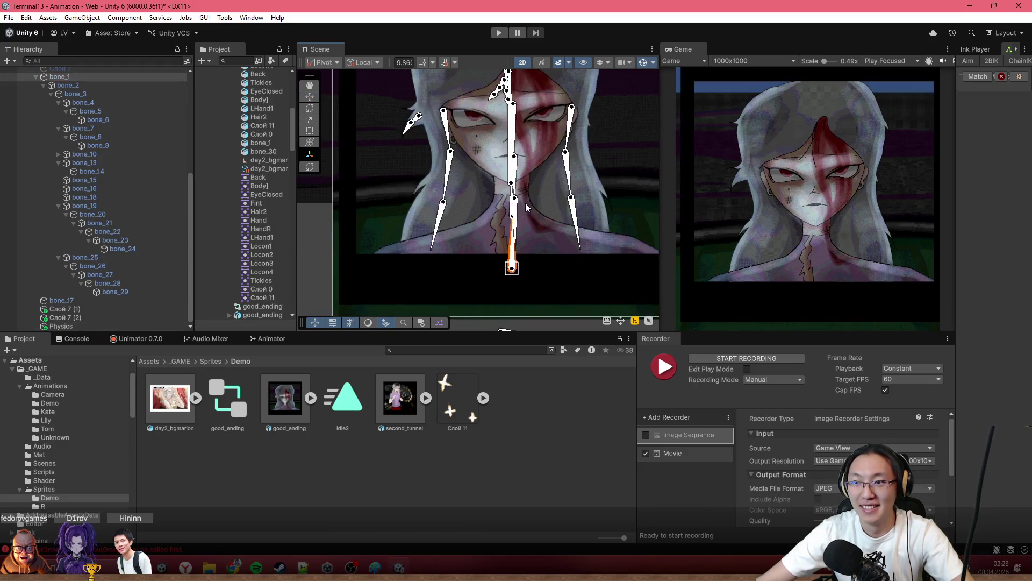
pyautogui.hotkey('ctrl', 'z')
pyautogui.hotkey('ctrl', 'z')
pyautogui.hotkey('ctrl', 'z')
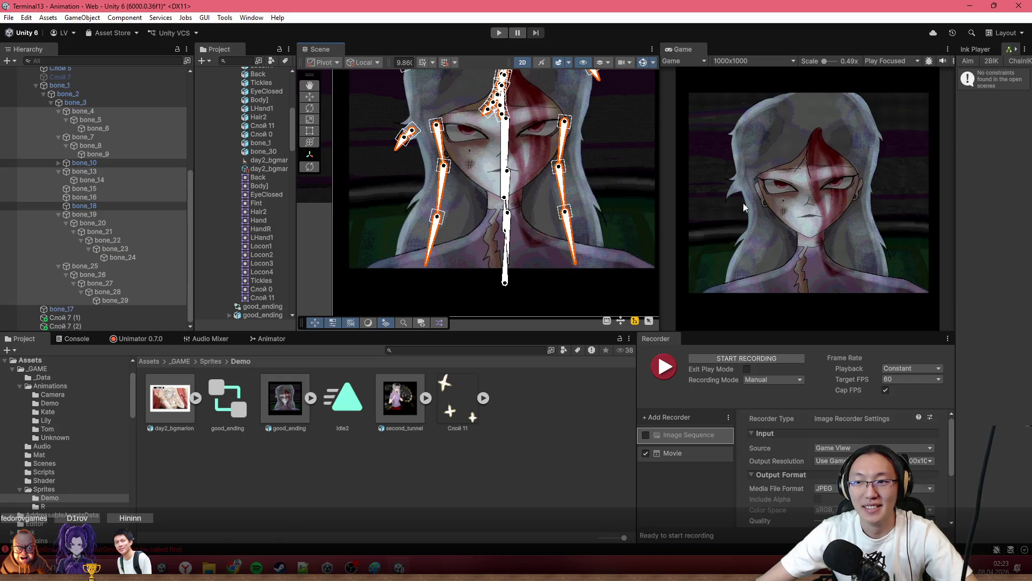
# Recreate the physics rig named Physics in the constraints manager.
pyautogui.moveTo(955, 121); pyautogui.dragTo(815, 138)
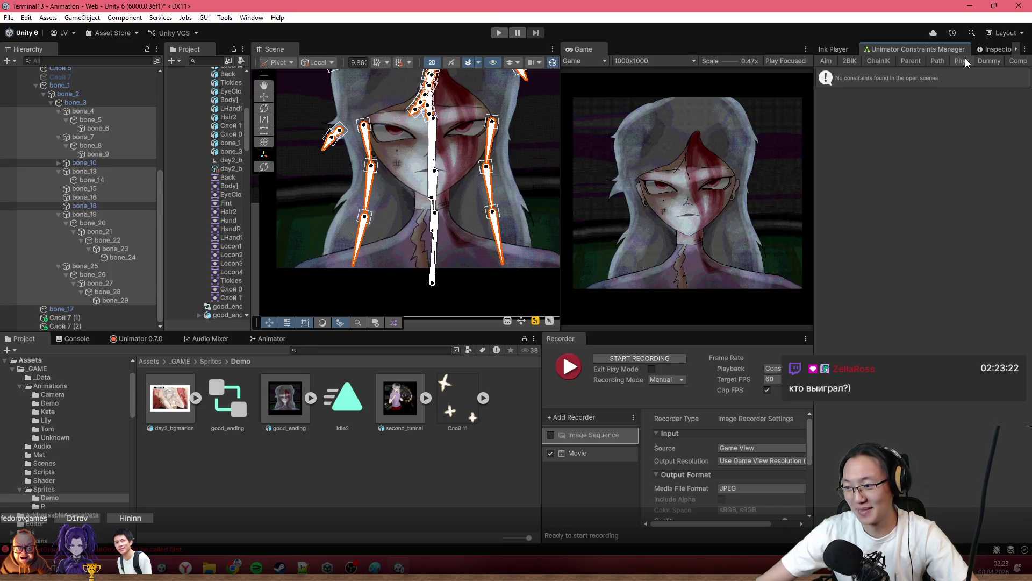
pyautogui.click(965, 60)
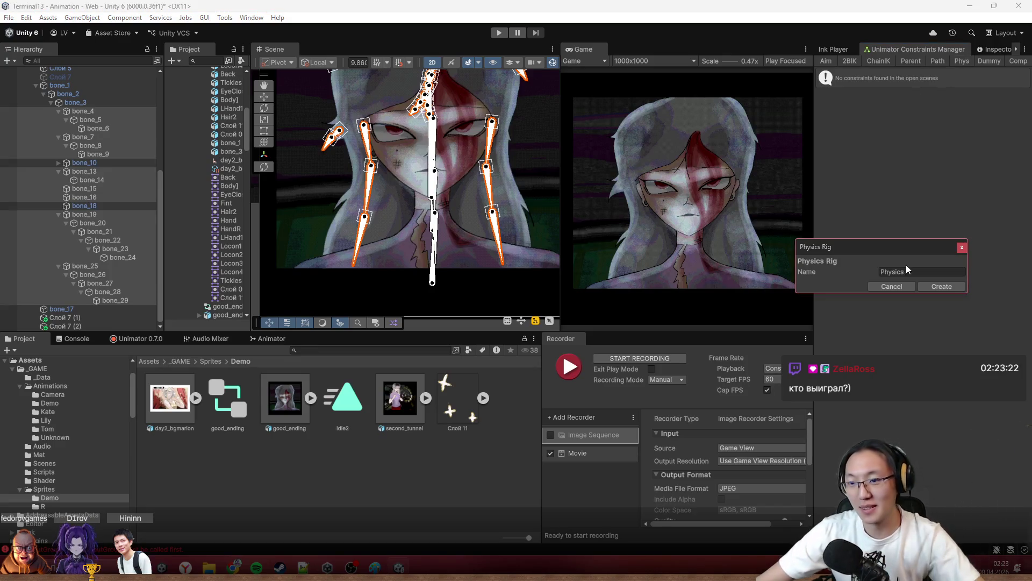
pyautogui.click(929, 285)
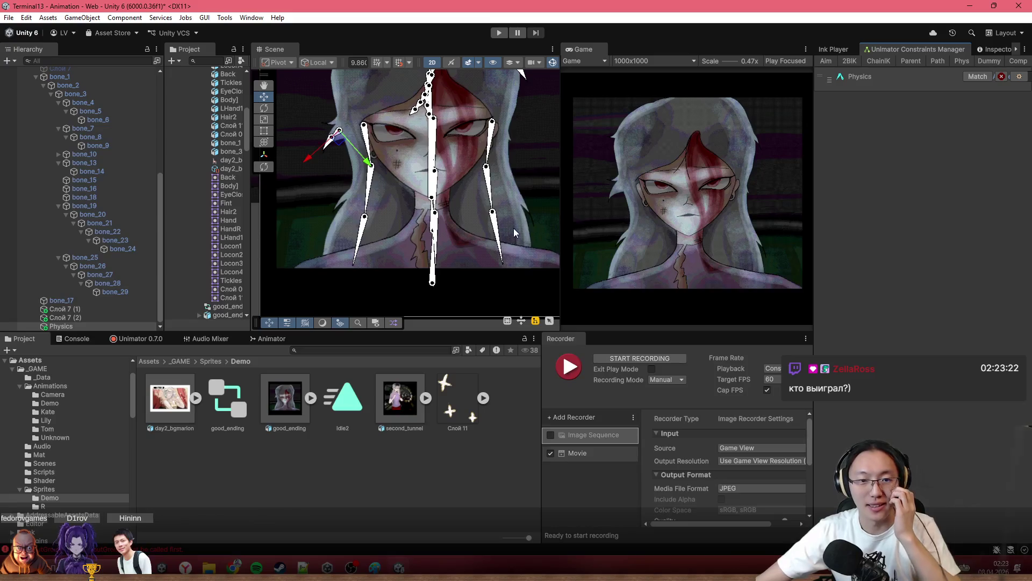
pyautogui.scroll(-2, 513, 228)
pyautogui.scroll(-2, 508, 205)
pyautogui.scroll(2, 484, 225)
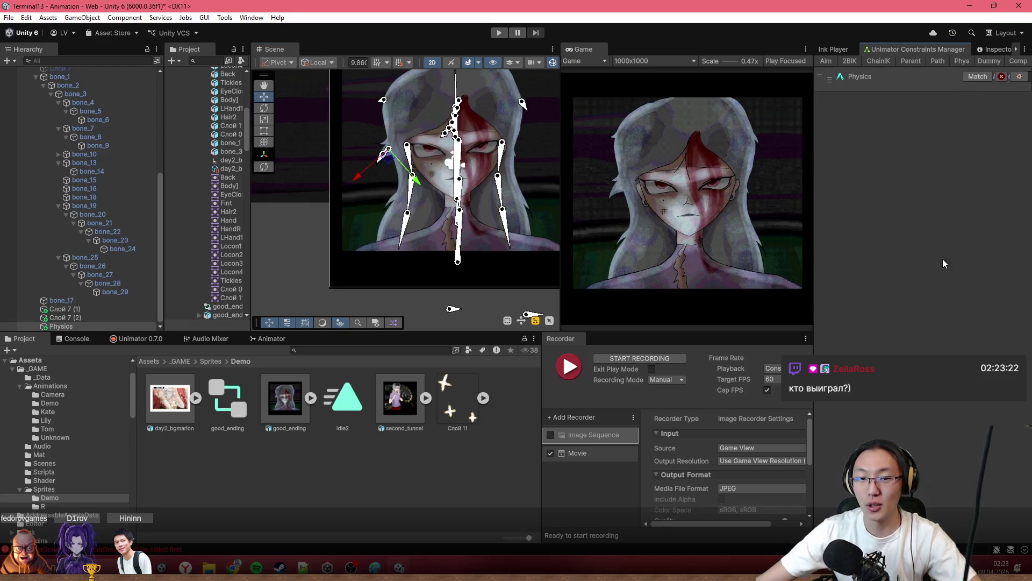
pyautogui.scroll(1, 469, 244)
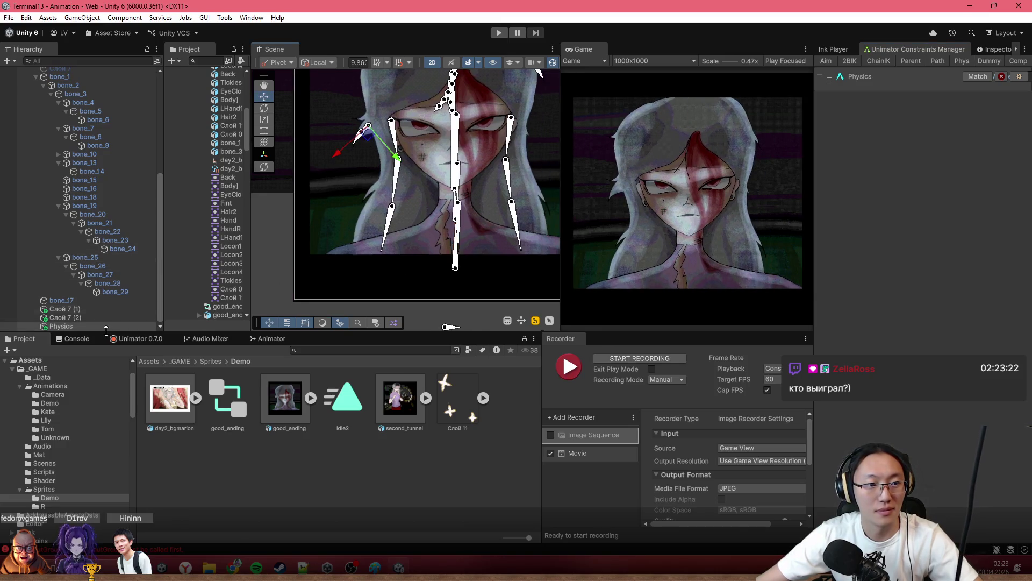
pyautogui.click(834, 50)
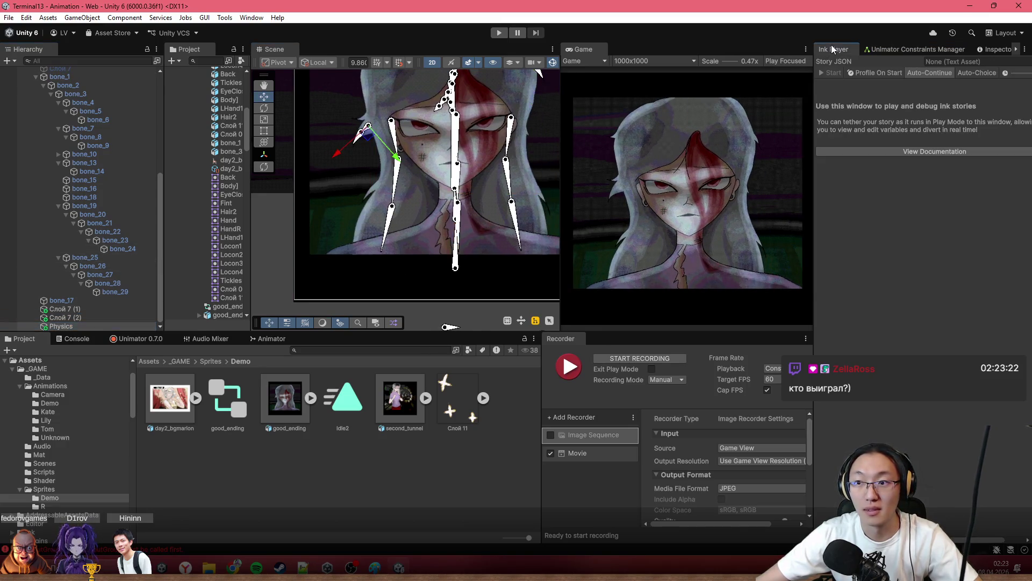
pyautogui.click(915, 49)
# Enlarge the scene and game views and select good_ending with its horizontal move handle.
pyautogui.moveTo(815, 91); pyautogui.dragTo(700, 96)
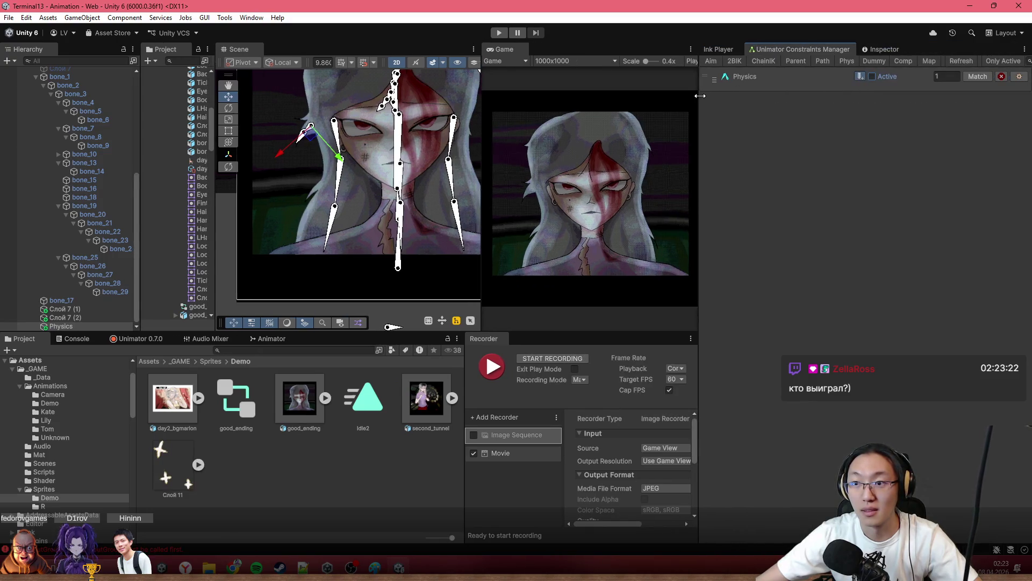
pyautogui.moveTo(699, 153); pyautogui.dragTo(878, 161)
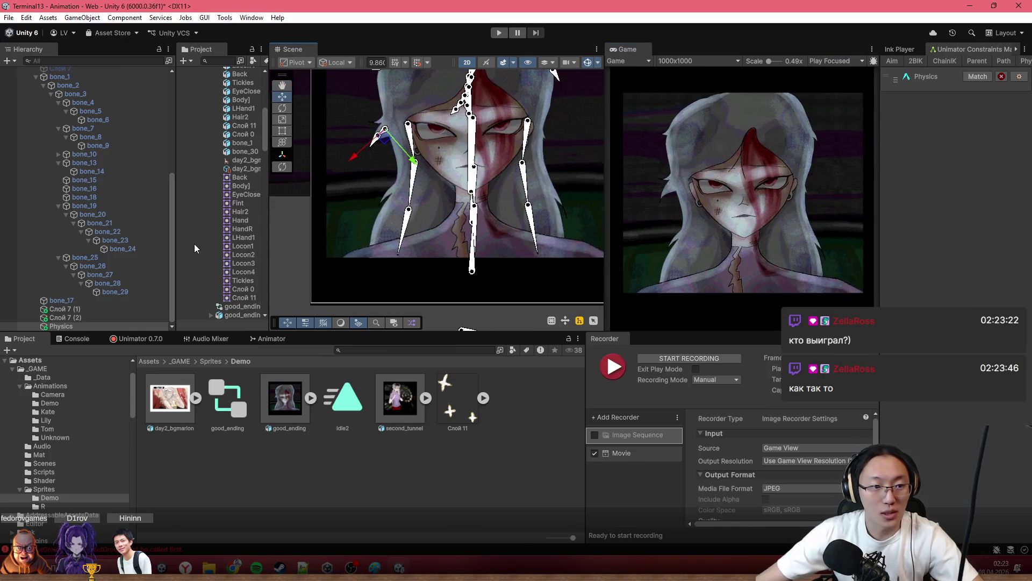
pyautogui.scroll(3, 95, 170)
pyautogui.click(81, 79)
pyautogui.click(514, 308)
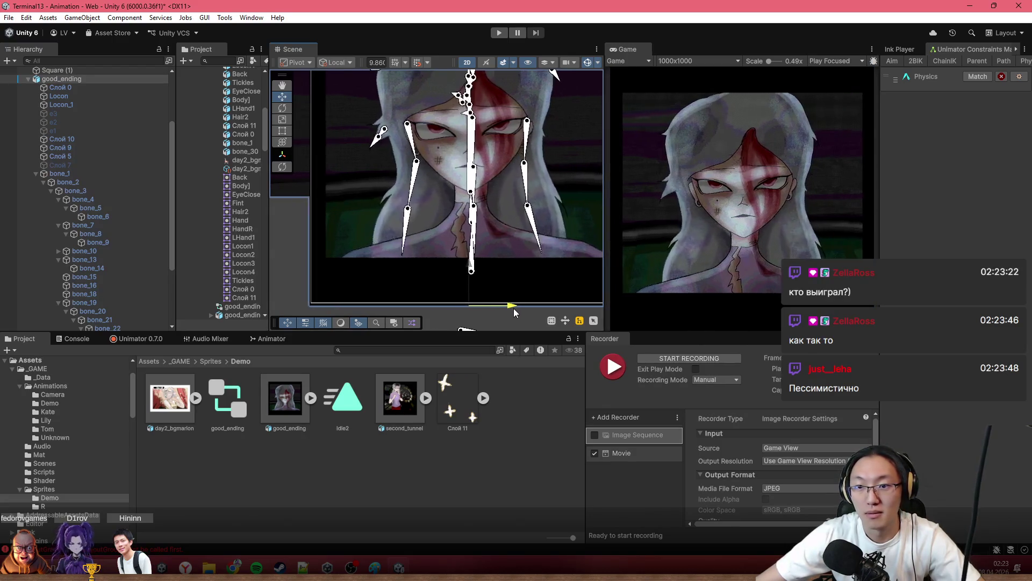
# Shift good_ending sideways to watch the hair swing, then show the animator state graph.
pyautogui.moveTo(514, 309); pyautogui.dragTo(507, 300)
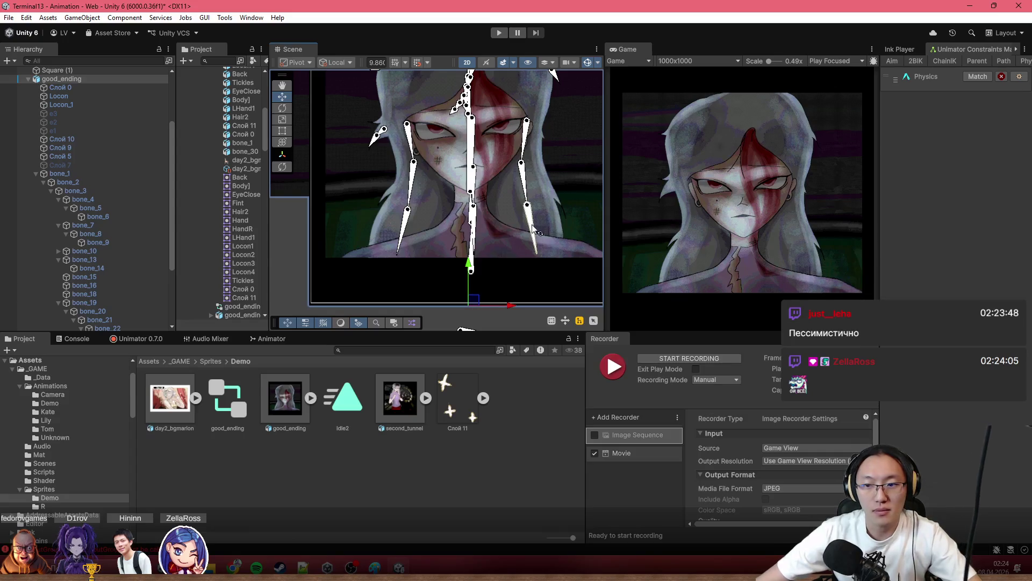
pyautogui.scroll(1, 525, 227)
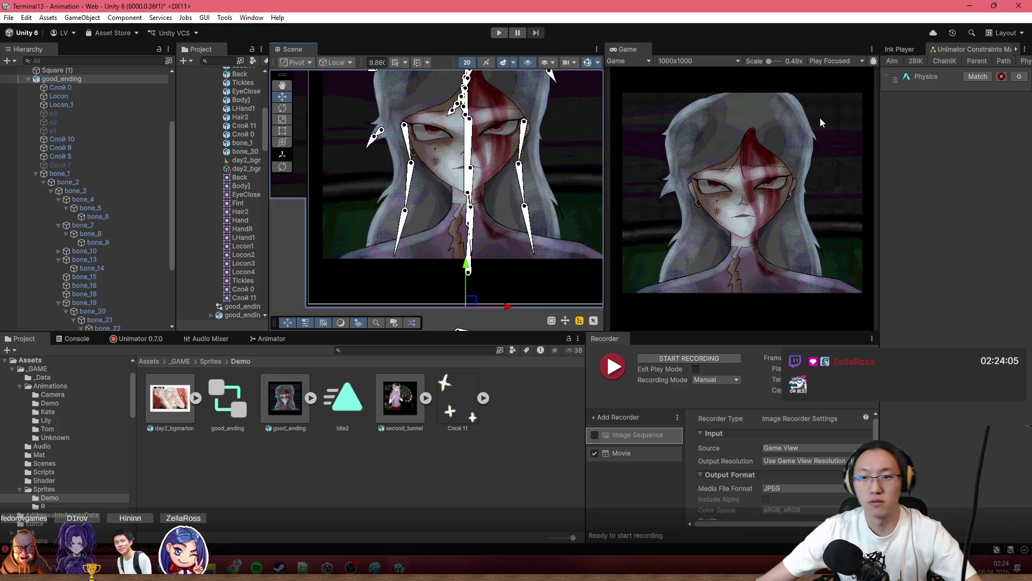
pyautogui.scroll(-3, 532, 191)
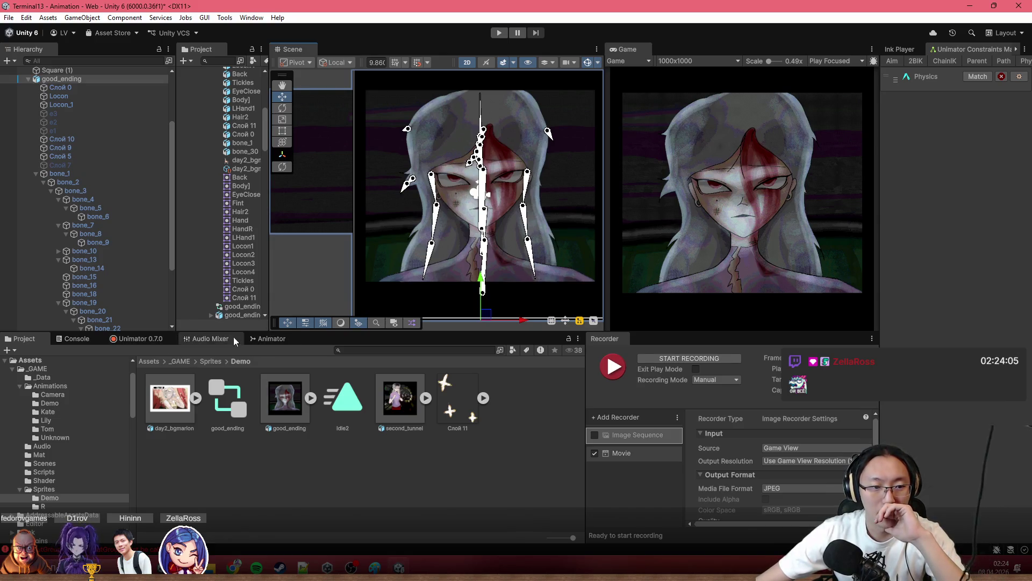
pyautogui.click(263, 339)
# Switch the bottom area to the Unimator timeline on Idle2 and turn on animation recording.
pyautogui.rightClick(249, 344)
pyautogui.click(161, 336)
pyautogui.rightClick(341, 418)
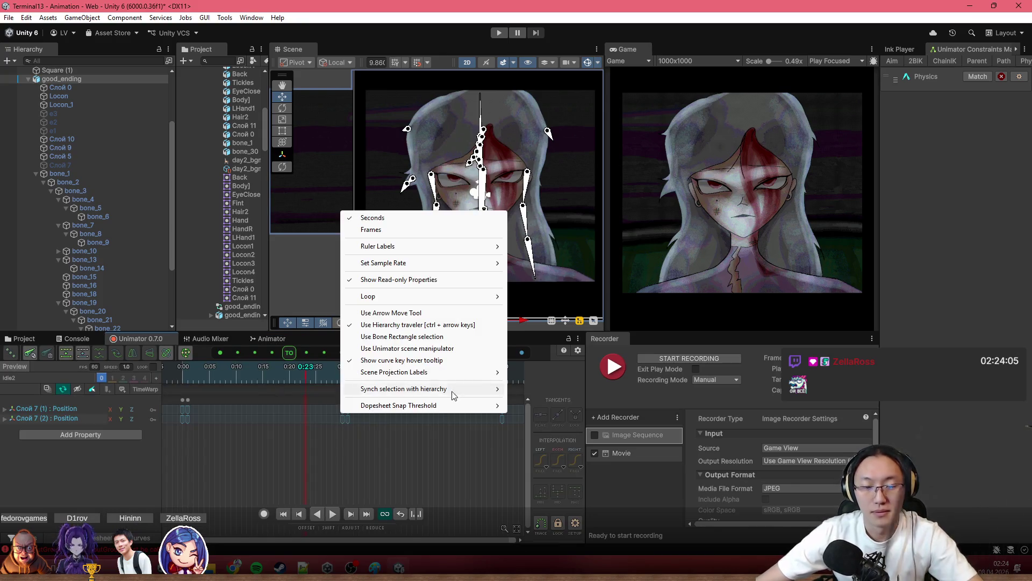
pyautogui.click(452, 393)
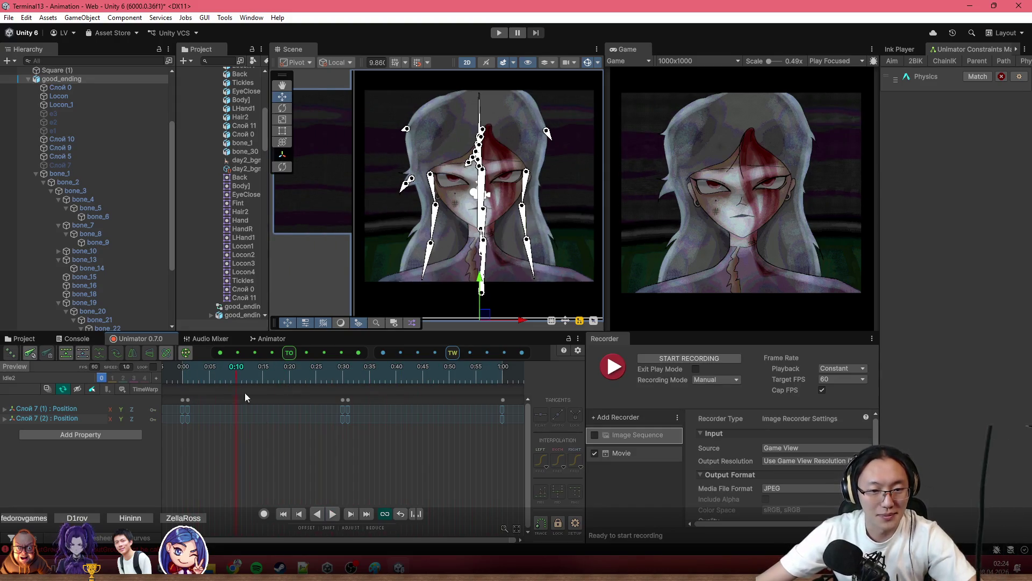
pyautogui.scroll(-2, 266, 443)
pyautogui.scroll(-2, 238, 432)
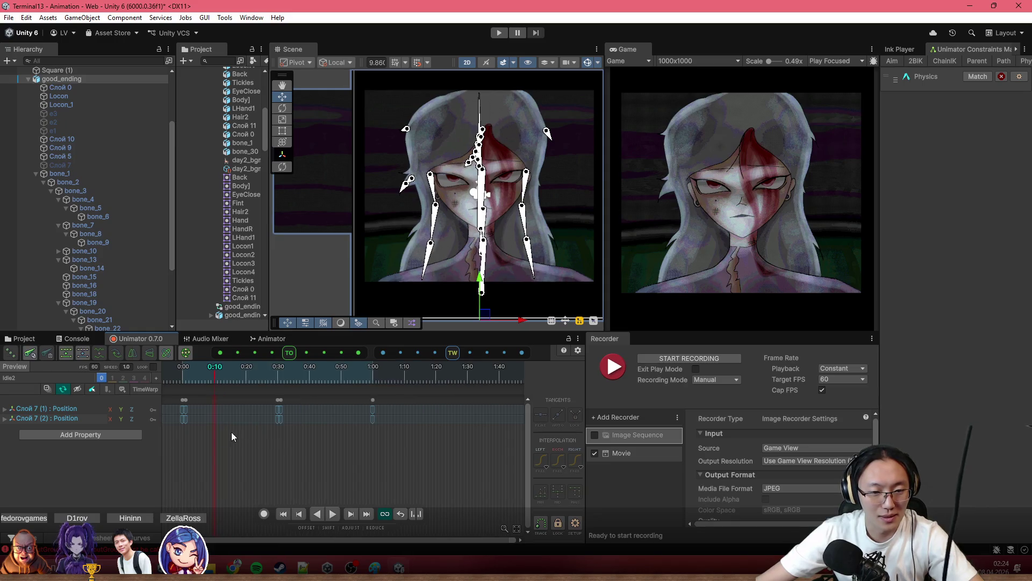
pyautogui.scroll(2, 199, 442)
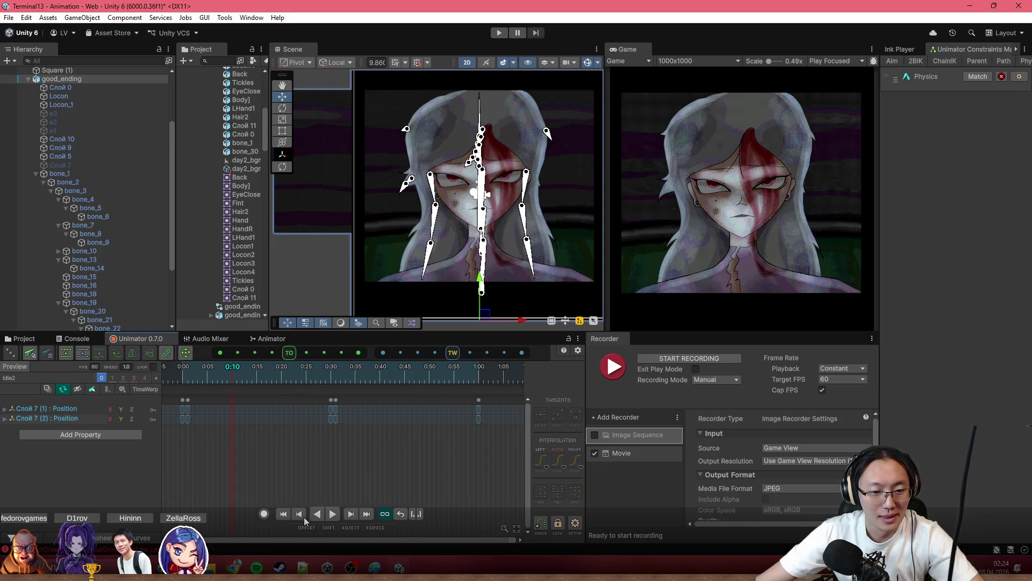
pyautogui.click(265, 515)
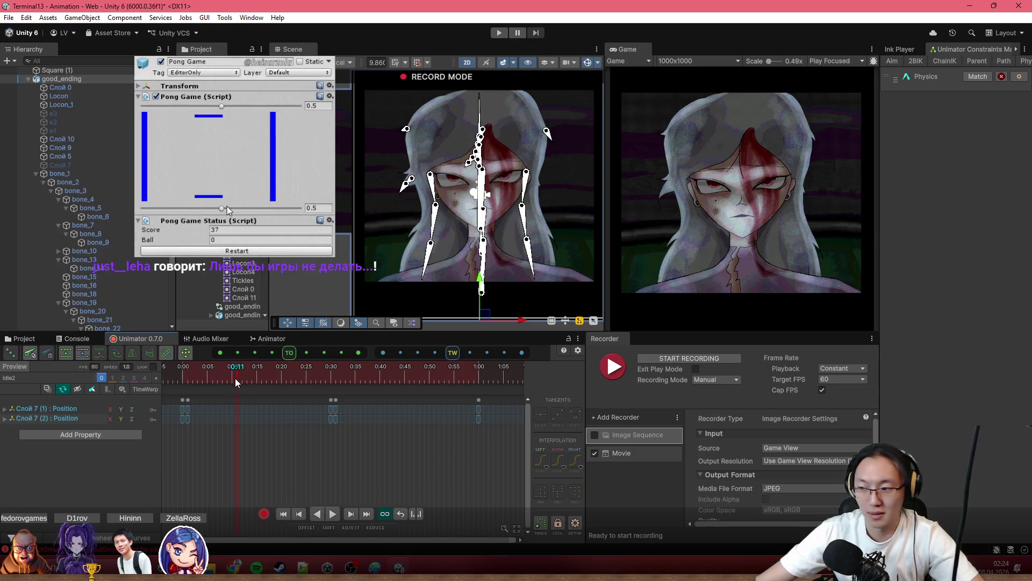
pyautogui.scroll(3, 501, 301)
# Test-move bone_1 and bone_18 while recording and undo each move so no stray keys remain.
pyautogui.moveTo(503, 300)
pyautogui.mouseDown()
pyautogui.moveTo(422, 225)
pyautogui.moveTo(519, 309)
pyautogui.moveTo(507, 304)
pyautogui.mouseUp()
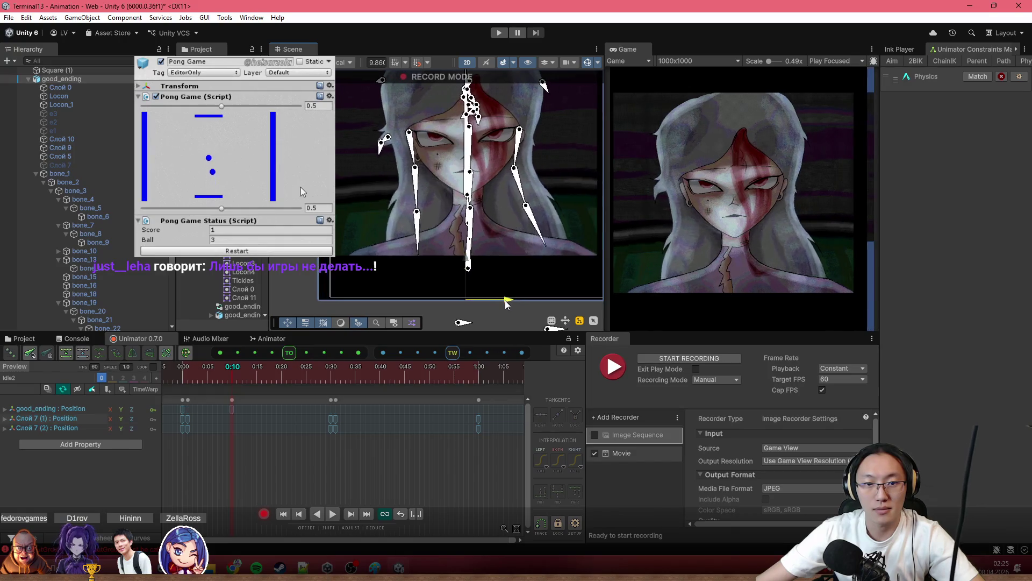
pyautogui.hotkey('ctrl', 'z')
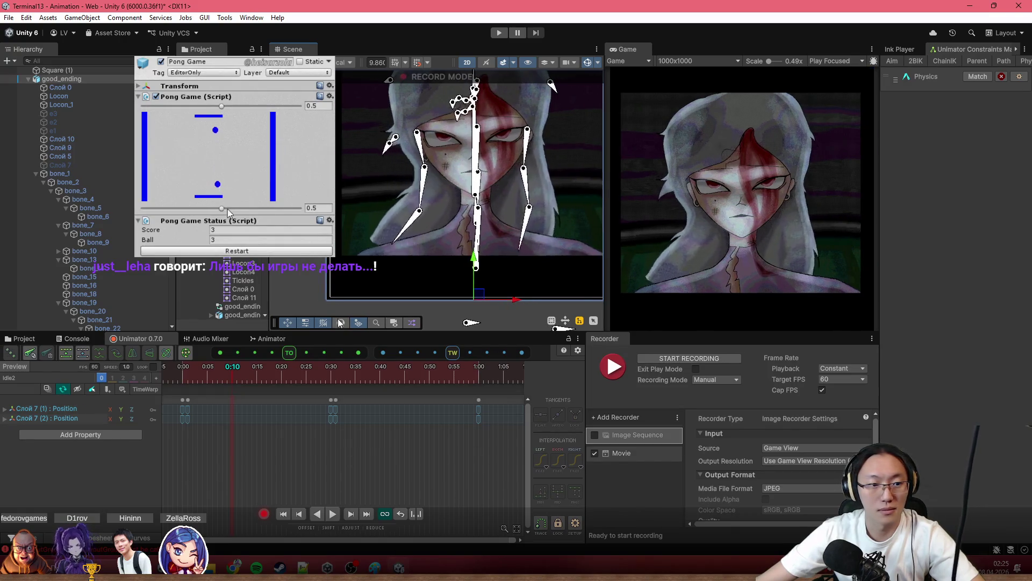
pyautogui.click(478, 270)
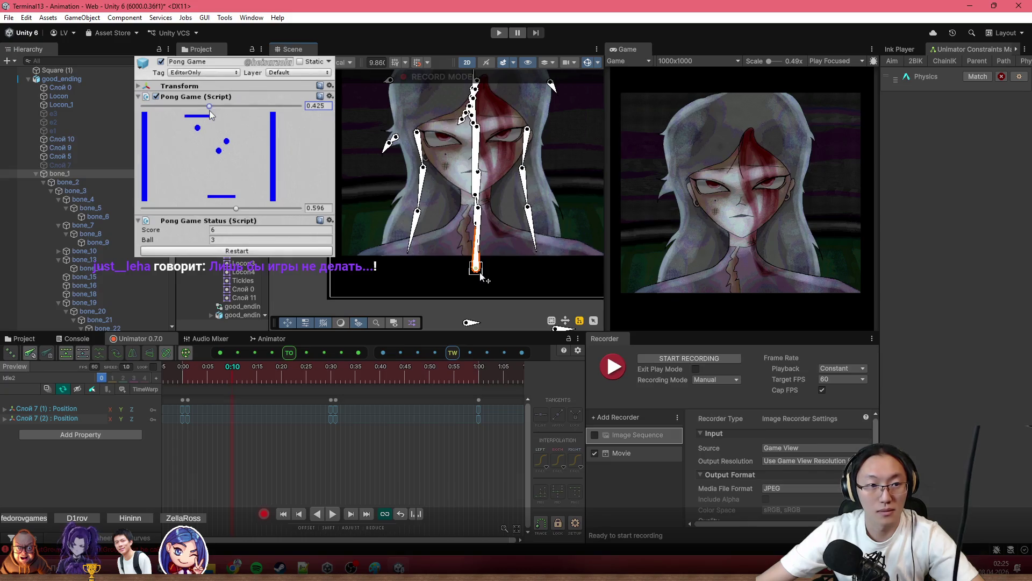
pyautogui.moveTo(473, 269); pyautogui.dragTo(443, 267)
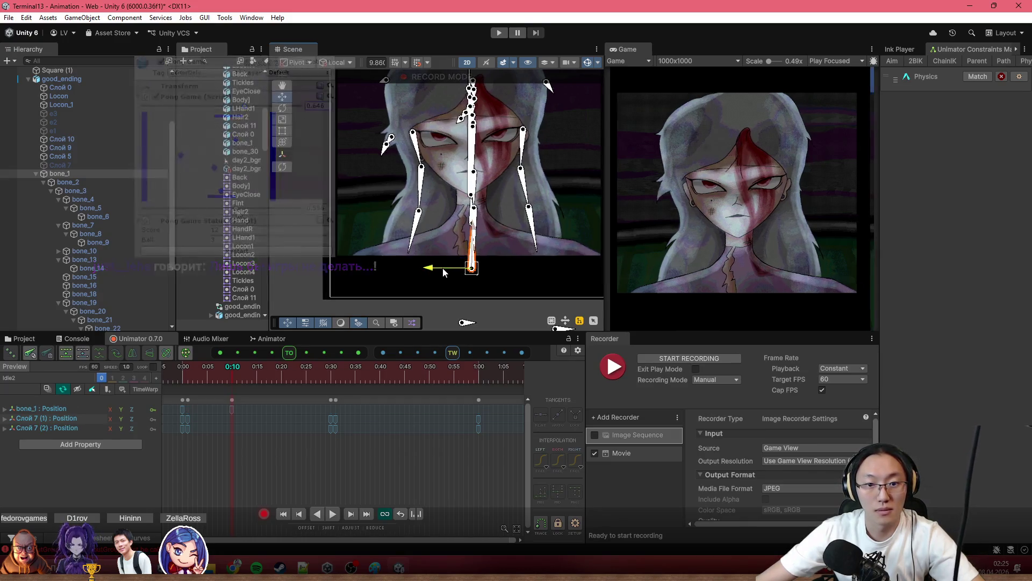
pyautogui.hotkey('ctrl', 'z')
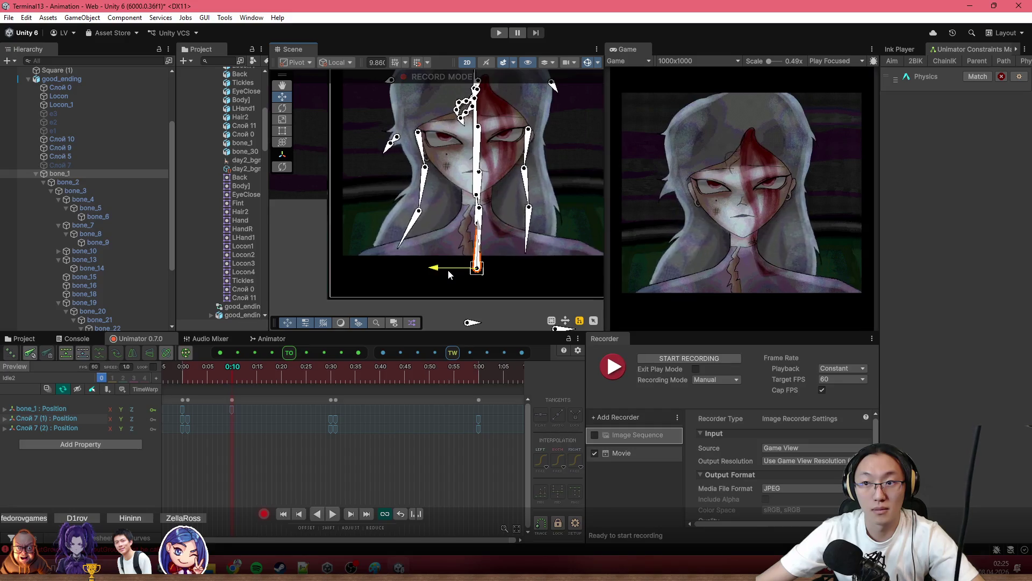
pyautogui.scroll(2, 468, 234)
pyautogui.scroll(2, 481, 235)
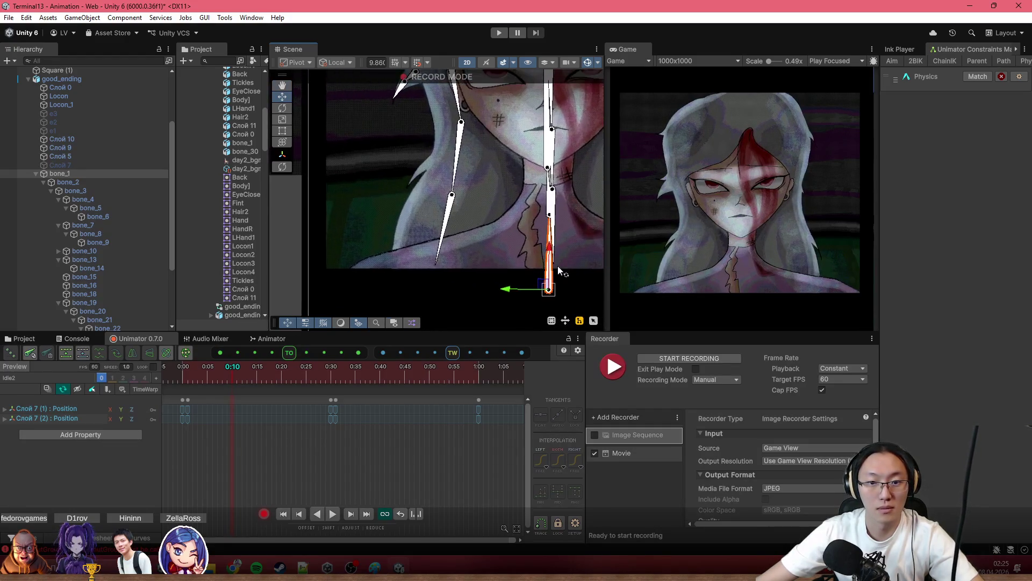
pyautogui.scroll(2, 546, 238)
pyautogui.scroll(-3, 520, 218)
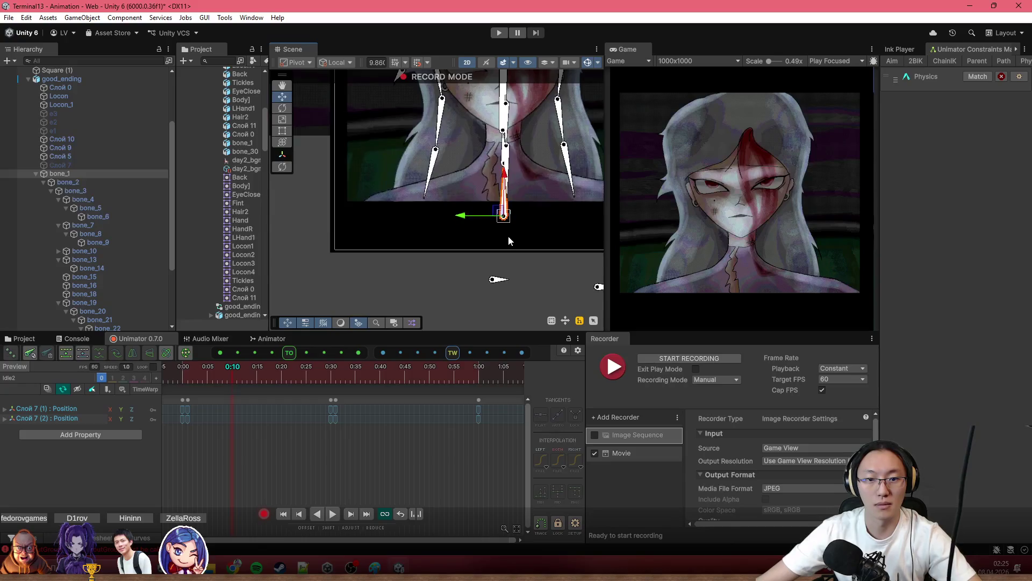
pyautogui.moveTo(492, 256); pyautogui.dragTo(480, 328)
pyautogui.hotkey('ctrl', 'z')
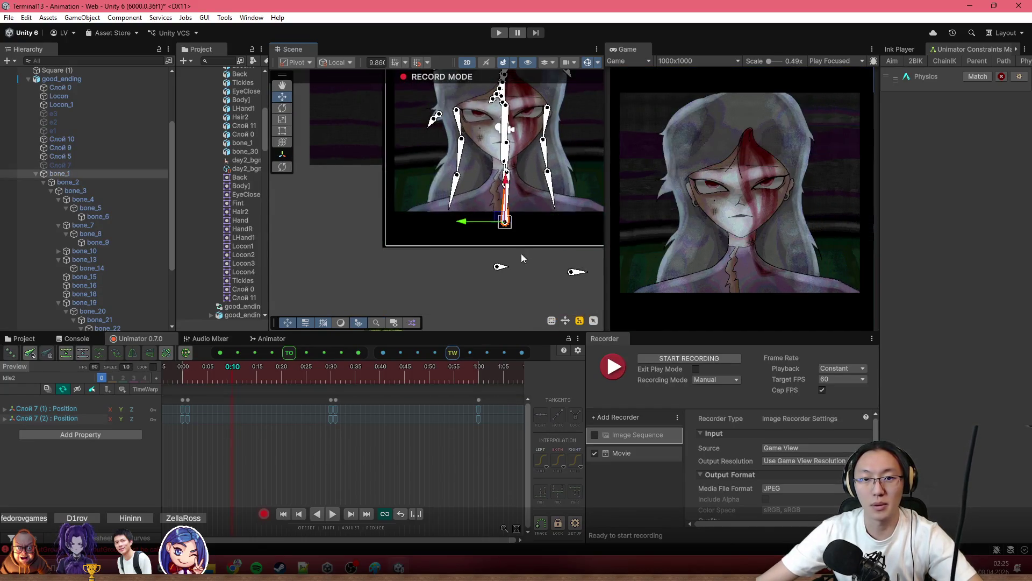
pyautogui.scroll(2, 529, 232)
pyautogui.hotkey('ctrl', 'z')
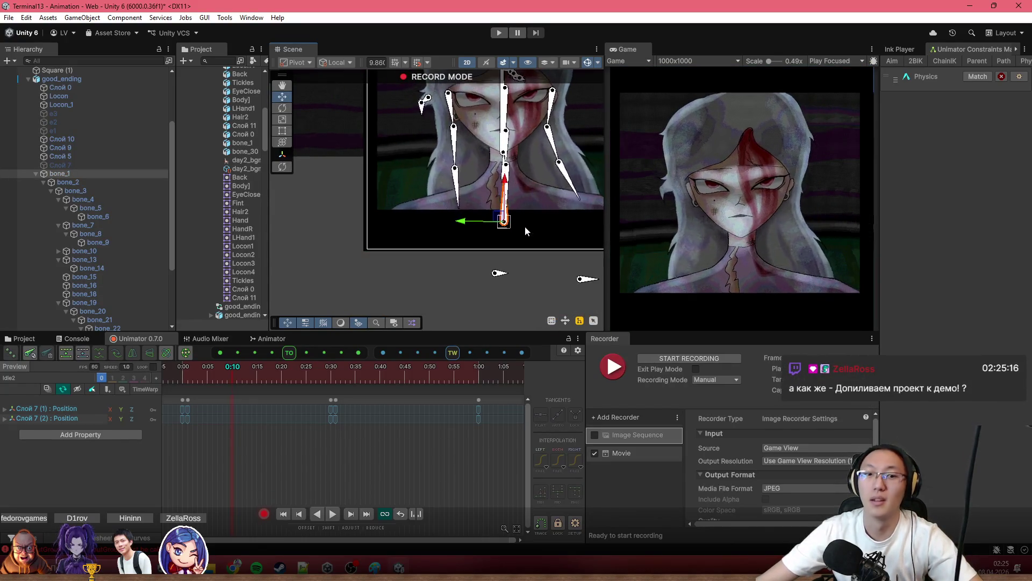
# Turn off animation recording and select the good_ending artwork asset in the Project files.
pyautogui.click(263, 512)
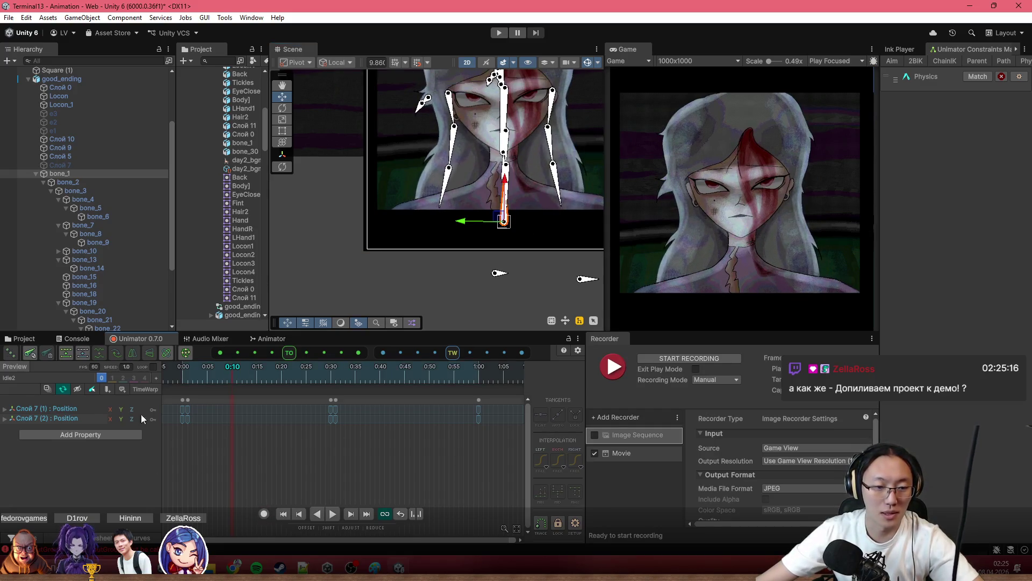
pyautogui.click(37, 340)
pyautogui.click(262, 397)
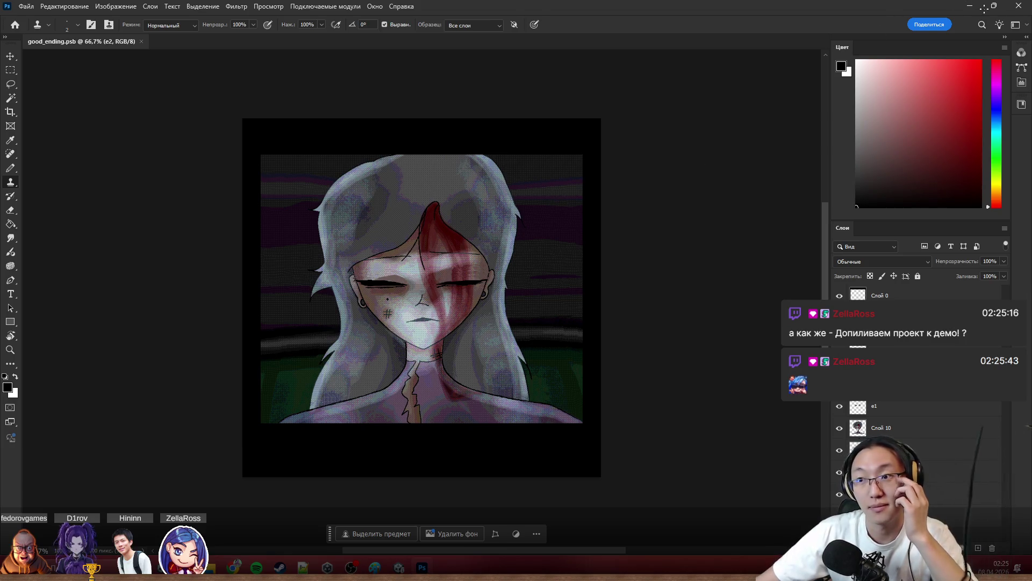
# Return to Unity, widen the right dock and show good_ending's import settings with its Sprite Editor.
pyautogui.hotkey('alt', 'Tab')
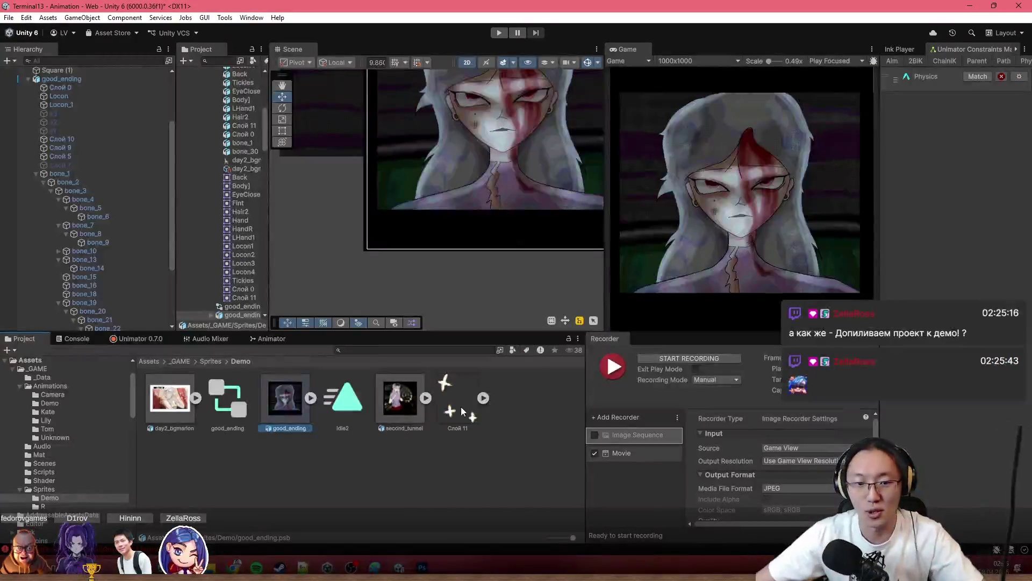
pyautogui.click(903, 50)
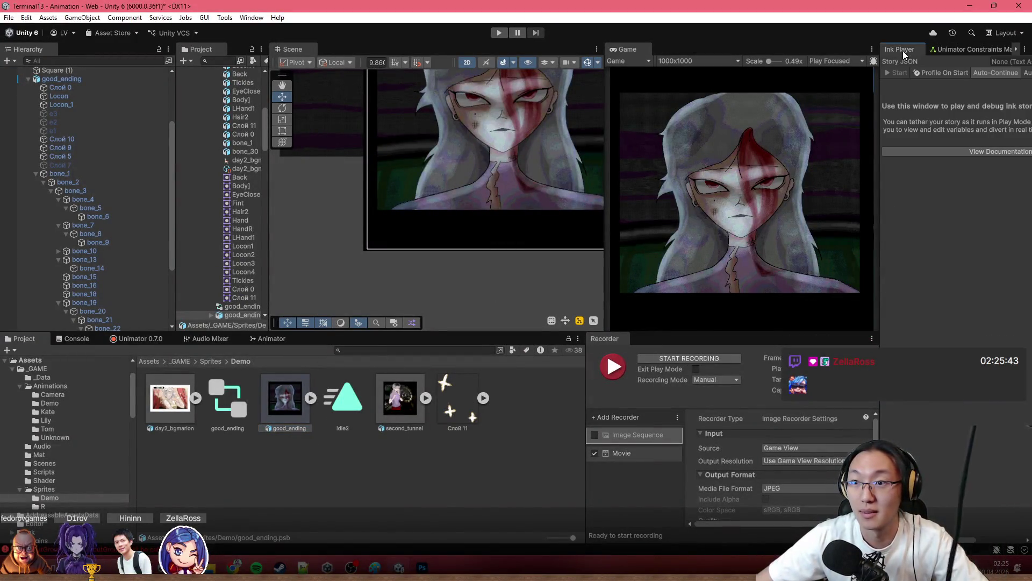
pyautogui.moveTo(879, 77); pyautogui.dragTo(816, 73)
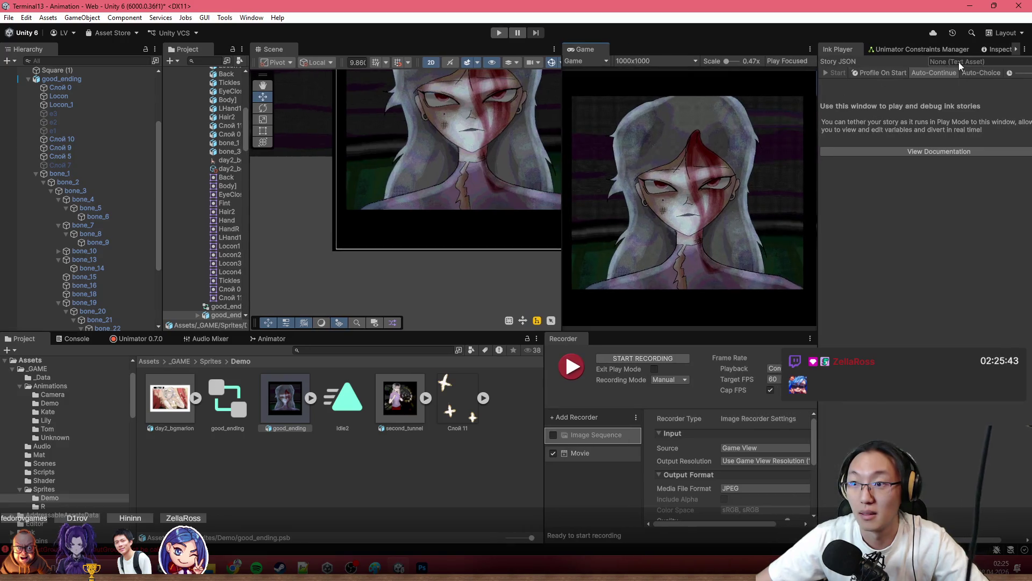
pyautogui.click(992, 50)
pyautogui.click(988, 221)
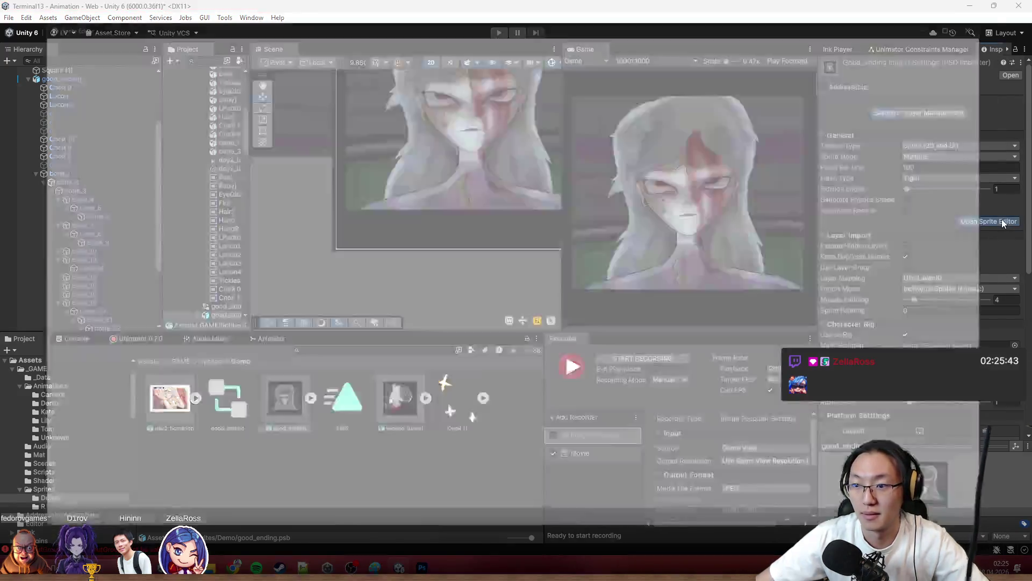
# Switch to the Skinning Editor with Preview Pose on and show the bone hierarchy.
pyautogui.click(40, 37)
pyautogui.click(45, 95)
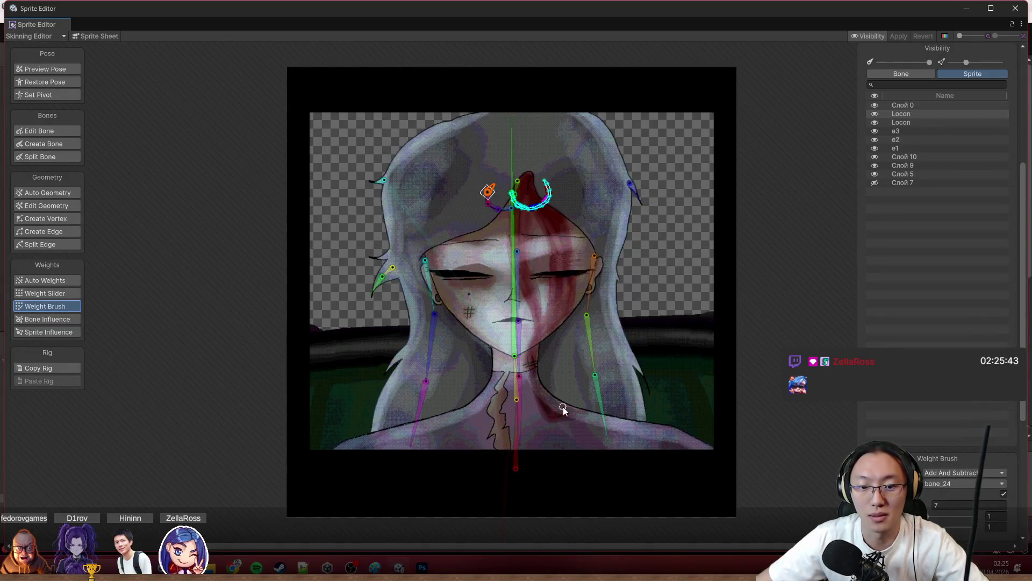
pyautogui.click(45, 69)
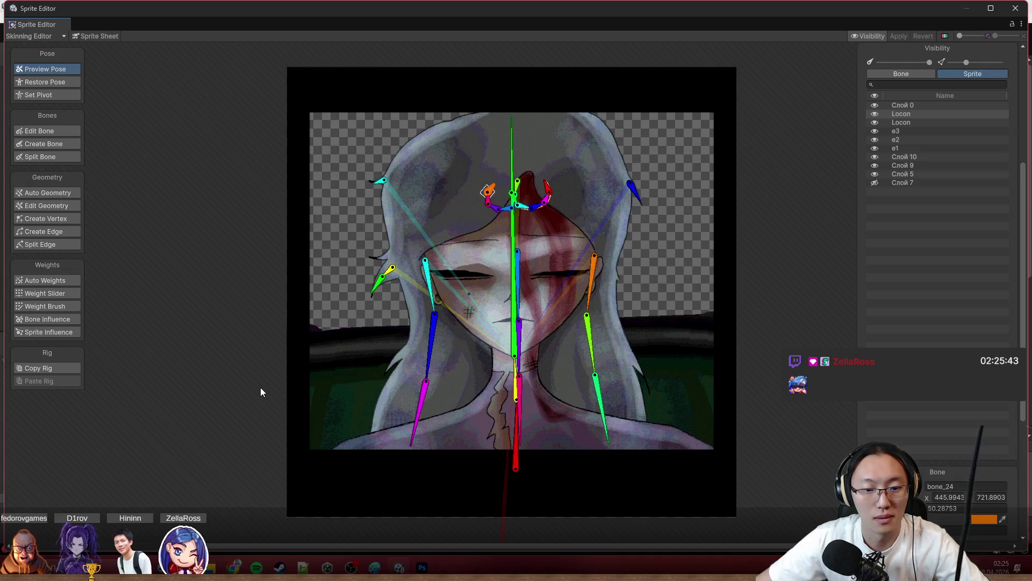
pyautogui.moveTo(386, 509); pyautogui.dragTo(448, 315)
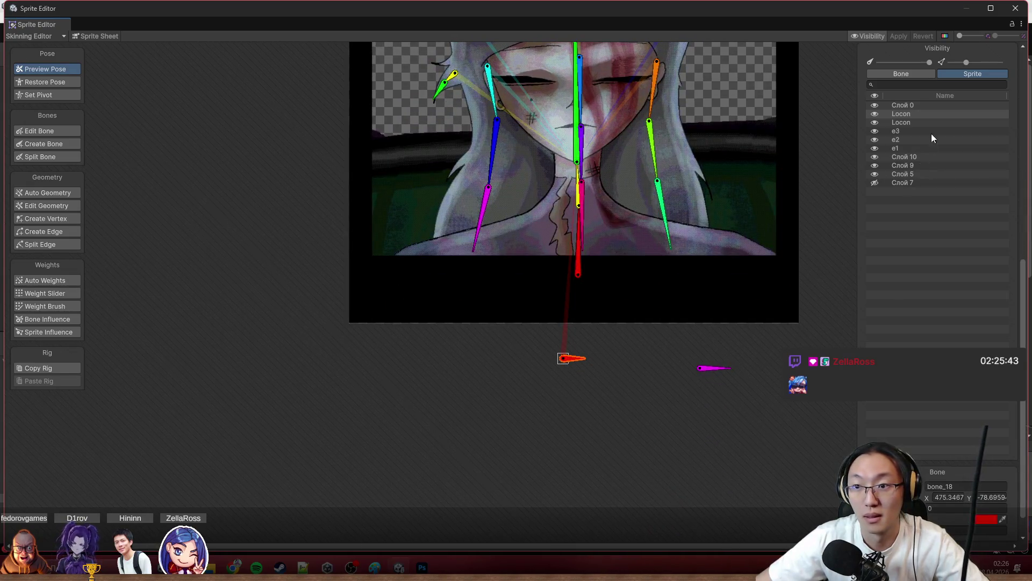
pyautogui.click(904, 75)
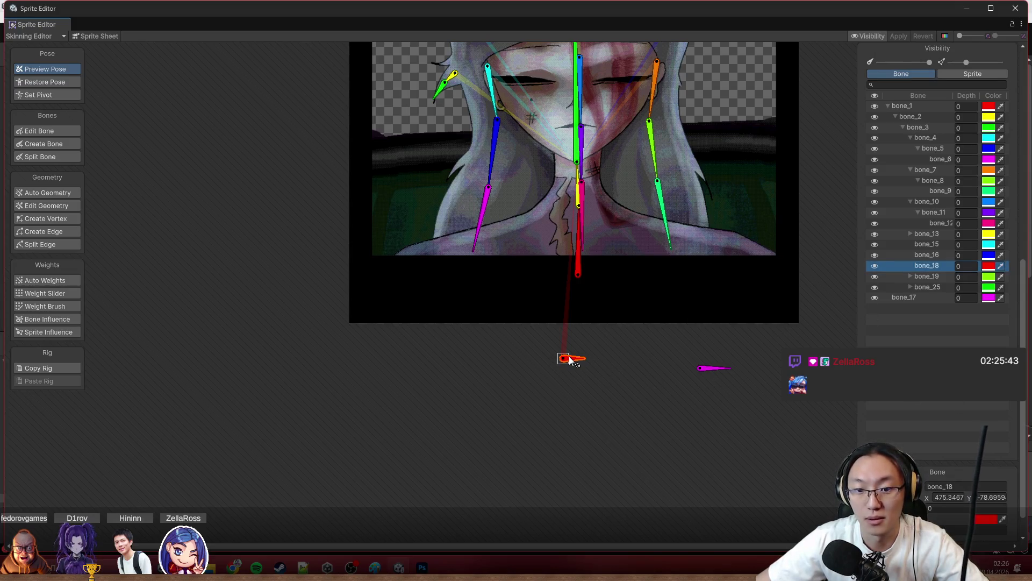
# Move bone_18 to root level below bone_17, apply the rig change and close the Sprite Editor.
pyautogui.click(718, 369)
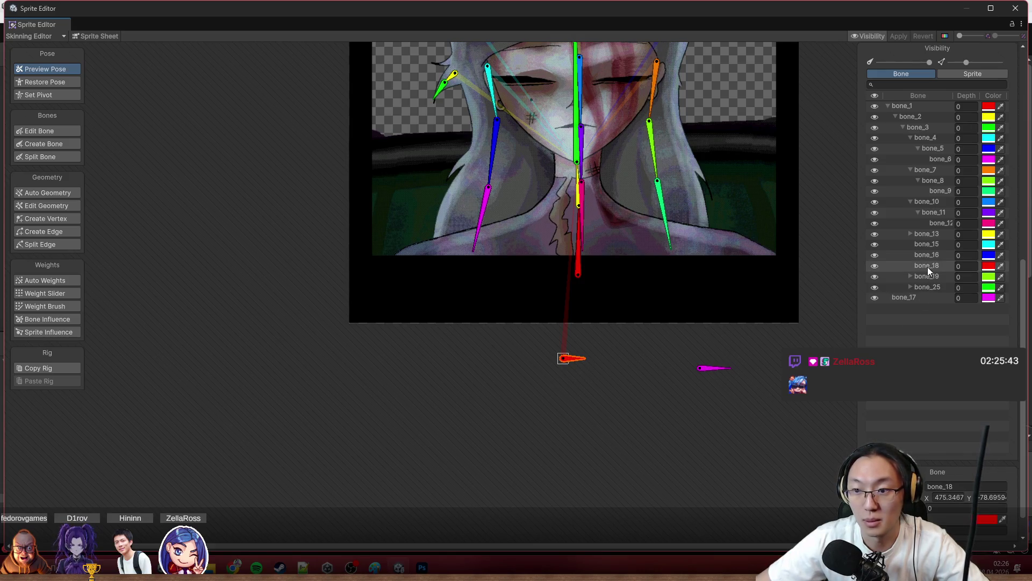
pyautogui.moveTo(928, 267); pyautogui.dragTo(915, 337)
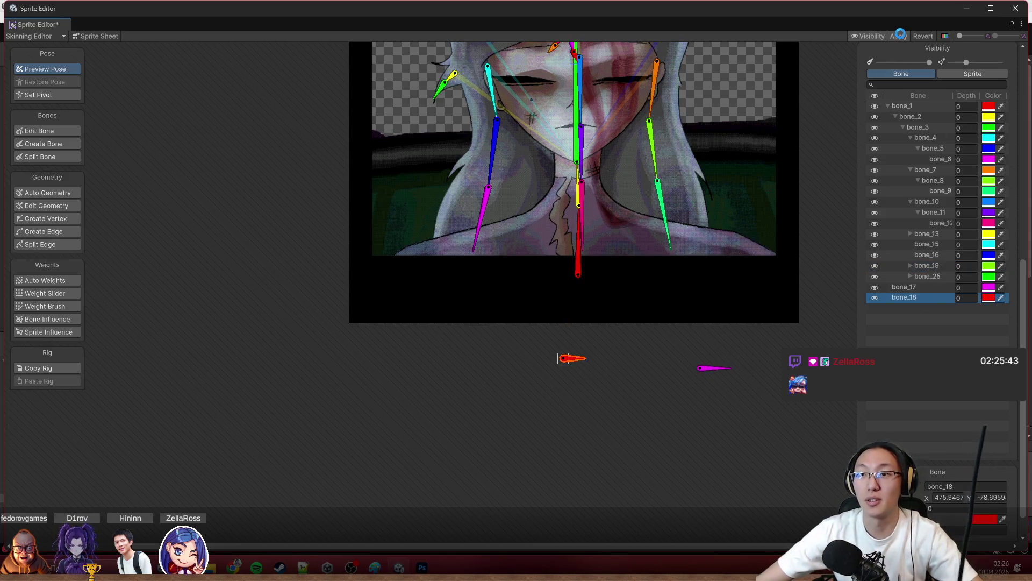
pyautogui.click(898, 36)
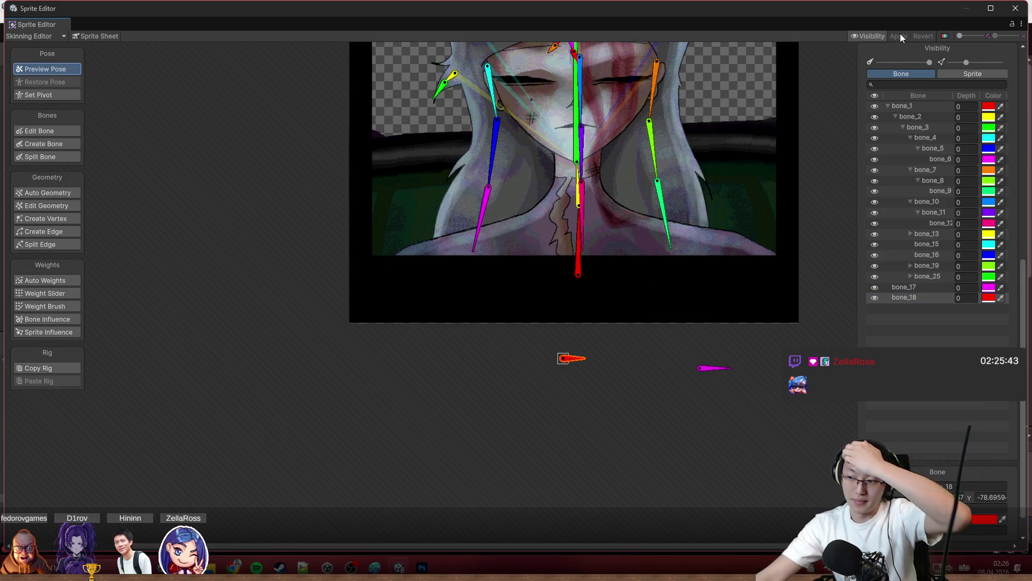
pyautogui.click(1017, 10)
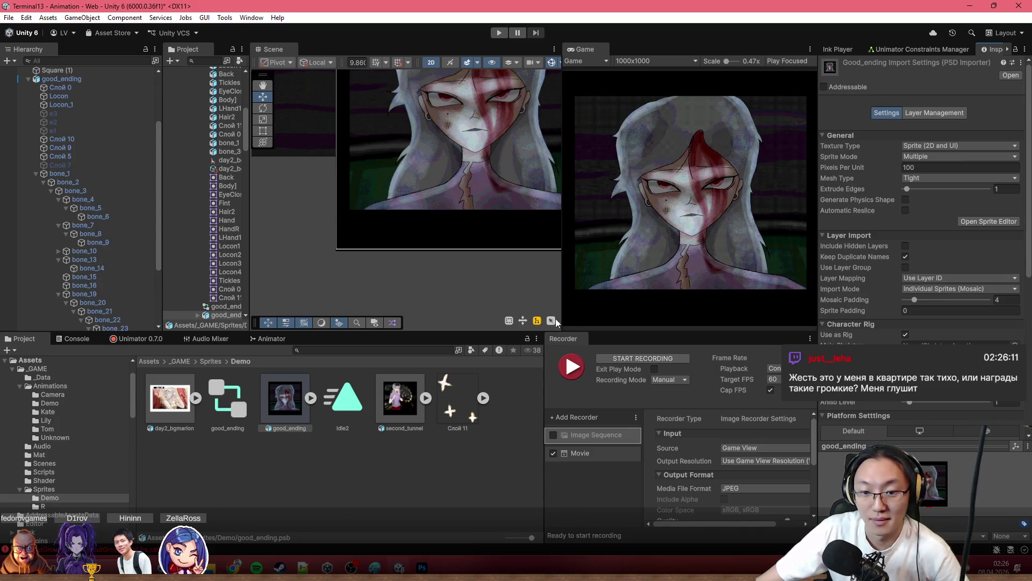
pyautogui.scroll(-2, 531, 247)
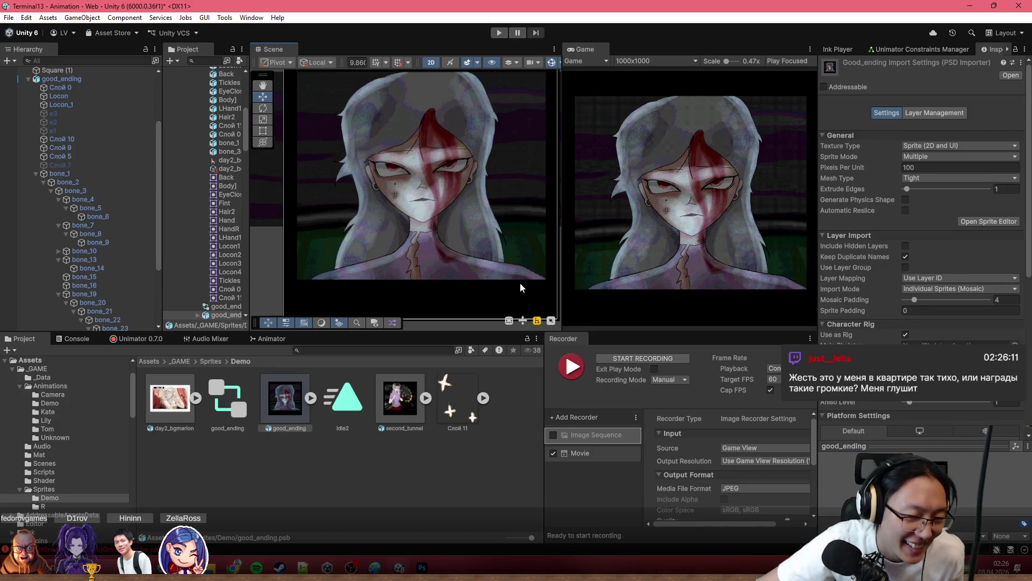
# Open the Unimator timeline on the Idle2 clip and select good_ending so its bones show in the scene.
pyautogui.hotkey('alt', 'Tab')
pyautogui.hotkey('alt', 'Tab')
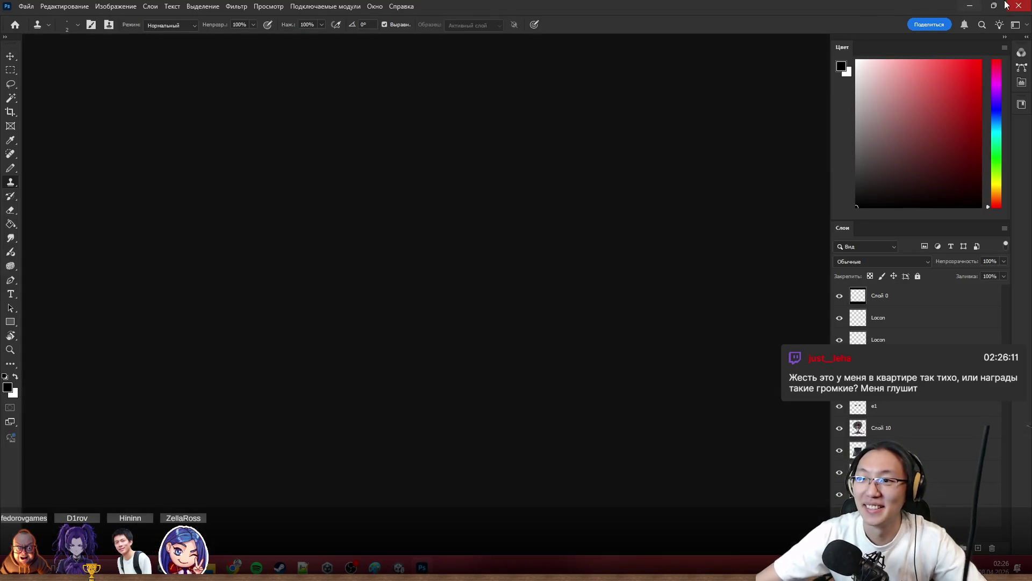
pyautogui.scroll(2, 429, 185)
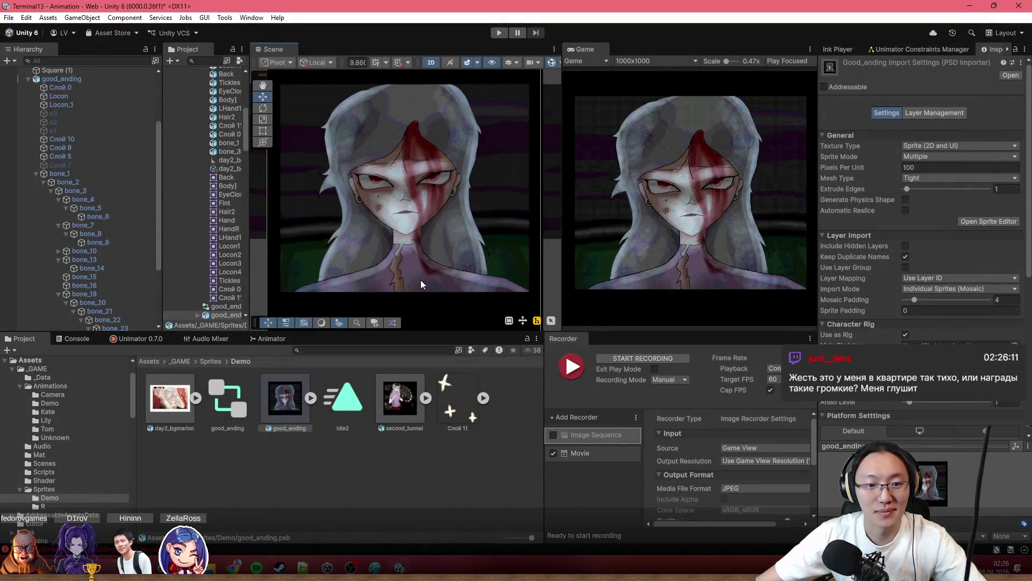
pyautogui.scroll(3, 426, 253)
pyautogui.scroll(2, 508, 326)
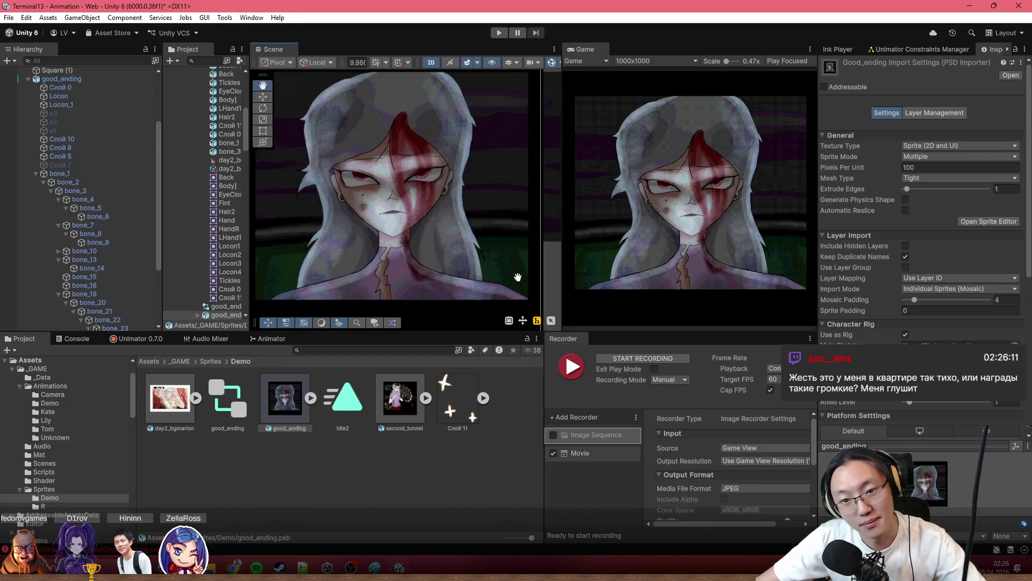
pyautogui.scroll(-2, 517, 289)
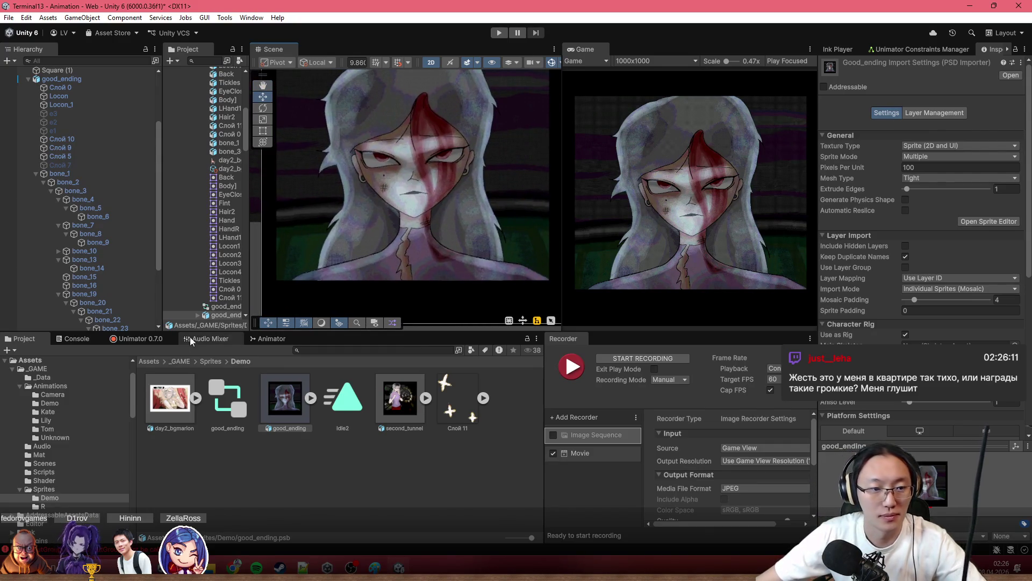
pyautogui.click(211, 339)
pyautogui.click(137, 339)
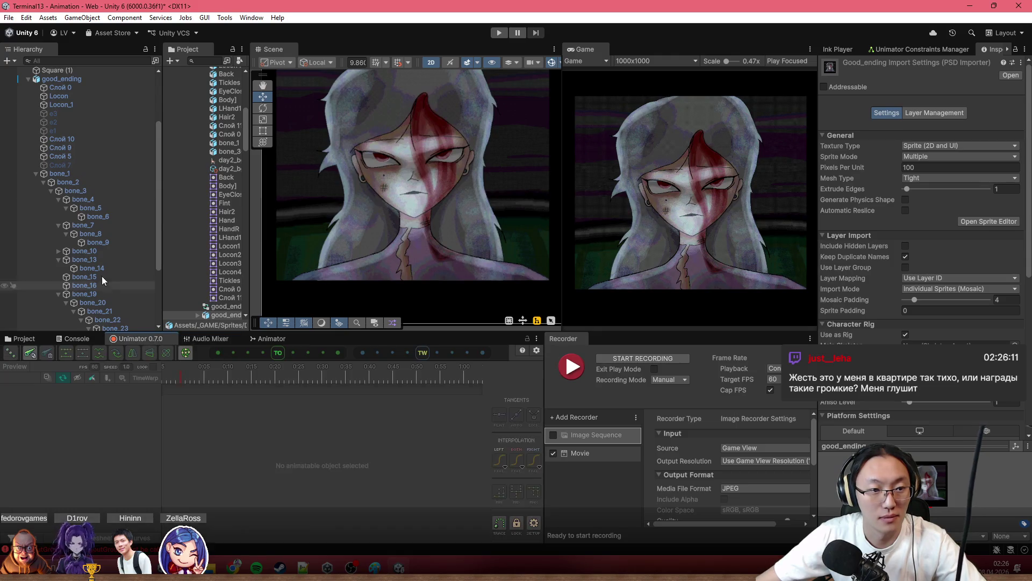
pyautogui.click(71, 79)
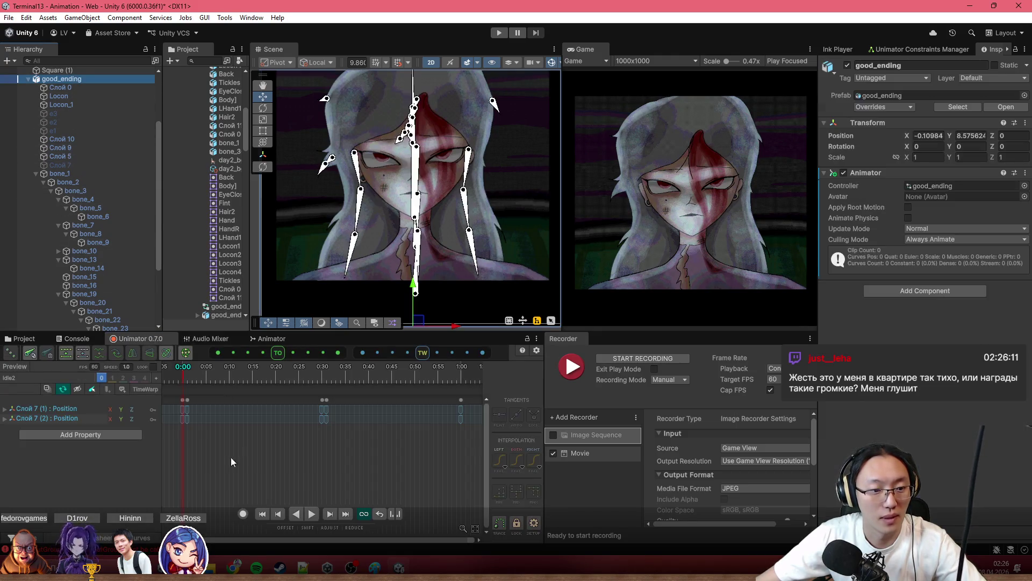
# Re-enable recording at 0:10 and undo an accidental move of the whole character.
pyautogui.click(244, 517)
pyautogui.moveTo(228, 377); pyautogui.dragTo(281, 381)
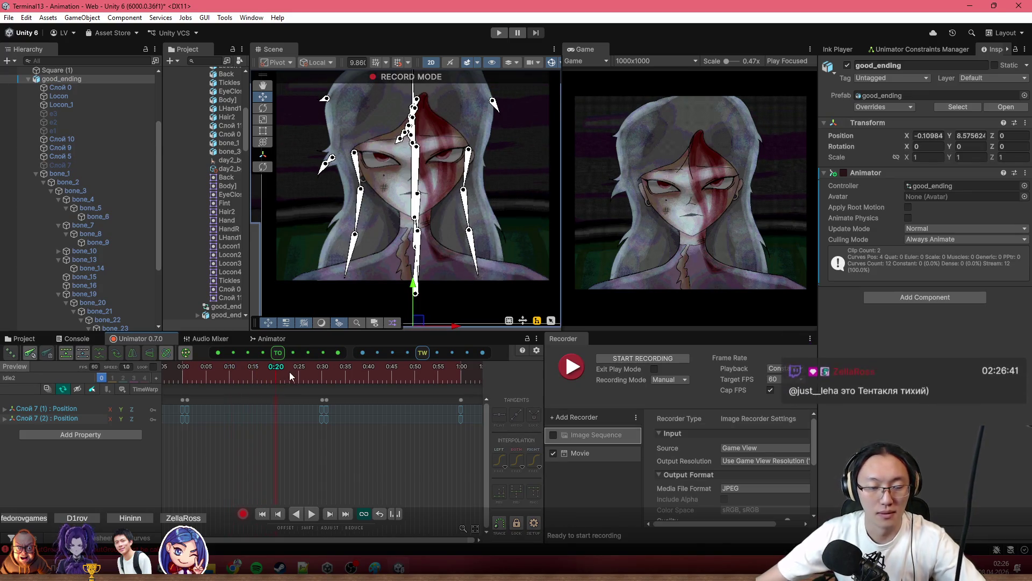
pyautogui.moveTo(274, 381)
pyautogui.mouseDown()
pyautogui.moveTo(207, 380)
pyautogui.moveTo(228, 380)
pyautogui.mouseUp()
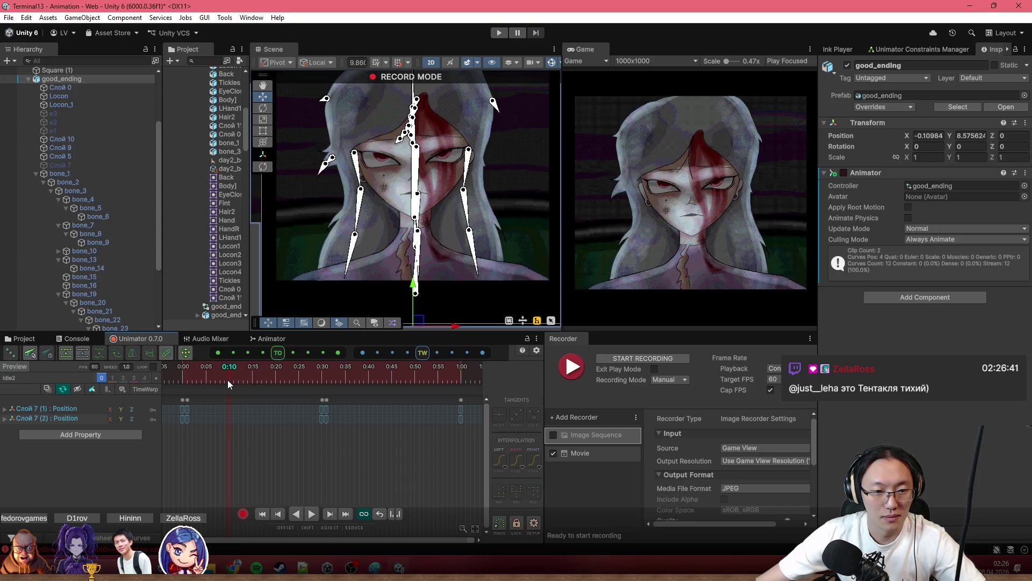
pyautogui.moveTo(459, 326); pyautogui.dragTo(452, 325)
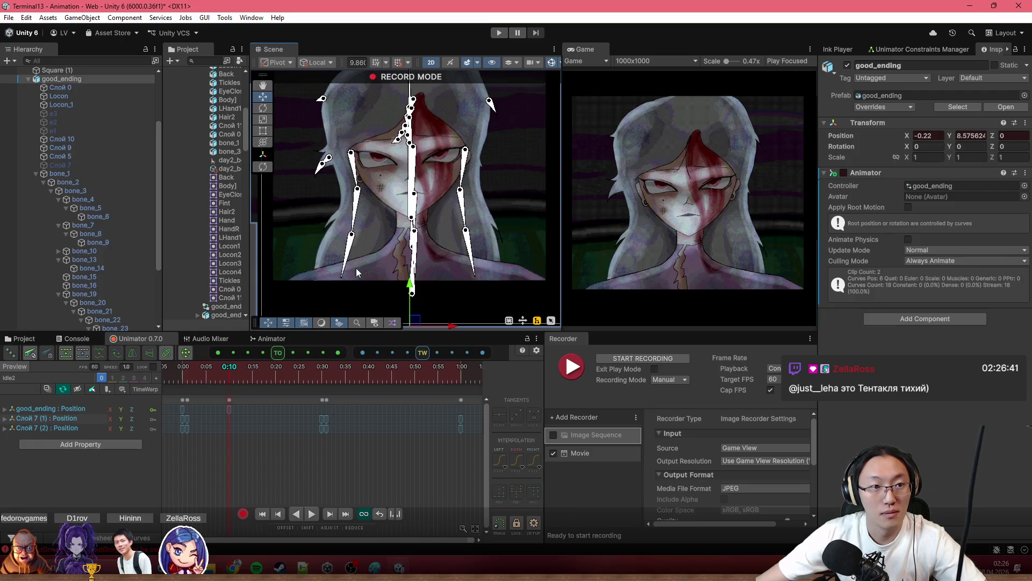
pyautogui.hotkey('ctrl', 'z')
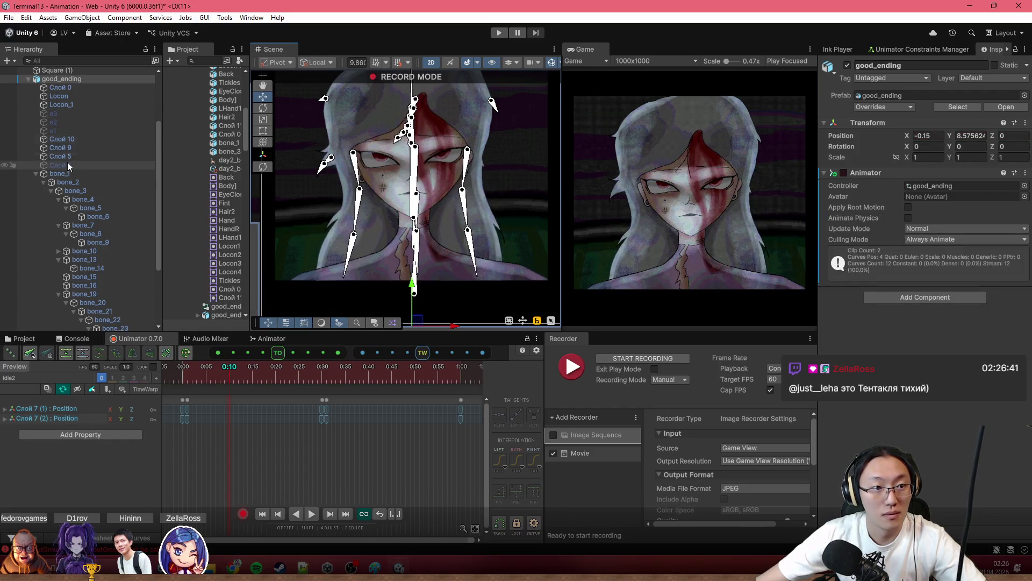
# Select bone_1 and nudge it slightly left along X to record its position key at 0:10.
pyautogui.click(60, 173)
pyautogui.press('w')
pyautogui.moveTo(382, 296); pyautogui.dragTo(378, 295)
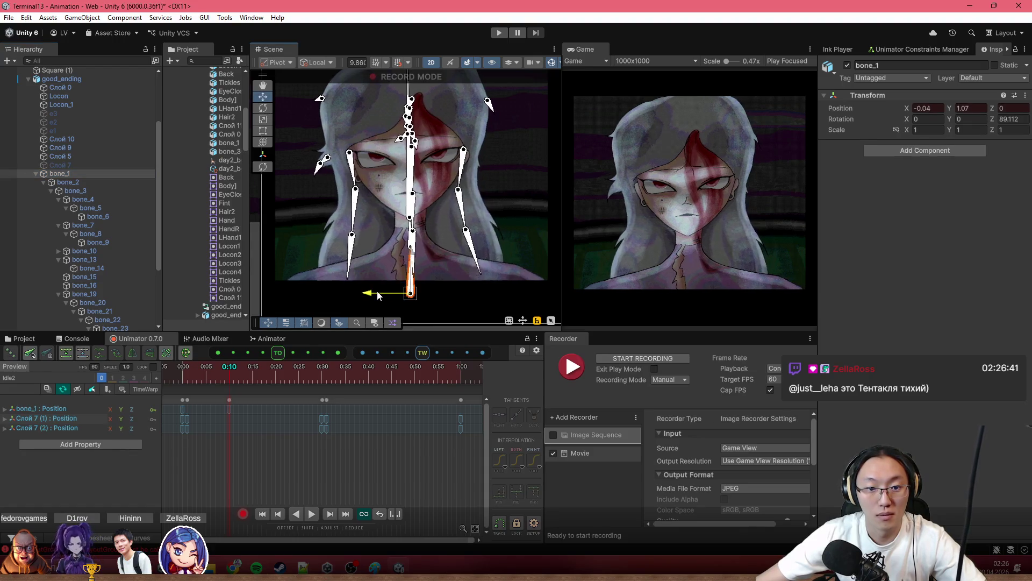
pyautogui.click(183, 408)
pyautogui.hotkey('ctrl', 'c')
pyautogui.click(274, 377)
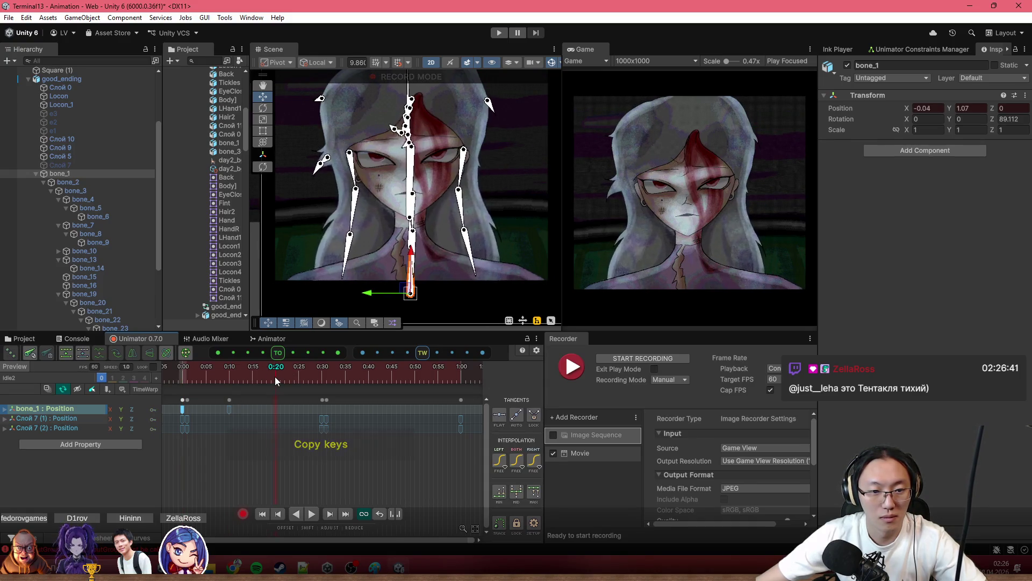
pyautogui.hotkey('ctrl', 'v')
pyautogui.moveTo(169, 436); pyautogui.dragTo(214, 392)
pyautogui.hotkey('ctrl', 'c')
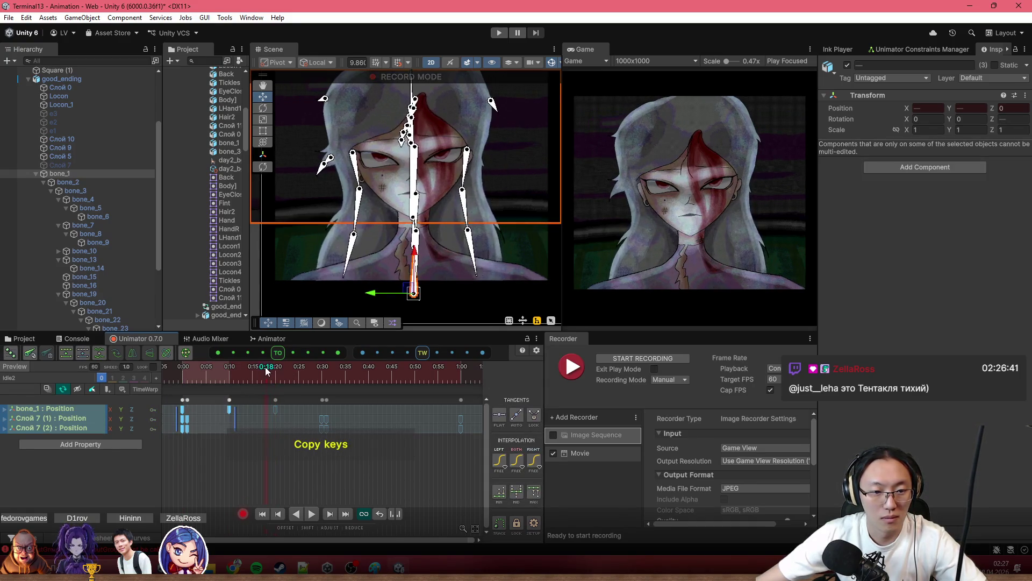
pyautogui.hotkey('ctrl', 'v')
pyautogui.click(321, 368)
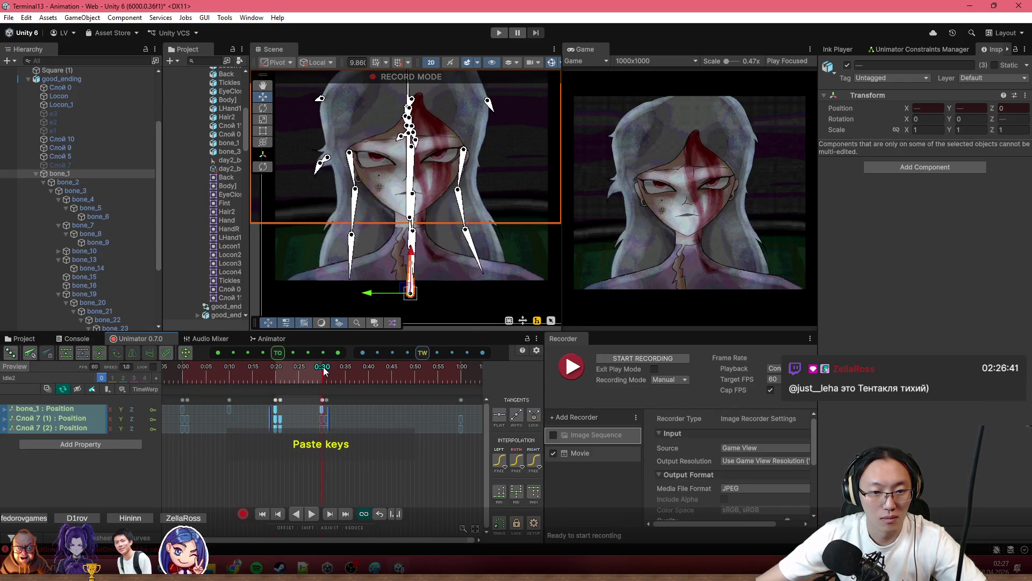
pyautogui.click(264, 459)
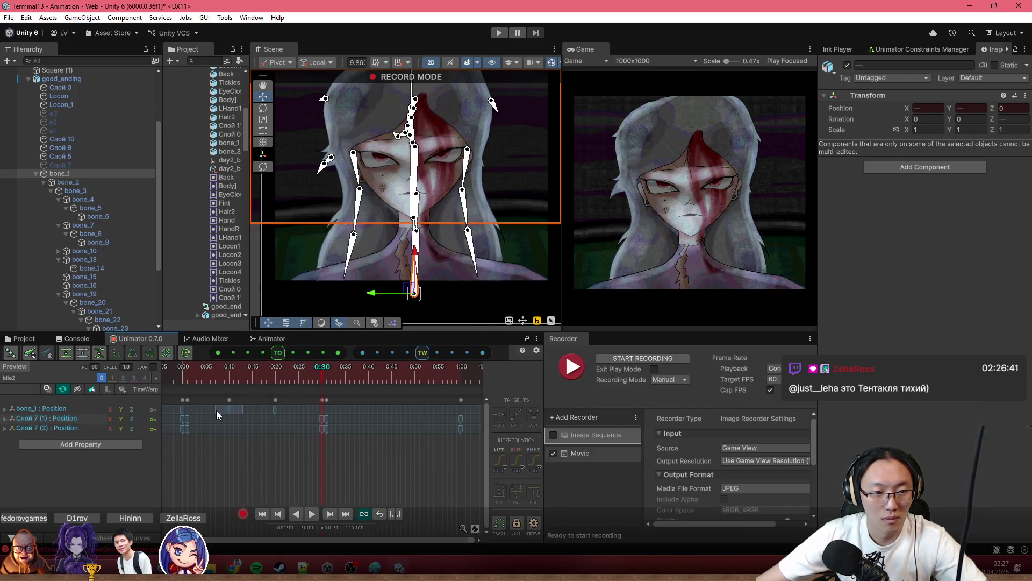
pyautogui.moveTo(171, 413); pyautogui.dragTo(232, 409)
pyautogui.hotkey('ctrl', 'c')
pyautogui.click(274, 377)
pyautogui.hotkey('ctrl', 'v')
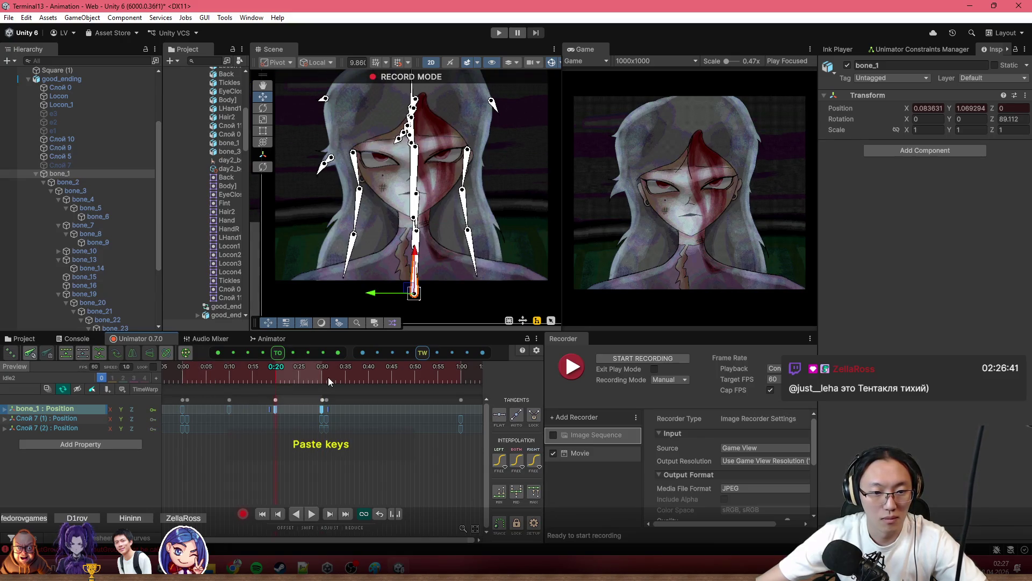
pyautogui.click(327, 375)
pyautogui.moveTo(303, 373)
pyautogui.mouseDown()
pyautogui.moveTo(288, 389)
pyautogui.moveTo(353, 388)
pyautogui.moveTo(167, 384)
pyautogui.moveTo(419, 384)
pyautogui.moveTo(275, 409)
pyautogui.mouseUp()
pyautogui.hotkey('ctrl', 'v')
pyautogui.click(305, 375)
pyautogui.click(276, 367)
pyautogui.press('Delete')
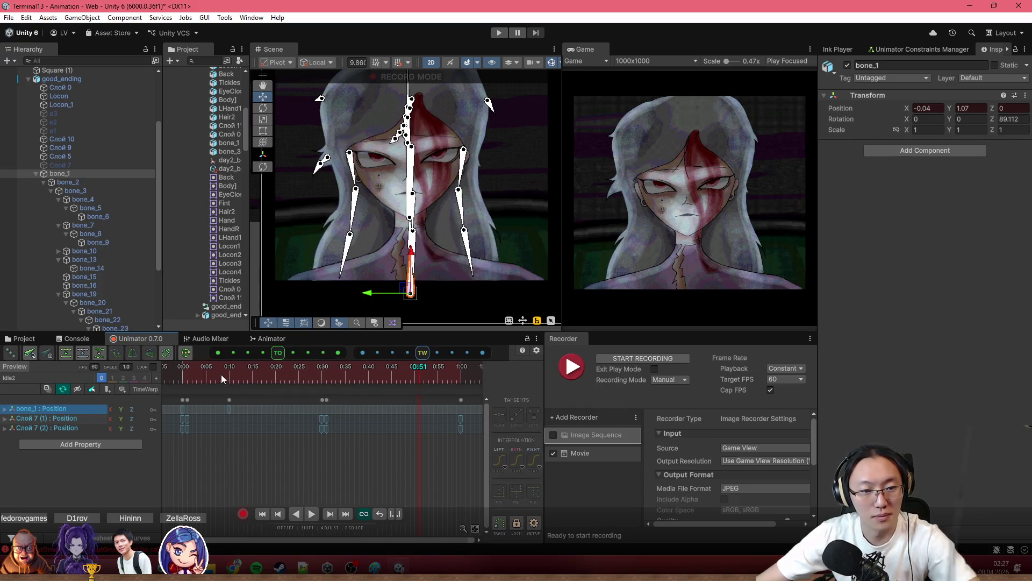
# Copy bone_1's 0:00/0:10 keys and paste them at 0:20 and 0:40 so the sway repeats to 0:50.
pyautogui.moveTo(263, 393); pyautogui.dragTo(179, 412)
pyautogui.hotkey('ctrl', 'c')
pyautogui.click(272, 379)
pyautogui.hotkey('ctrl', 'v')
pyautogui.moveTo(313, 376); pyautogui.dragTo(370, 377)
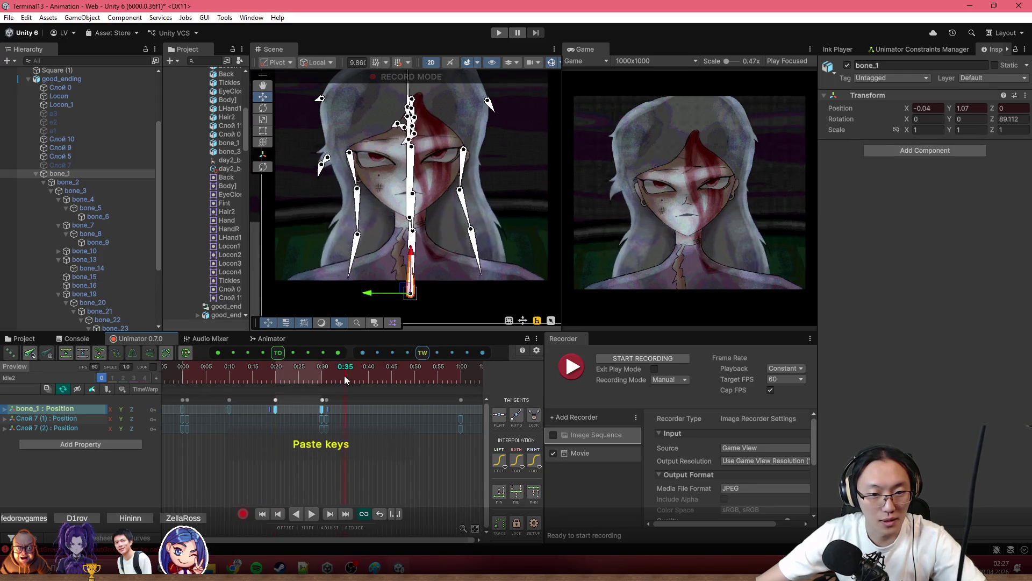
pyautogui.hotkey('ctrl', 'v')
pyautogui.click(462, 382)
# Copy the 0:40 bone_1 key to 1:00, then select every bone_1 position key.
pyautogui.moveTo(402, 428); pyautogui.dragTo(361, 410)
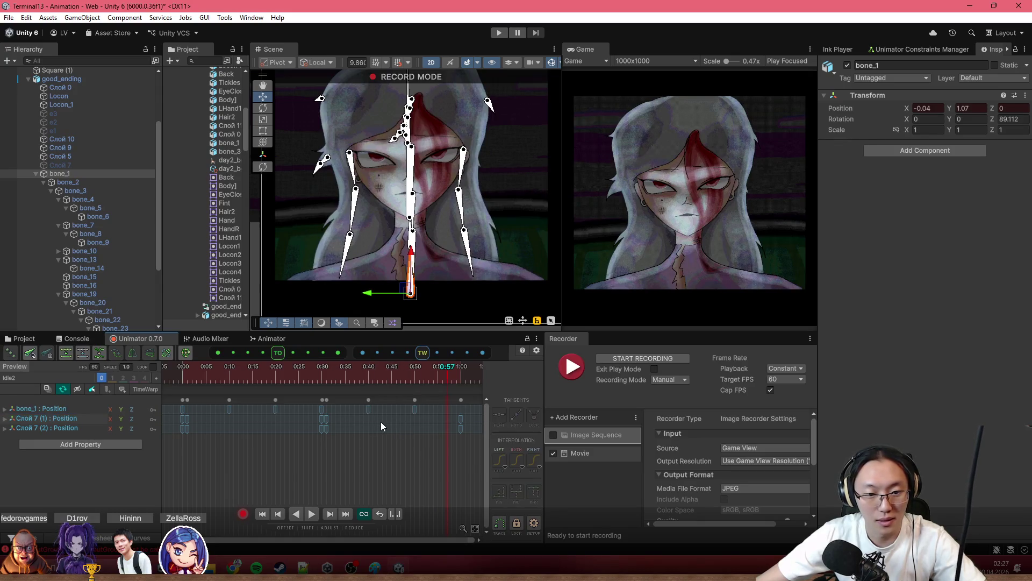
pyautogui.hotkey('ctrl', 'c')
pyautogui.click(450, 370)
pyautogui.hotkey('ctrl', 'v')
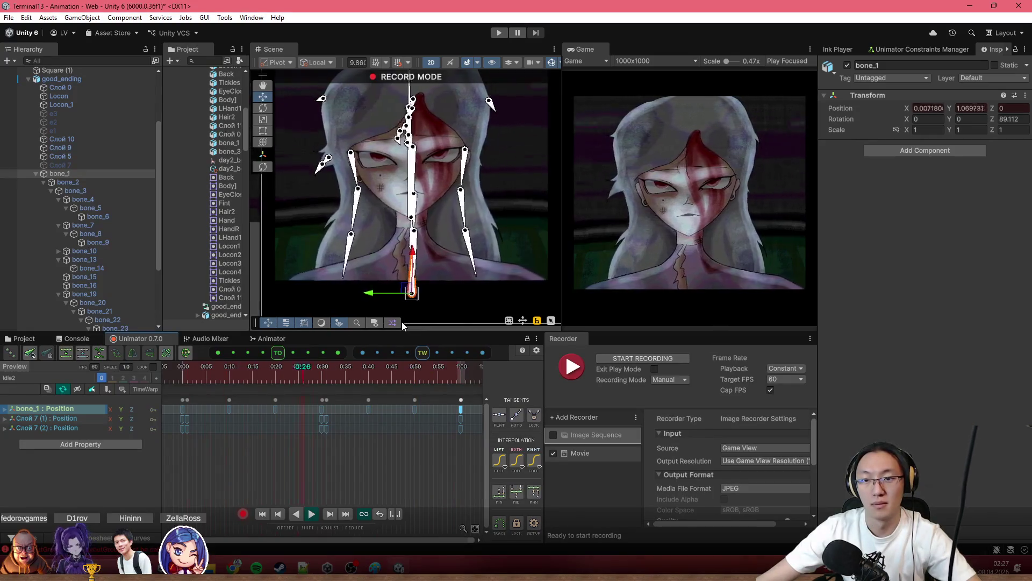
pyautogui.click(440, 368)
pyautogui.click(460, 409)
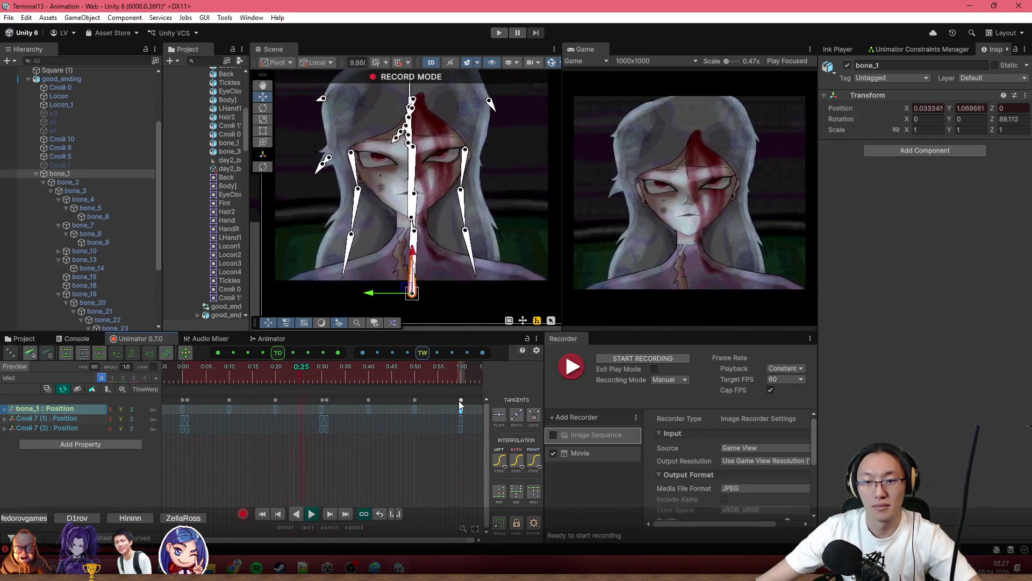
pyautogui.scroll(-3, 390, 441)
pyautogui.click(399, 410)
pyautogui.moveTo(179, 415)
pyautogui.mouseDown()
pyautogui.moveTo(491, 418)
pyautogui.moveTo(482, 424)
pyautogui.mouseUp()
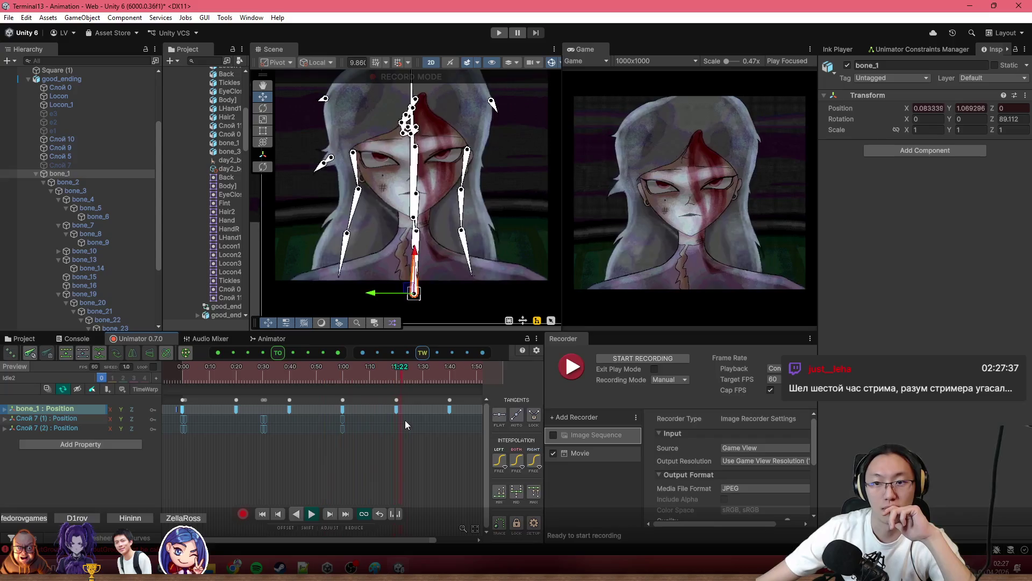
pyautogui.scroll(-2, 379, 461)
pyautogui.scroll(-1, 459, 458)
# Delete the bone_1 keys after 1:00 and preview the start of the animation.
pyautogui.moveTo(460, 457); pyautogui.dragTo(329, 397)
pyautogui.press('Delete')
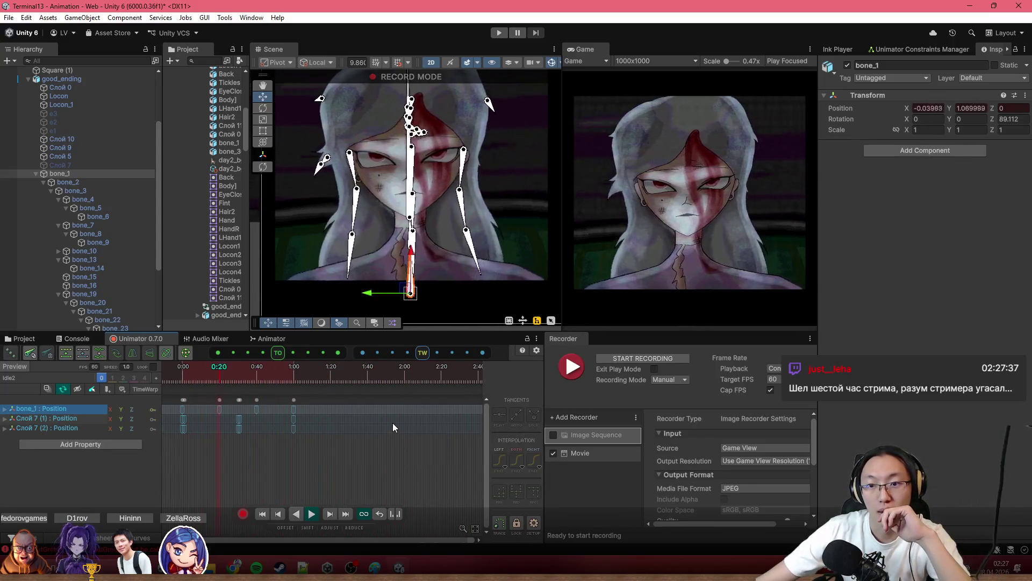
pyautogui.click(183, 410)
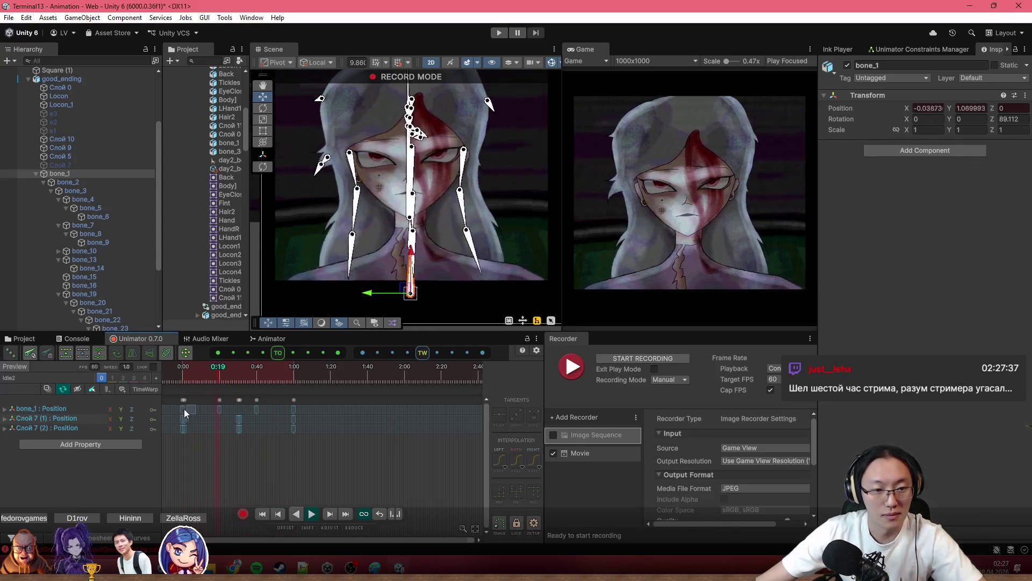
pyautogui.hotkey('ctrl', 'c')
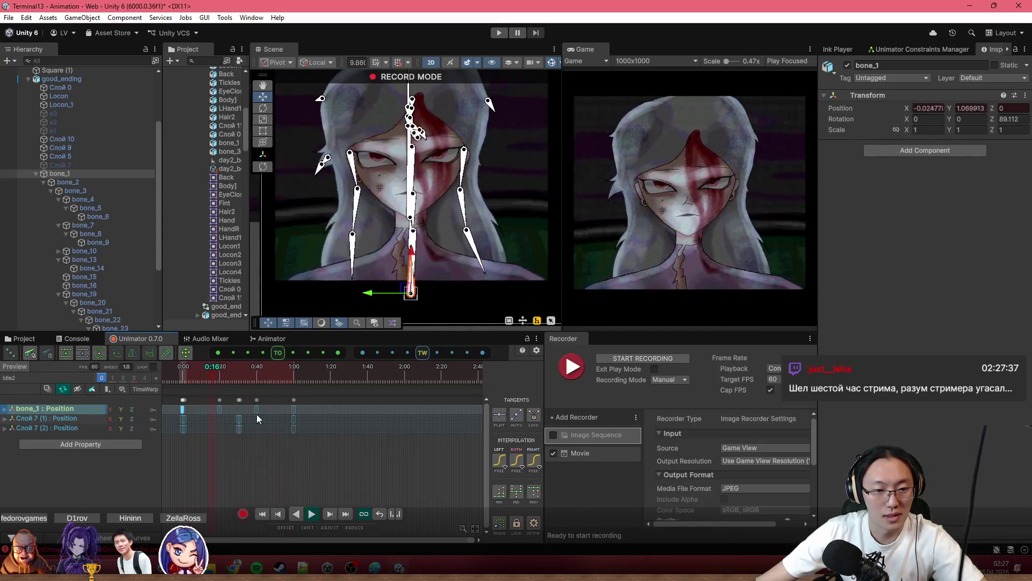
pyautogui.scroll(5, 242, 423)
pyautogui.scroll(-2, 316, 425)
pyautogui.moveTo(182, 370); pyautogui.dragTo(424, 412)
pyautogui.scroll(-3, 425, 441)
pyautogui.scroll(-1, 366, 444)
# Paste both Слой 7 tracks' keys at 1:00, preview, and undo the paste that ran past 1:30.
pyautogui.click(367, 445)
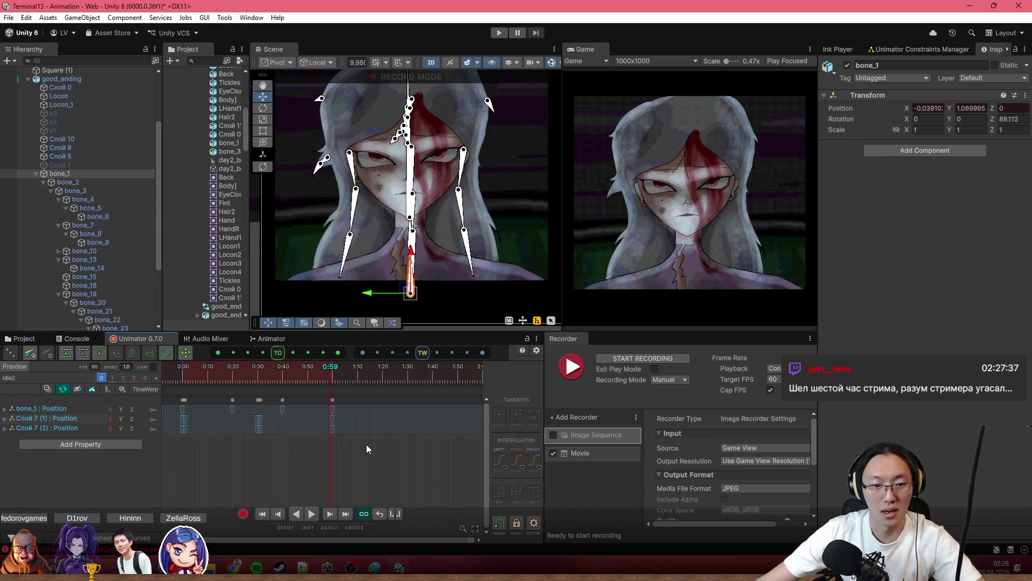
pyautogui.moveTo(366, 445); pyautogui.dragTo(182, 413)
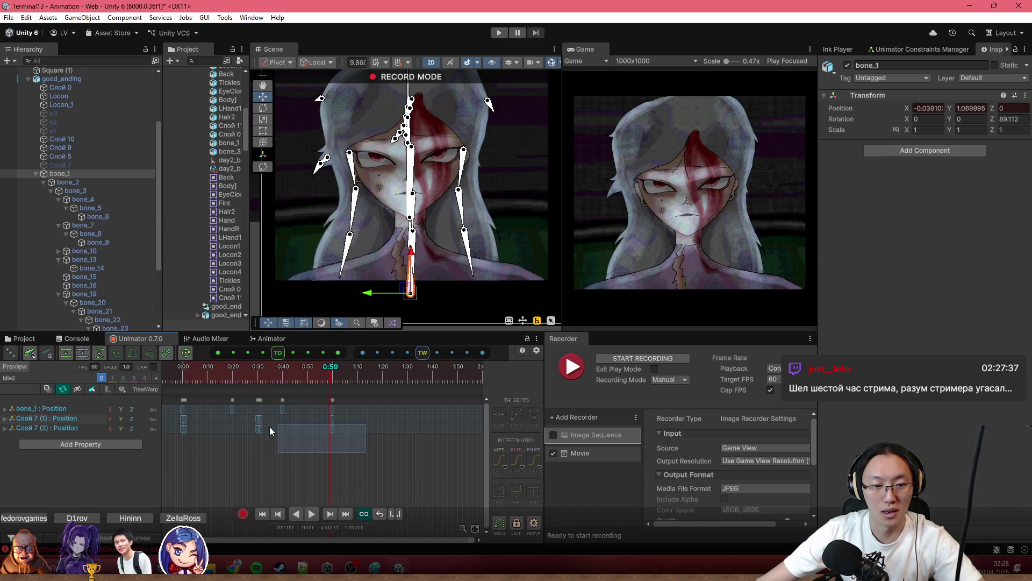
pyautogui.hotkey('ctrl', 'c')
pyautogui.click(333, 371)
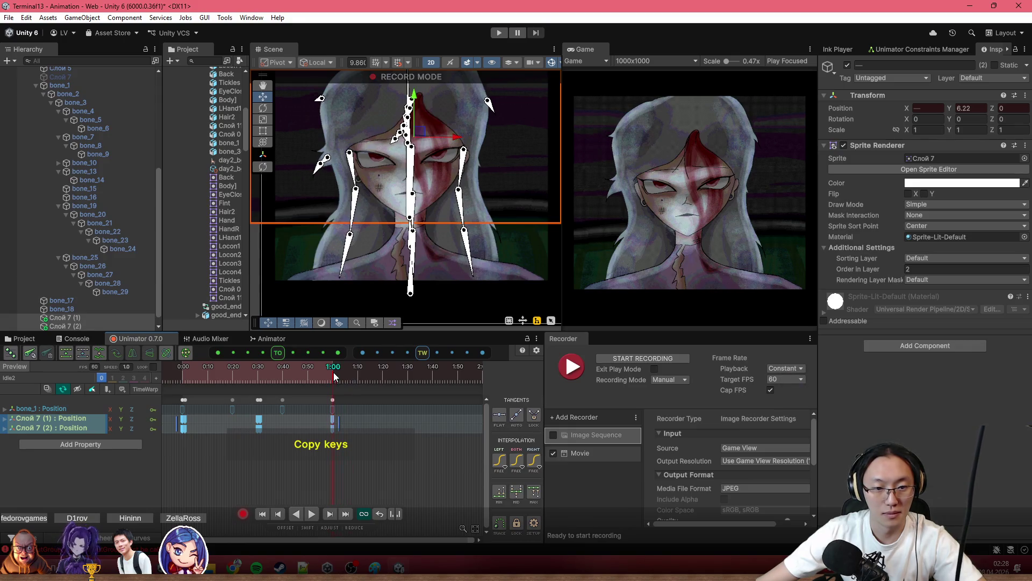
pyautogui.hotkey('ctrl', 'v')
pyautogui.press('space')
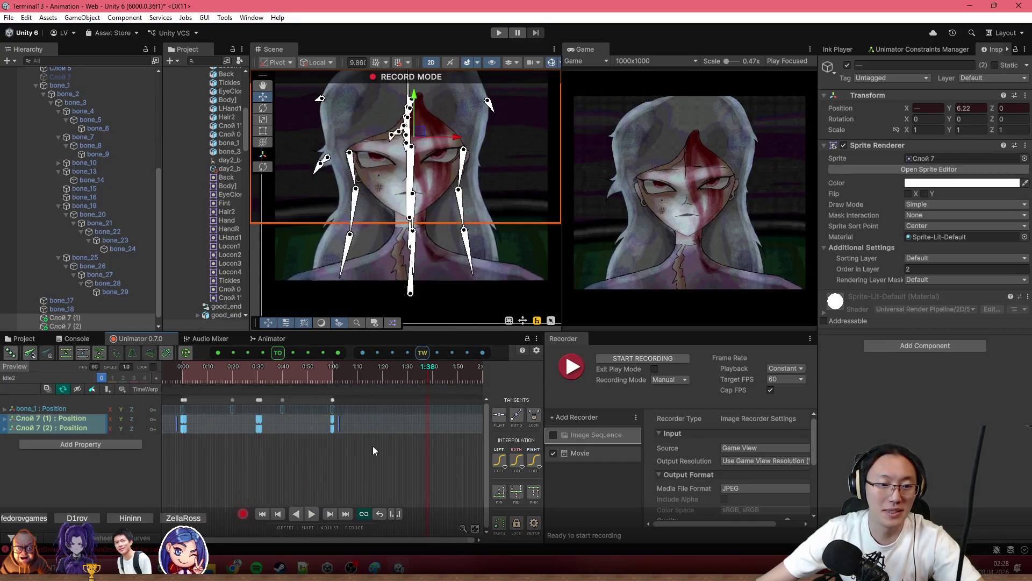
pyautogui.hotkey('ctrl', 'z')
pyautogui.scroll(1, 189, 423)
# Repaste the Слой 7 keys near 1:00 and play the clip to check the loop.
pyautogui.moveTo(357, 453); pyautogui.dragTo(185, 418)
pyautogui.hotkey('ctrl', 'c')
pyautogui.click(353, 368)
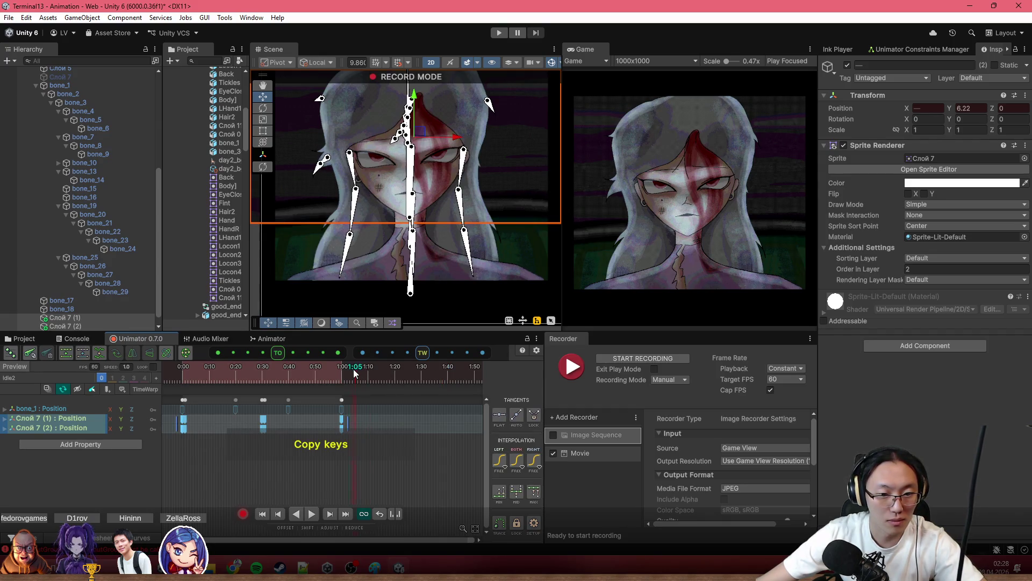
pyautogui.hotkey('ctrl', 'v')
pyautogui.click(325, 368)
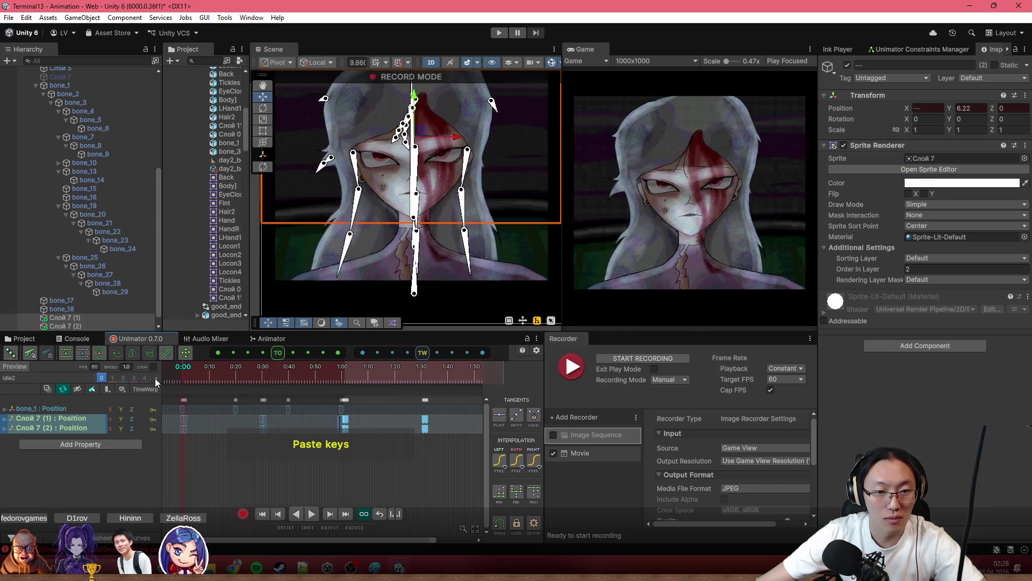
pyautogui.press('space')
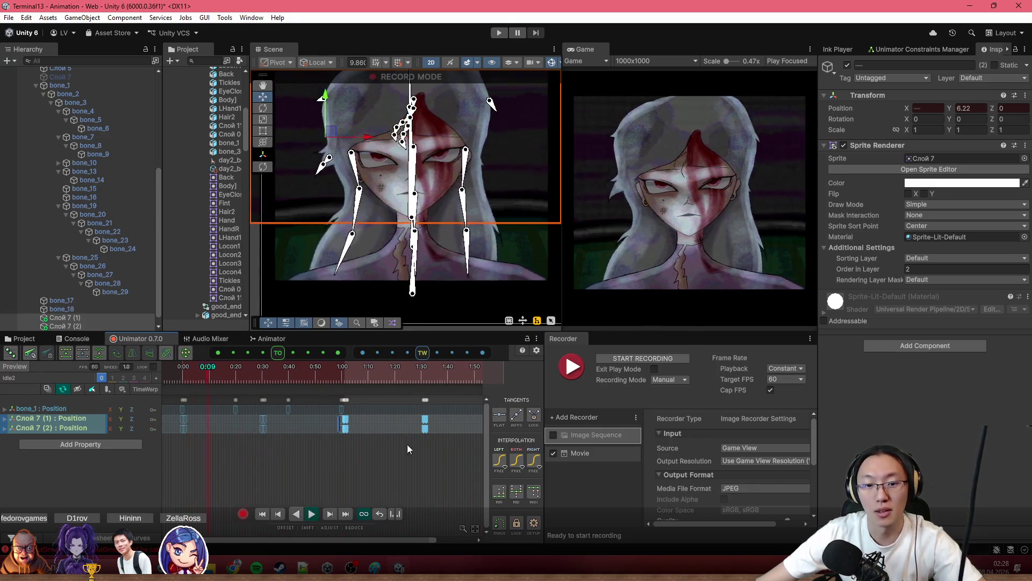
pyautogui.moveTo(362, 414); pyautogui.dragTo(283, 410)
# Copy bone_1's 0:40 and 1:00 keys to 1:15 so a bone_1 key lands near 1:32 with the other tracks.
pyautogui.hotkey('ctrl', 'c')
pyautogui.click(386, 373)
pyautogui.moveTo(392, 373); pyautogui.dragTo(371, 380)
pyautogui.scroll(3, 384, 412)
pyautogui.click(383, 375)
pyautogui.hotkey('ctrl', 'v')
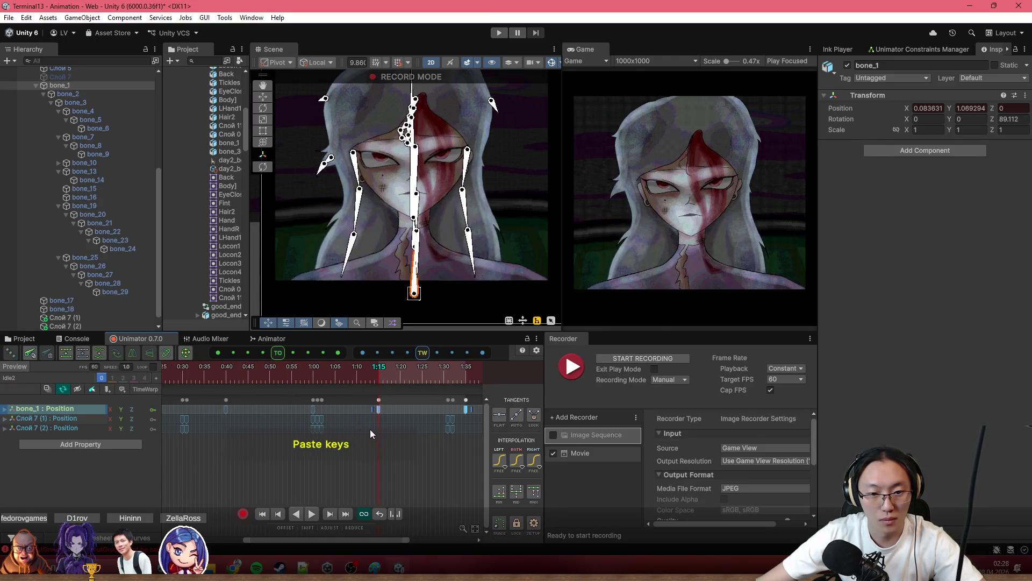
pyautogui.scroll(-2, 430, 449)
pyautogui.click(441, 403)
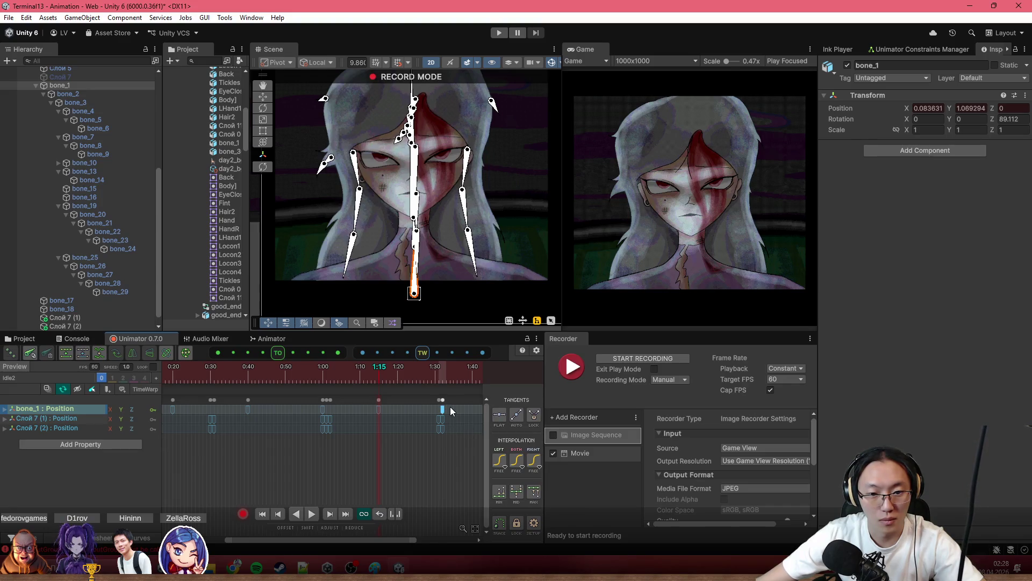
pyautogui.click(441, 399)
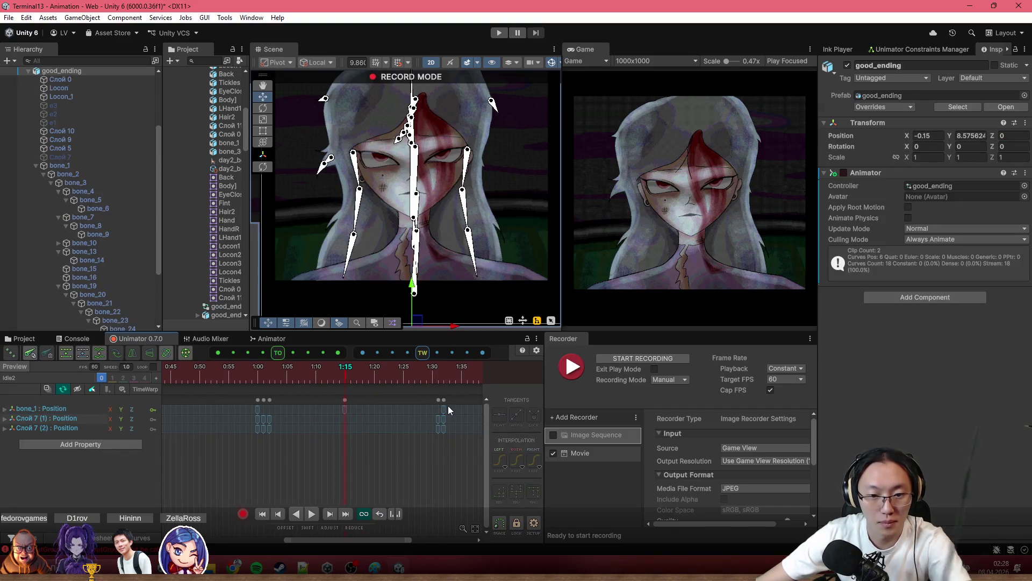
pyautogui.scroll(2, 442, 398)
# Scrub through the clip and inspect the final keys on all three position tracks.
pyautogui.click(463, 435)
pyautogui.click(325, 371)
pyautogui.moveTo(324, 372); pyautogui.dragTo(292, 372)
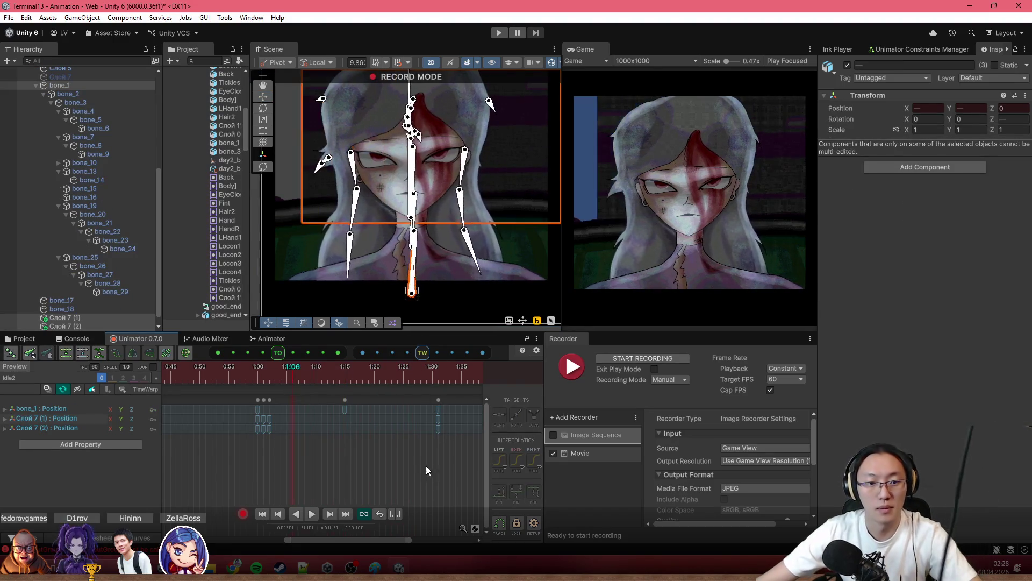
pyautogui.moveTo(452, 402); pyautogui.dragTo(431, 456)
pyautogui.scroll(-5, 369, 454)
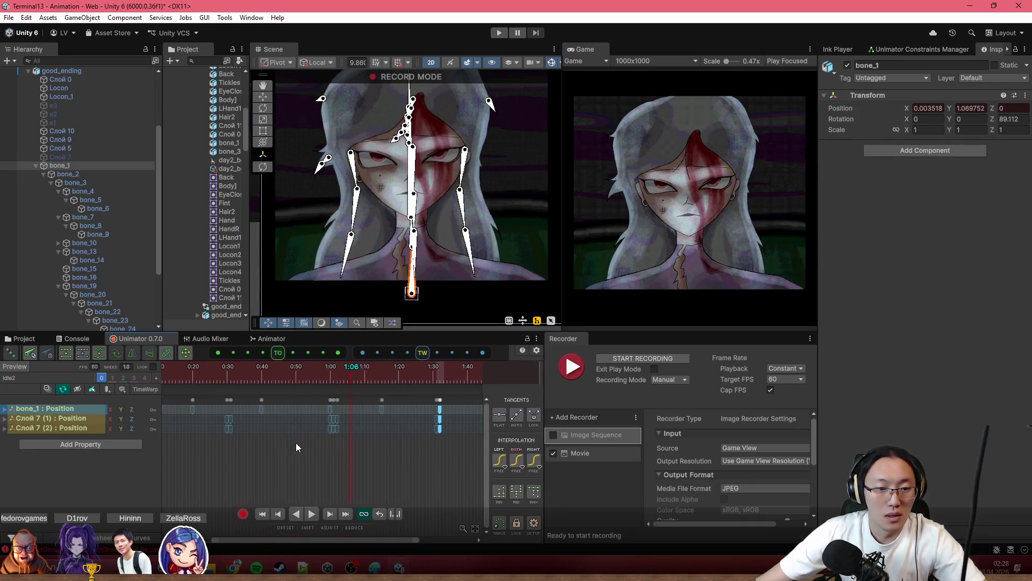
pyautogui.scroll(-2, 337, 458)
pyautogui.click(197, 367)
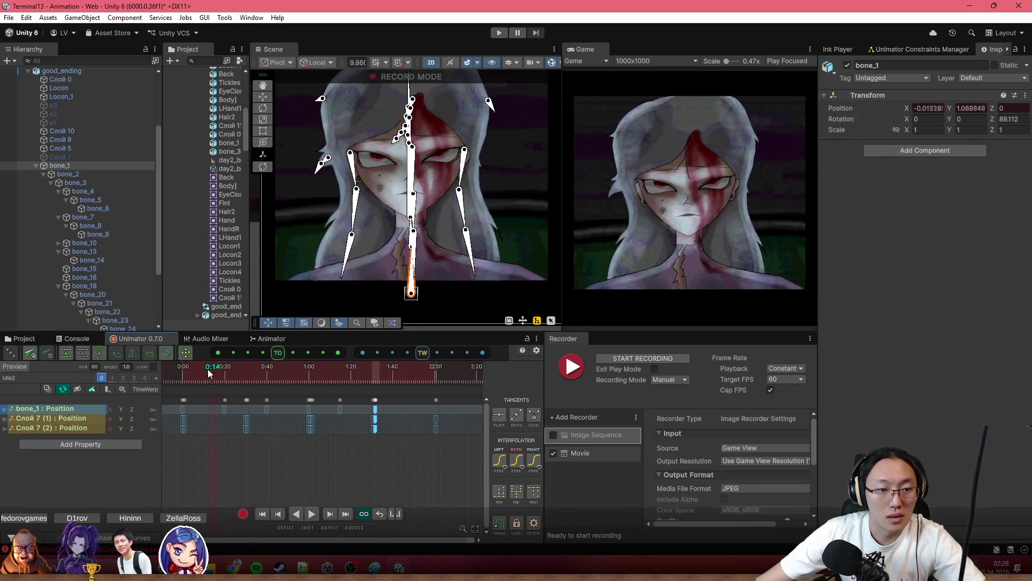
pyautogui.click(554, 63)
pyautogui.moveTo(222, 361)
pyautogui.mouseDown()
pyautogui.moveTo(174, 376)
pyautogui.moveTo(353, 411)
pyautogui.mouseUp()
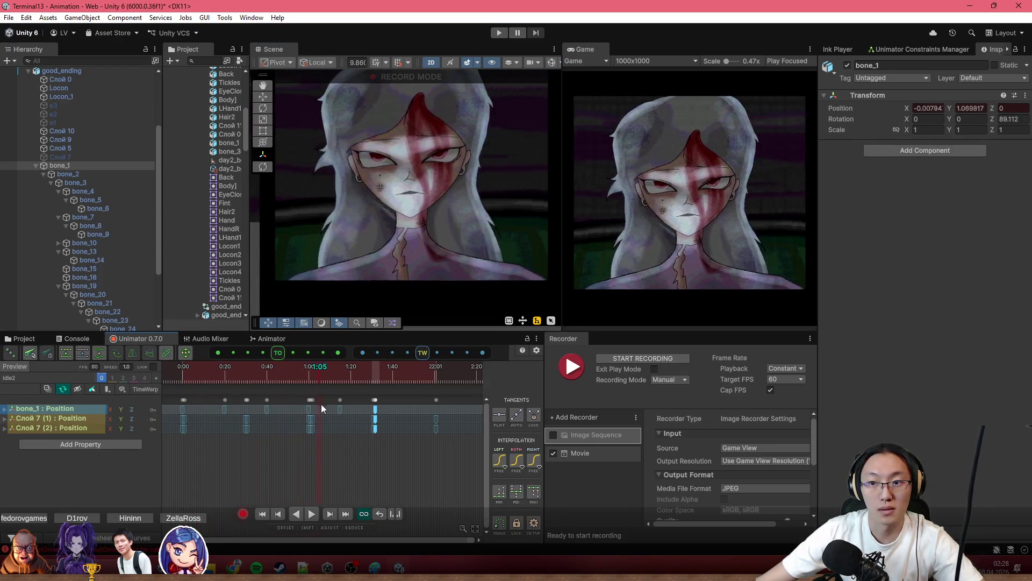
pyautogui.moveTo(353, 411); pyautogui.dragTo(444, 425)
# Copy the opening 0:00 keys of all three tracks and paste them at about 2:00.
pyautogui.click(184, 400)
pyautogui.hotkey('ctrl', 'c')
pyautogui.moveTo(433, 369); pyautogui.dragTo(432, 375)
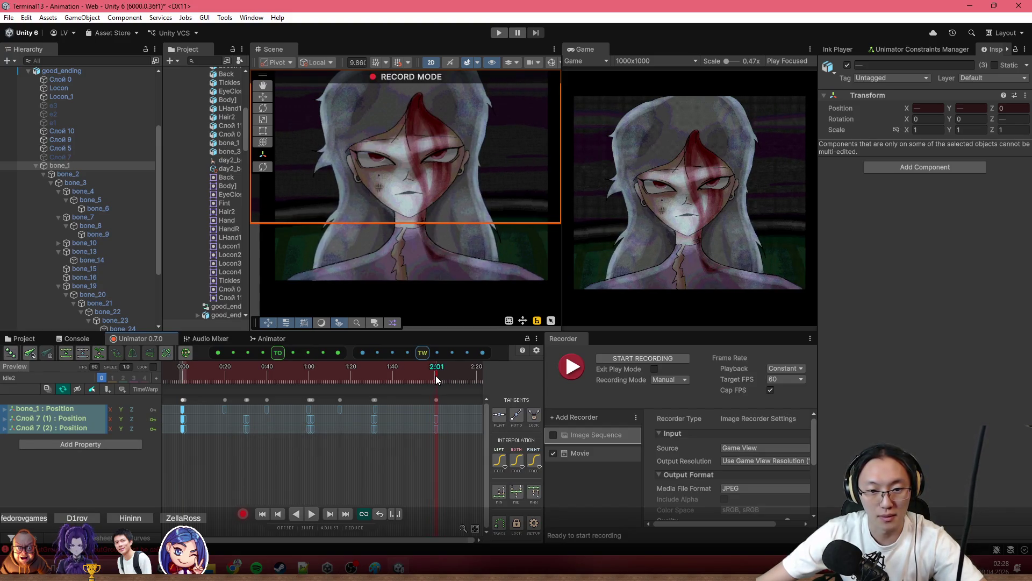
pyautogui.hotkey('ctrl', 'v')
pyautogui.scroll(2, 434, 410)
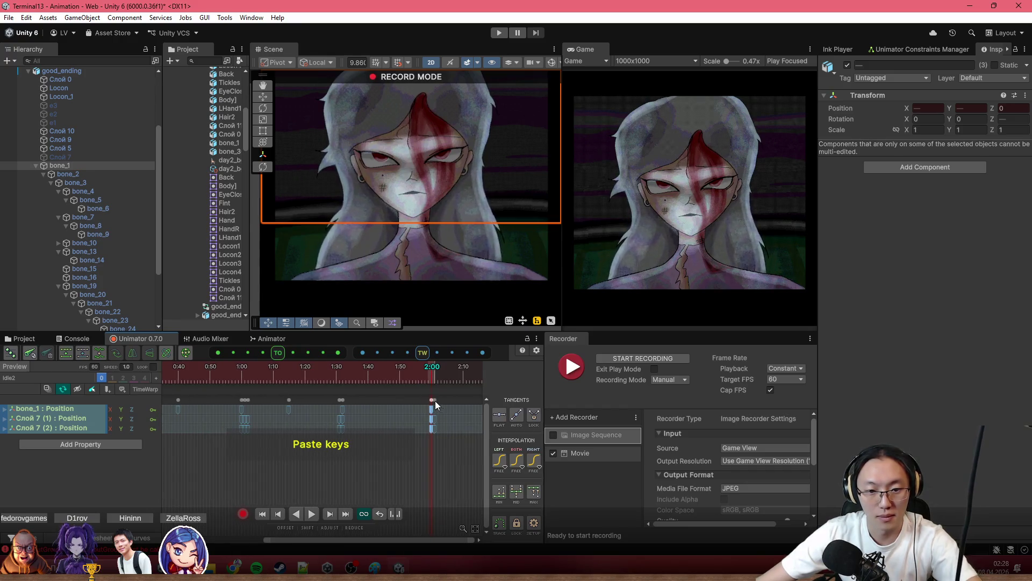
pyautogui.click(435, 401)
pyautogui.scroll(-3, 431, 382)
pyautogui.click(165, 371)
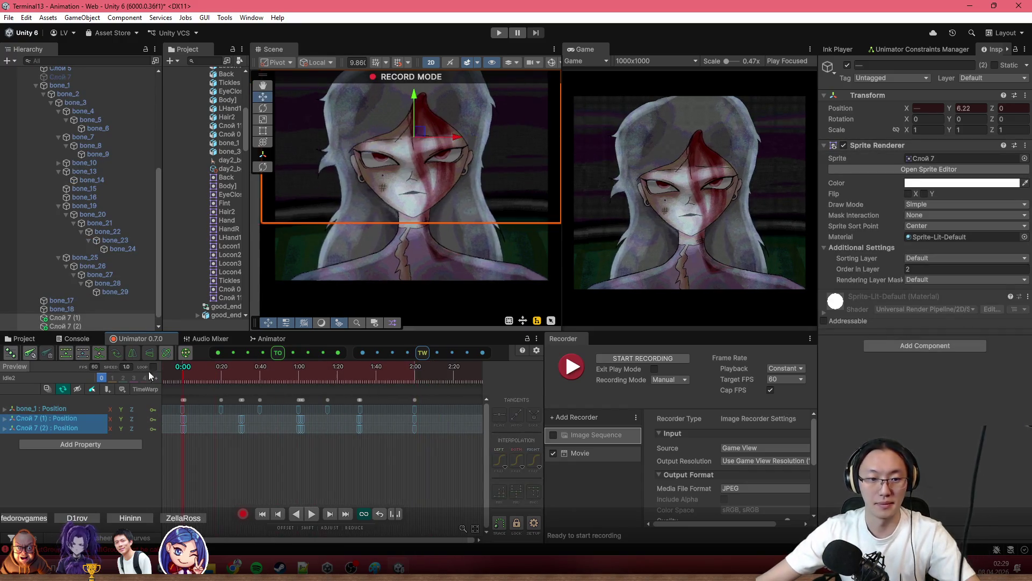
# Preview the loop, then delete the 2:00 keys on all three tracks.
pyautogui.press('space')
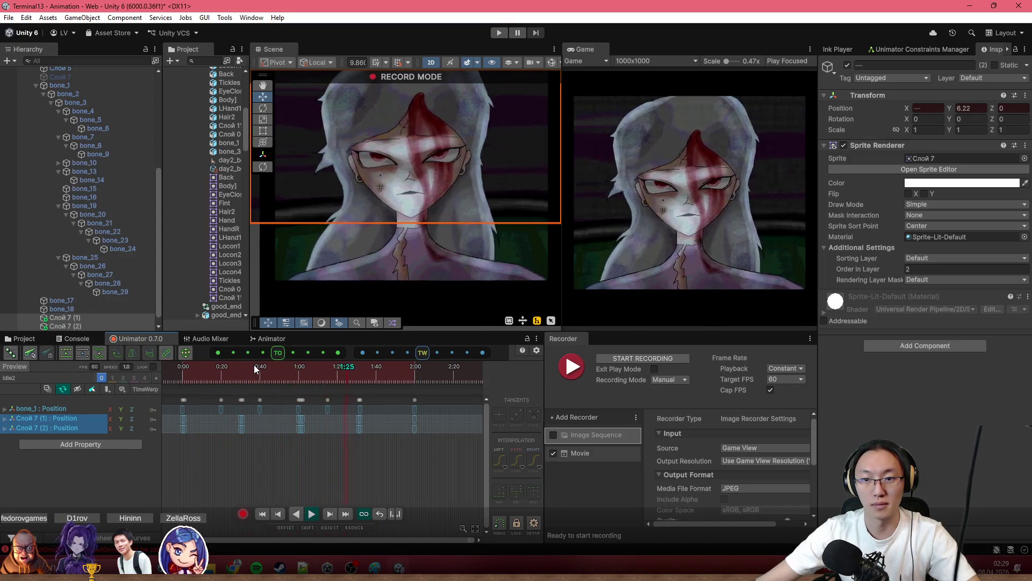
pyautogui.click(266, 367)
pyautogui.moveTo(275, 385); pyautogui.dragTo(359, 386)
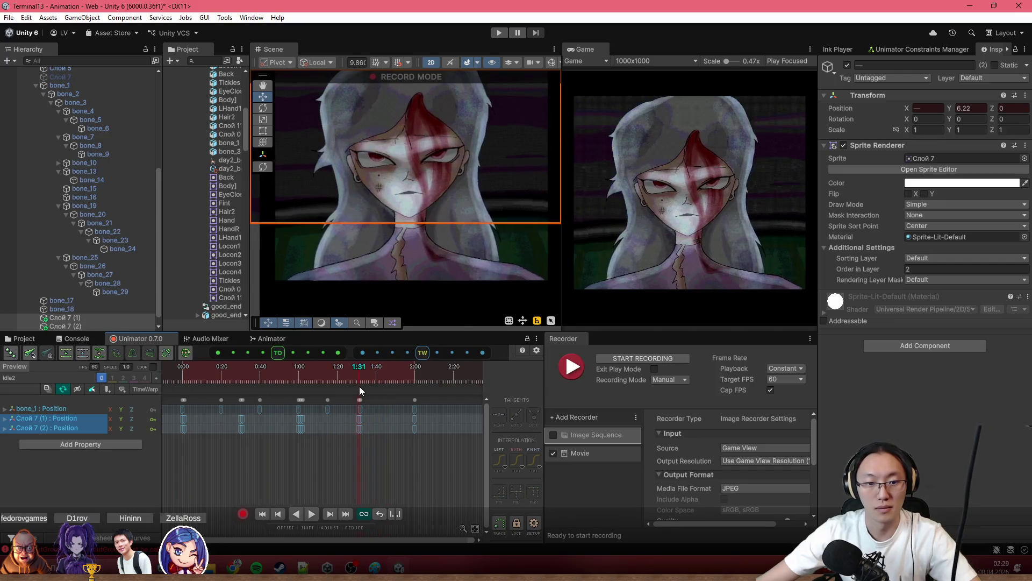
pyautogui.moveTo(360, 386); pyautogui.dragTo(360, 386)
pyautogui.moveTo(441, 457); pyautogui.dragTo(400, 401)
pyautogui.press('Delete')
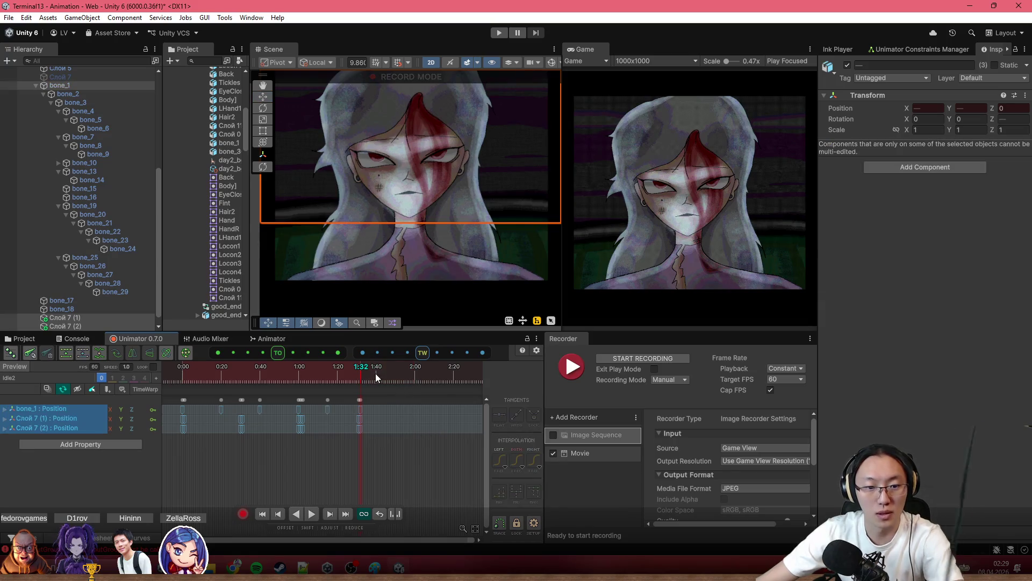
pyautogui.press('space')
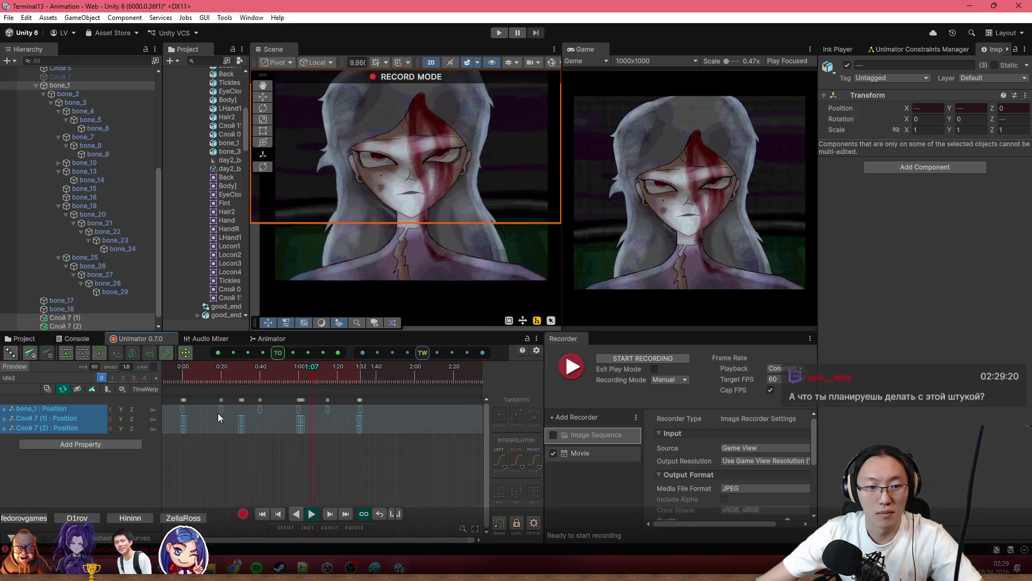
# Paste the 0:00 keys at 1:32 so the loop closes sooner, and play to check it.
pyautogui.click(186, 407)
pyautogui.hotkey('ctrl', 'c')
pyautogui.click(359, 369)
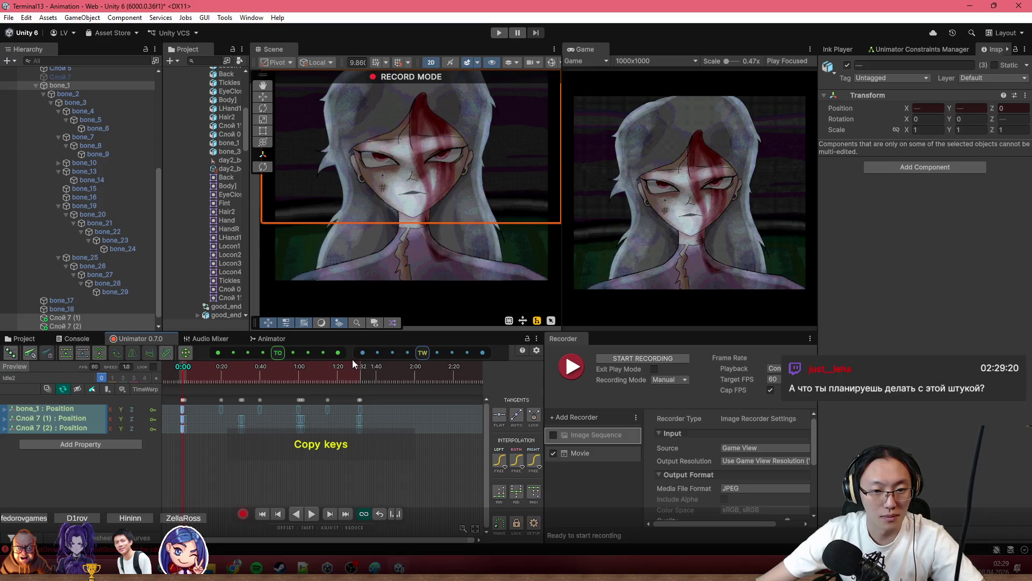
pyautogui.hotkey('ctrl', 'v')
pyautogui.press('space')
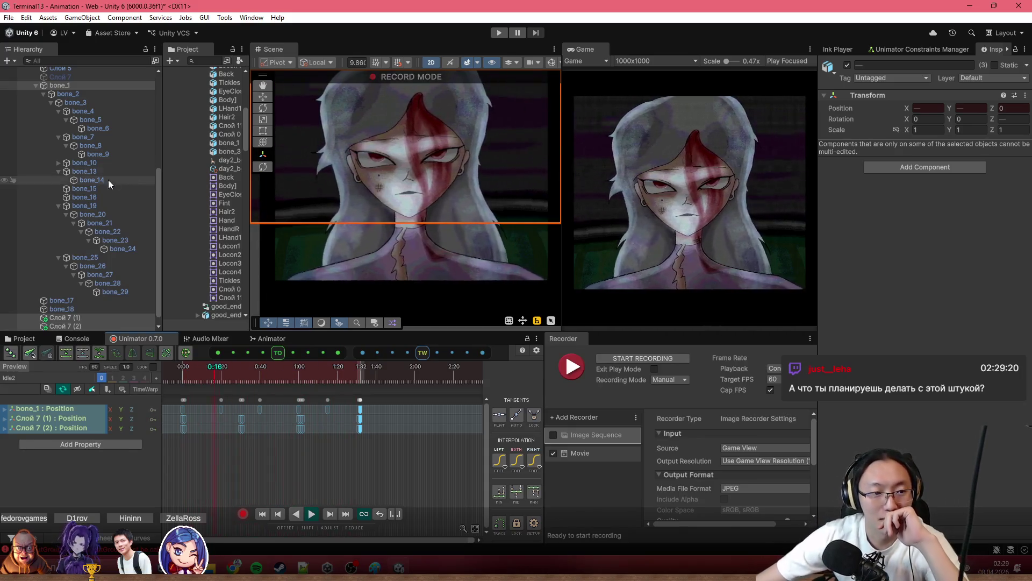
pyautogui.scroll(-1, 119, 242)
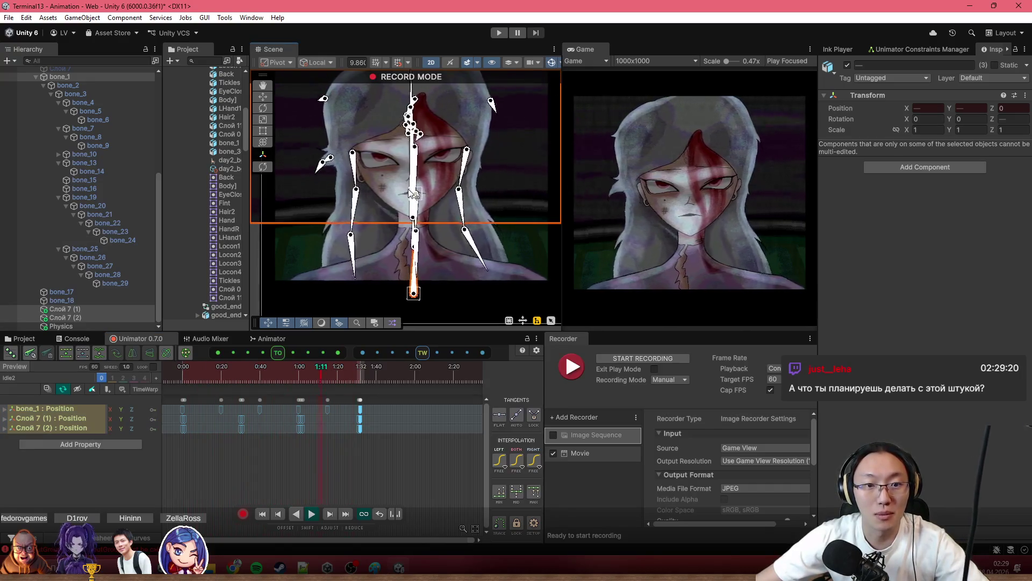
# Stop recording and Ctrl-select the six side hair bones on both sides.
pyautogui.click(243, 513)
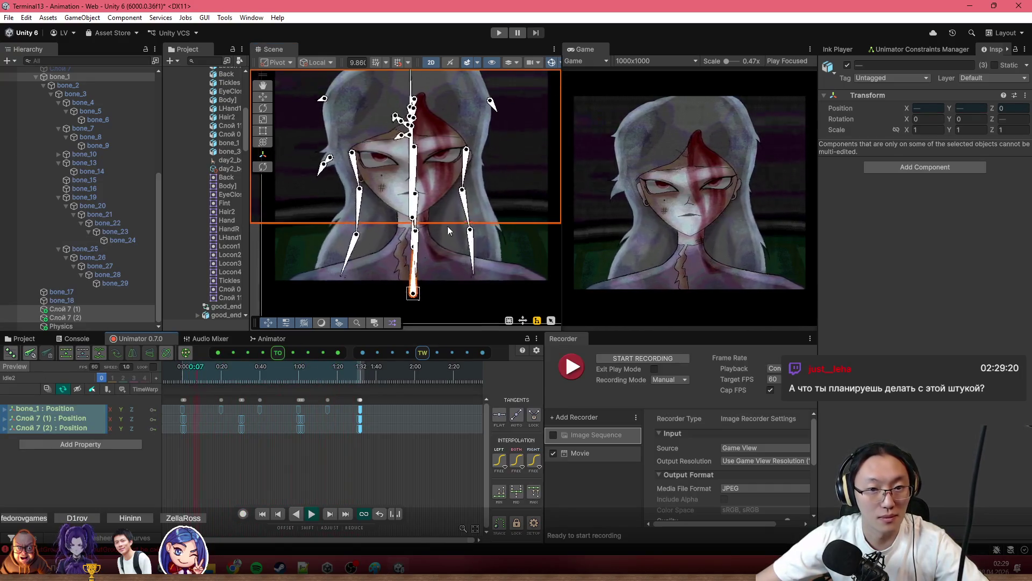
pyautogui.click(467, 171)
pyautogui.keyDown('shift'); pyautogui.click(468, 207); pyautogui.keyUp('shift')
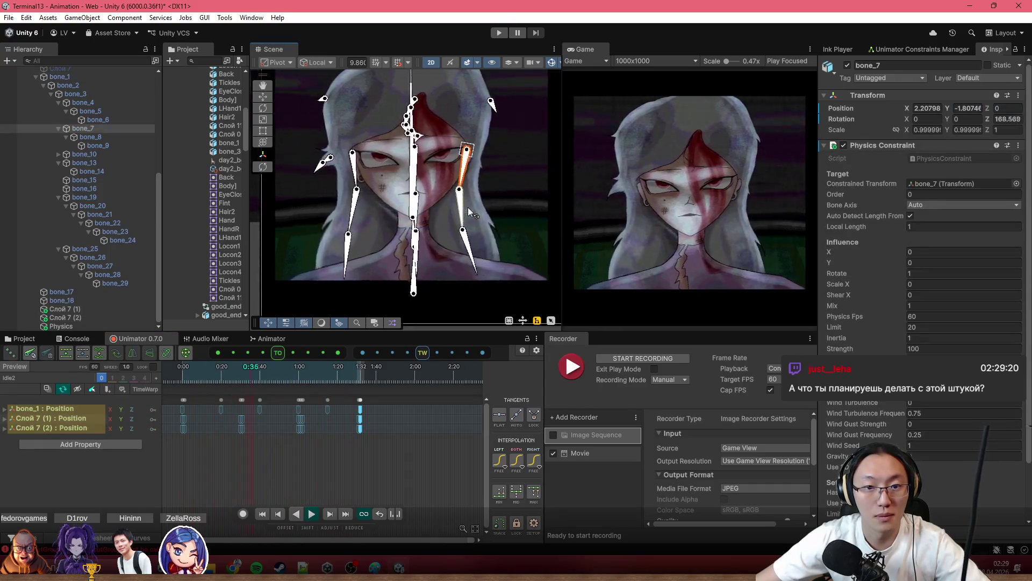
pyautogui.keyDown('shift'); pyautogui.click(467, 242); pyautogui.keyUp('shift')
pyautogui.keyDown('shift'); pyautogui.click(347, 245); pyautogui.keyUp('shift')
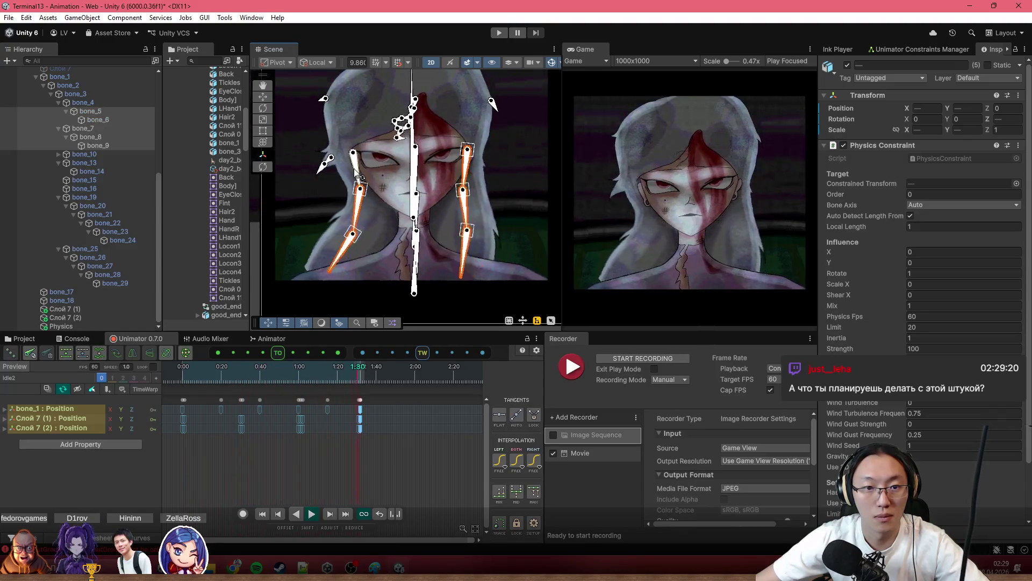
pyautogui.keyDown('shift'); pyautogui.click(473, 230); pyautogui.keyUp('shift')
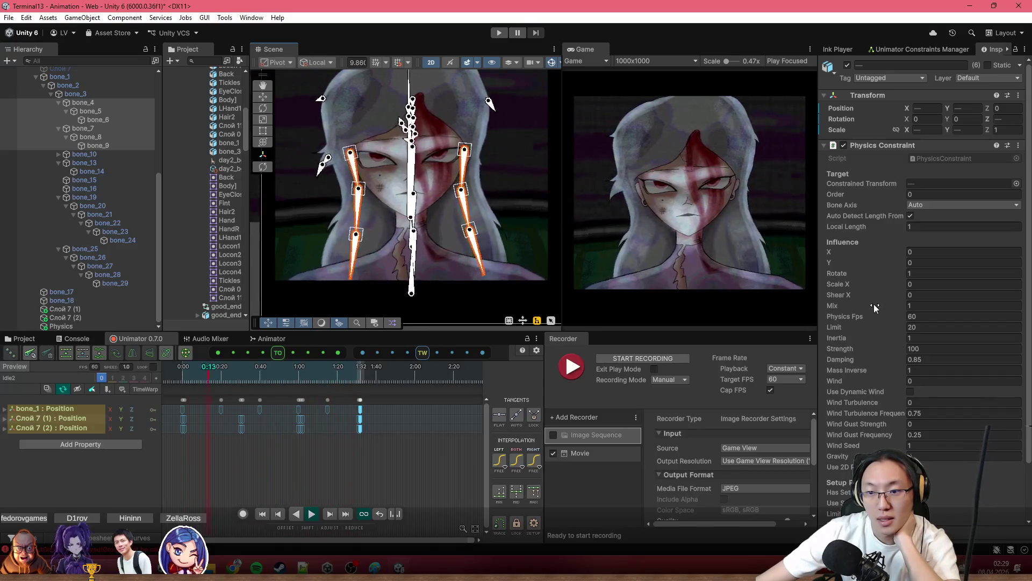
# Scrub the Physics Constraint Inertia of the selected hair bones down from 1 to 0.61.
pyautogui.moveTo(852, 339); pyautogui.dragTo(848, 335)
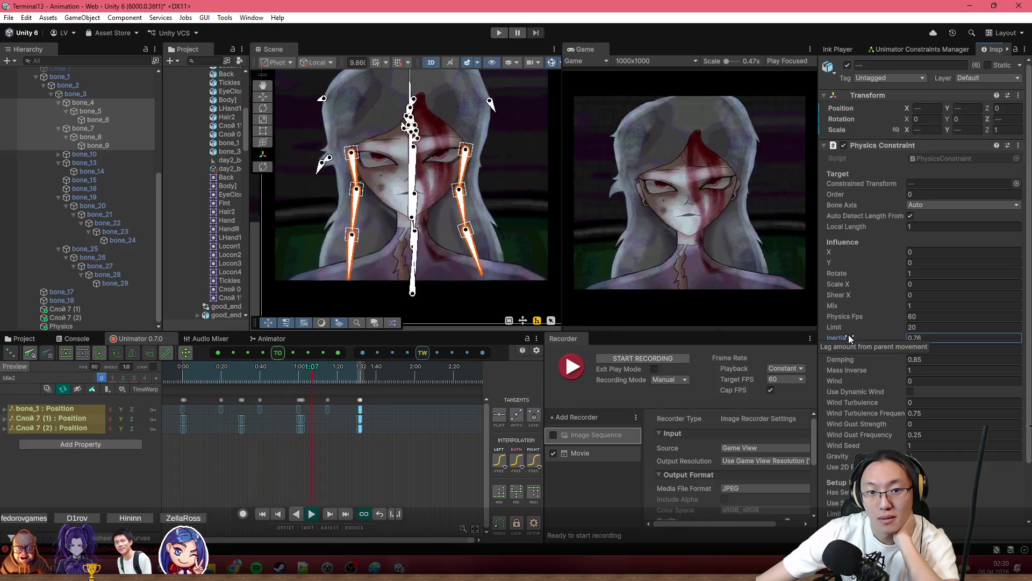
pyautogui.moveTo(849, 335); pyautogui.dragTo(844, 336)
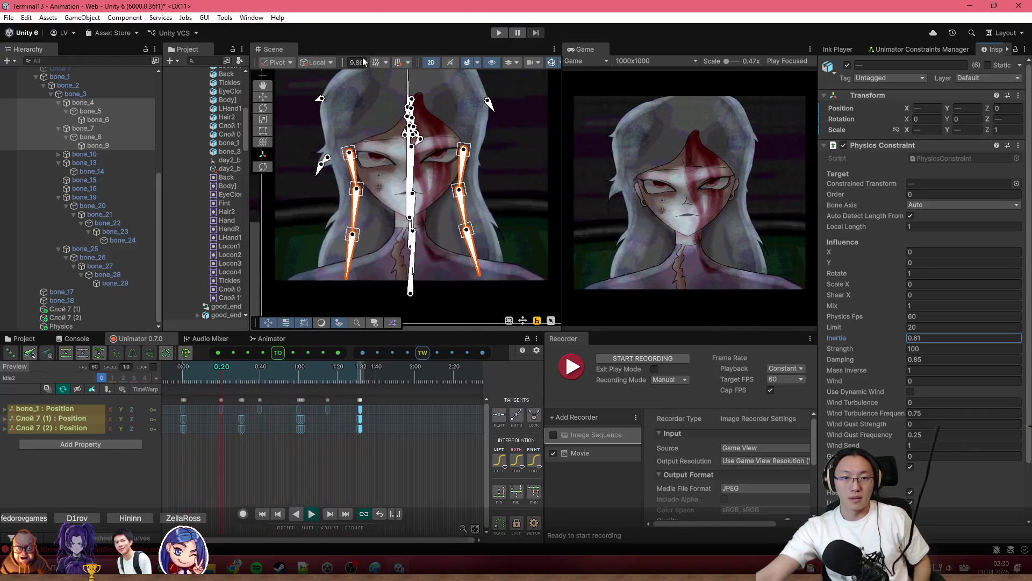
pyautogui.scroll(2, 429, 107)
pyautogui.scroll(2, 443, 145)
pyautogui.scroll(2, 460, 183)
pyautogui.scroll(2, 456, 173)
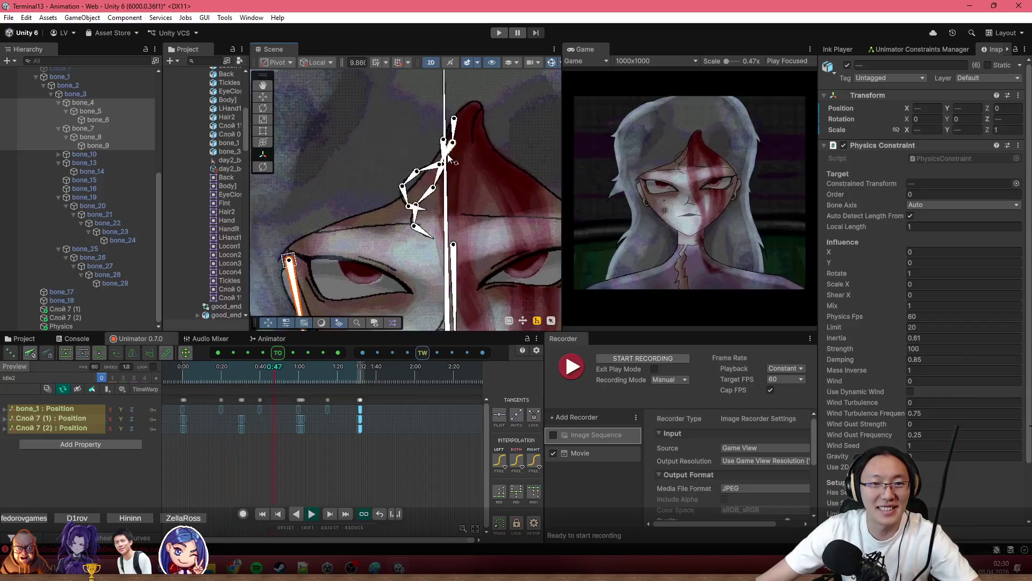
# Select the front hair chains bone_19 through bone_29 and lower their Inertia to 0.82.
pyautogui.click(445, 146)
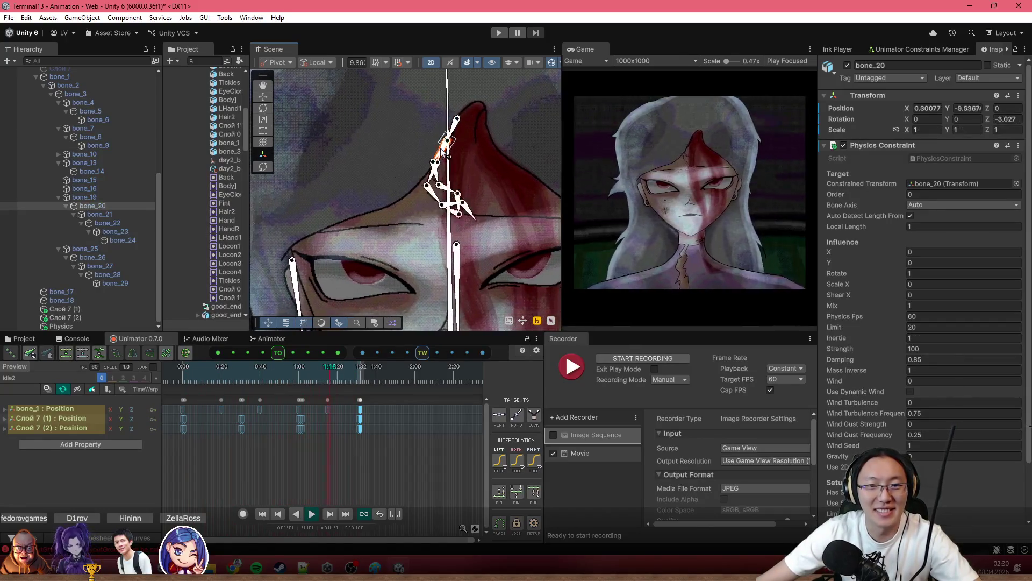
pyautogui.click(444, 152)
pyautogui.click(454, 127)
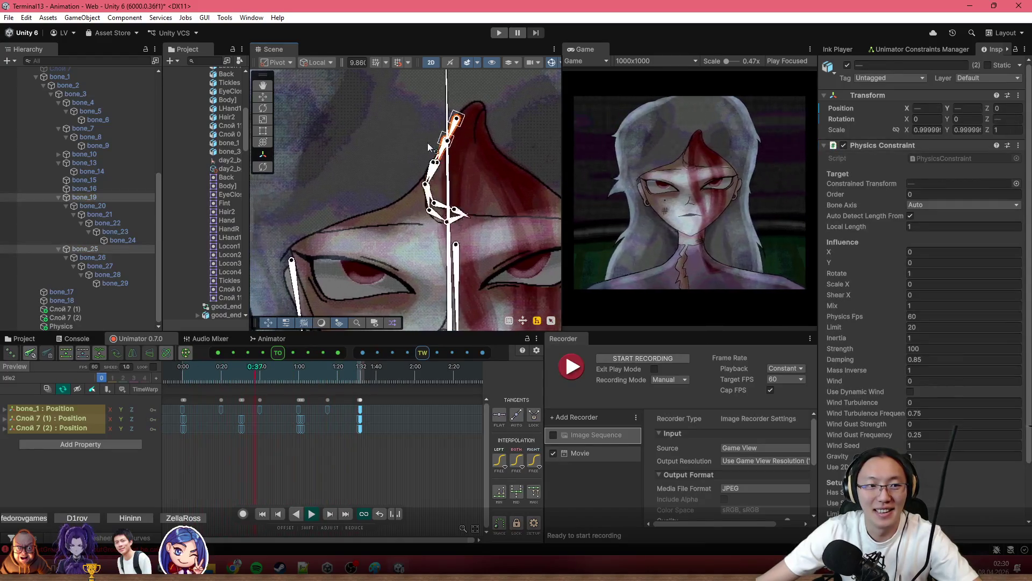
pyautogui.keyDown('ctrl'); pyautogui.click(122, 199); pyautogui.keyUp('ctrl')
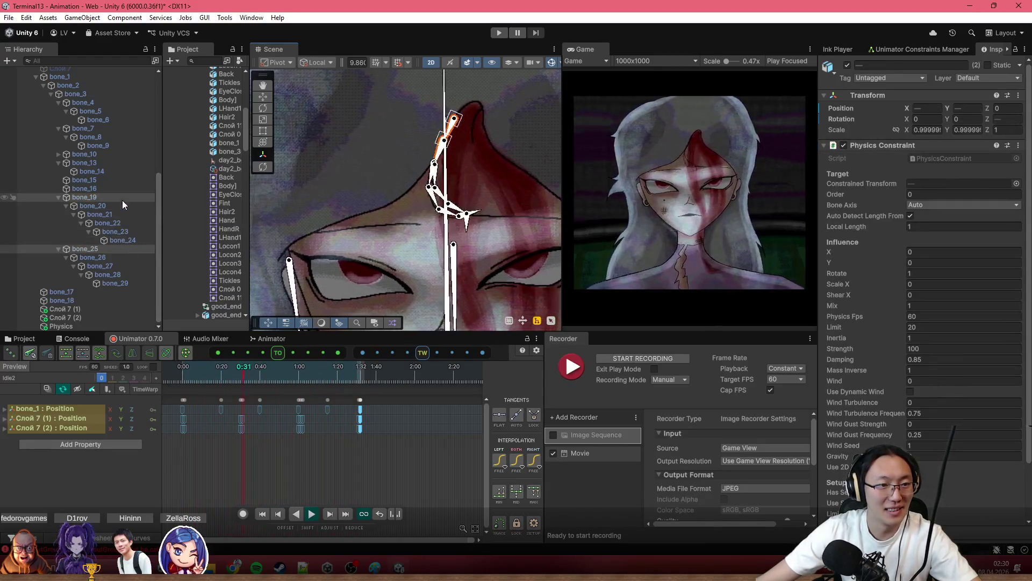
pyautogui.keyDown('shift'); pyautogui.click(138, 283); pyautogui.keyUp('shift')
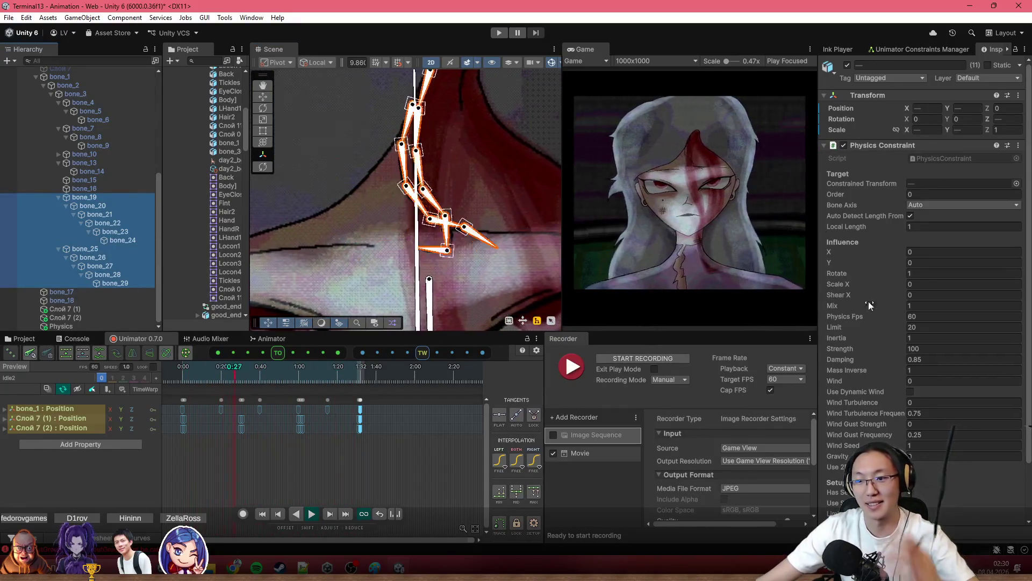
pyautogui.moveTo(896, 337); pyautogui.dragTo(890, 337)
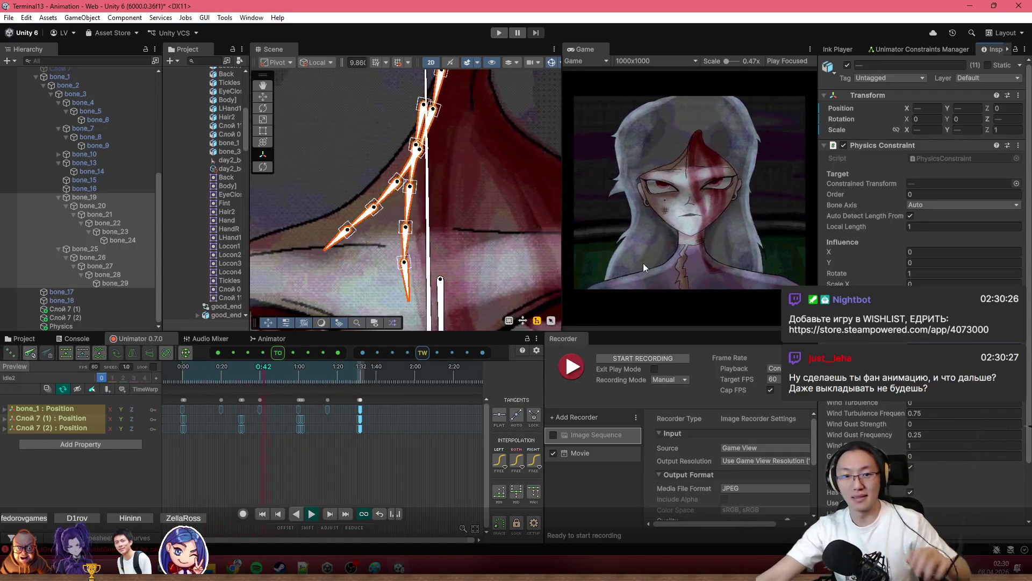
# Narrow the selection to the thin strand chain bone_25 through bone_29.
pyautogui.click(106, 247)
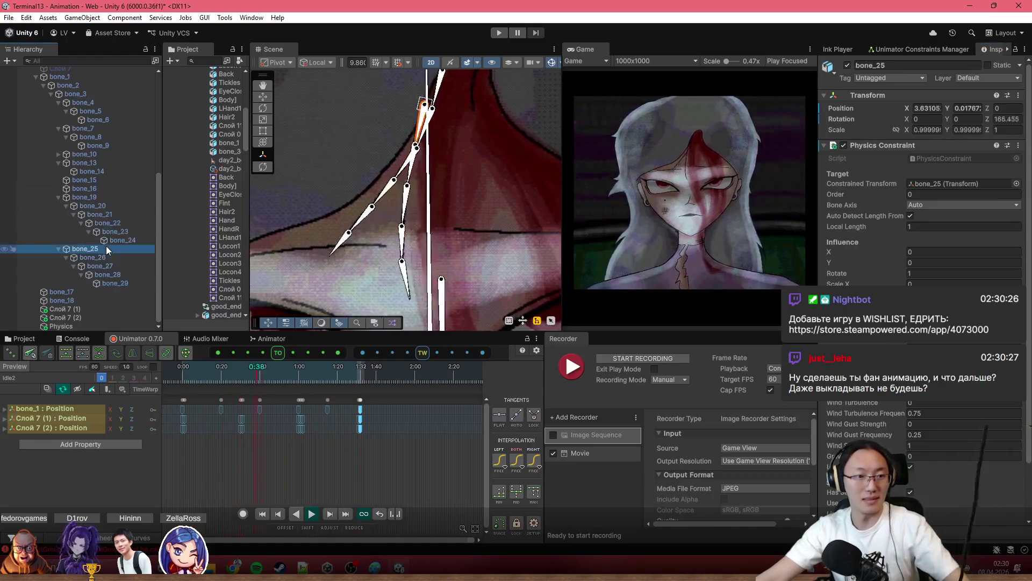
pyautogui.keyDown('shift'); pyautogui.click(119, 283); pyautogui.keyUp('shift')
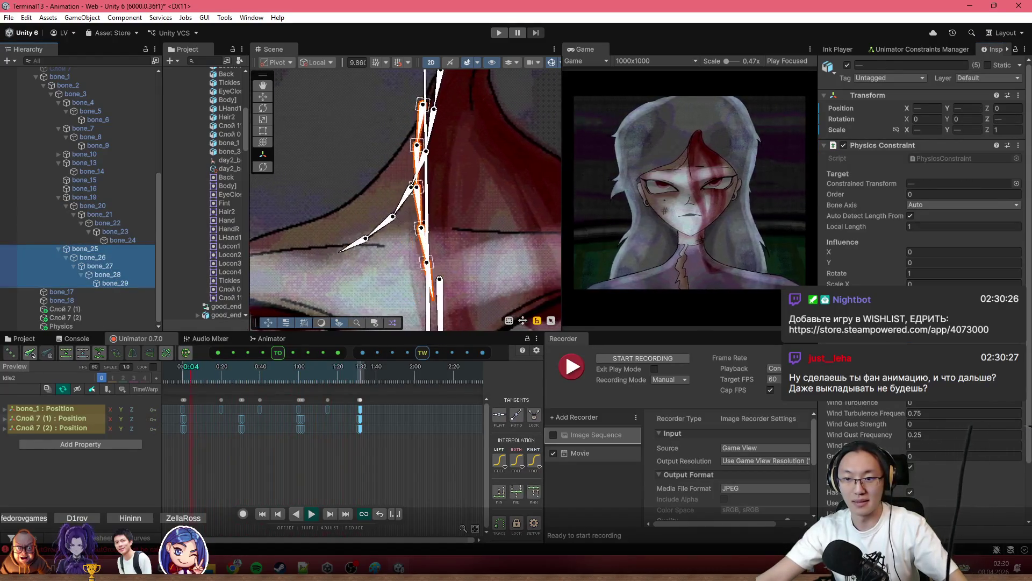
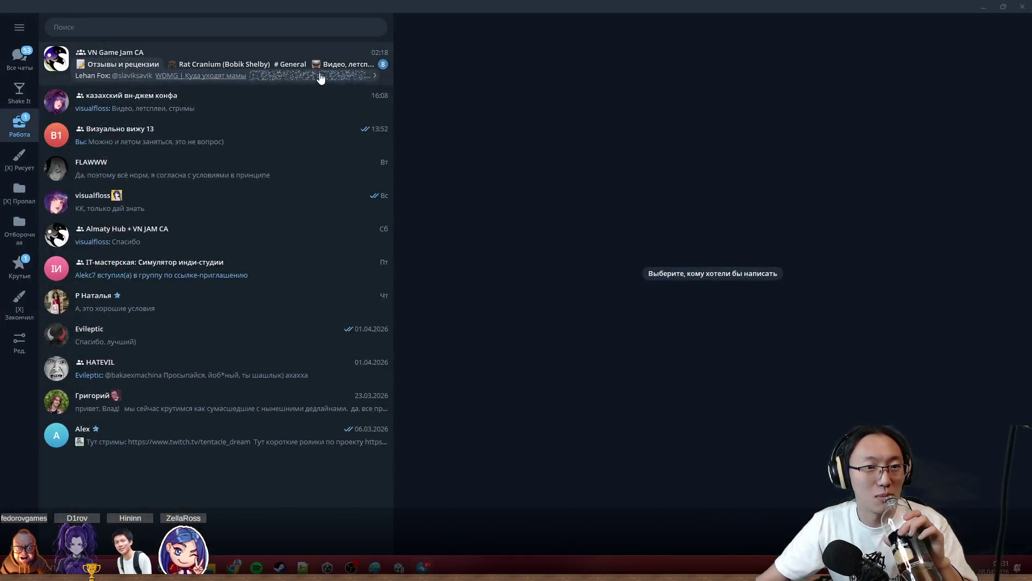
# Read the game jam reviews and view a fan art image in Telegram, then return to Unity.
pyautogui.click(319, 73)
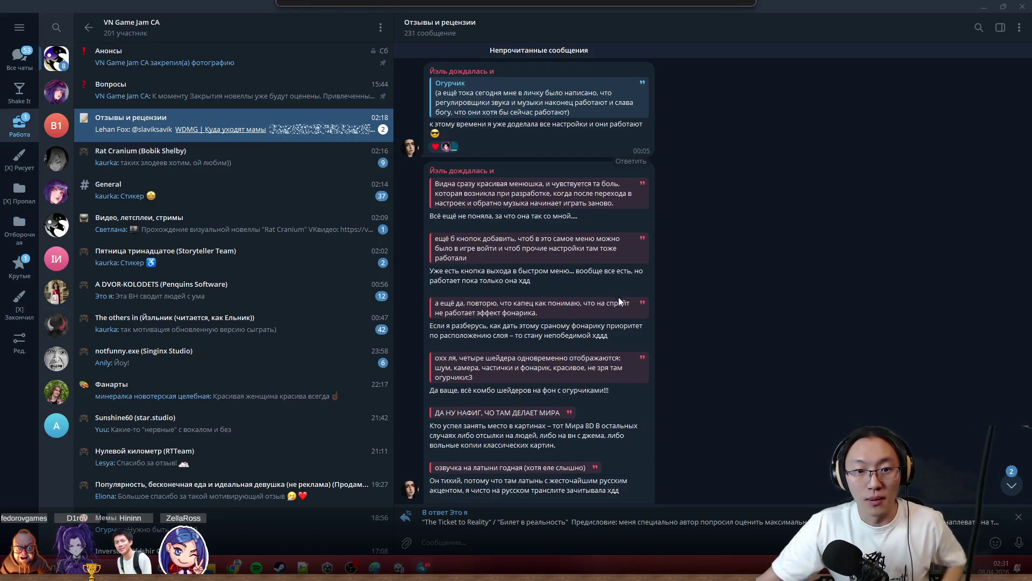
pyautogui.scroll(3, 618, 297)
pyautogui.scroll(3, 646, 408)
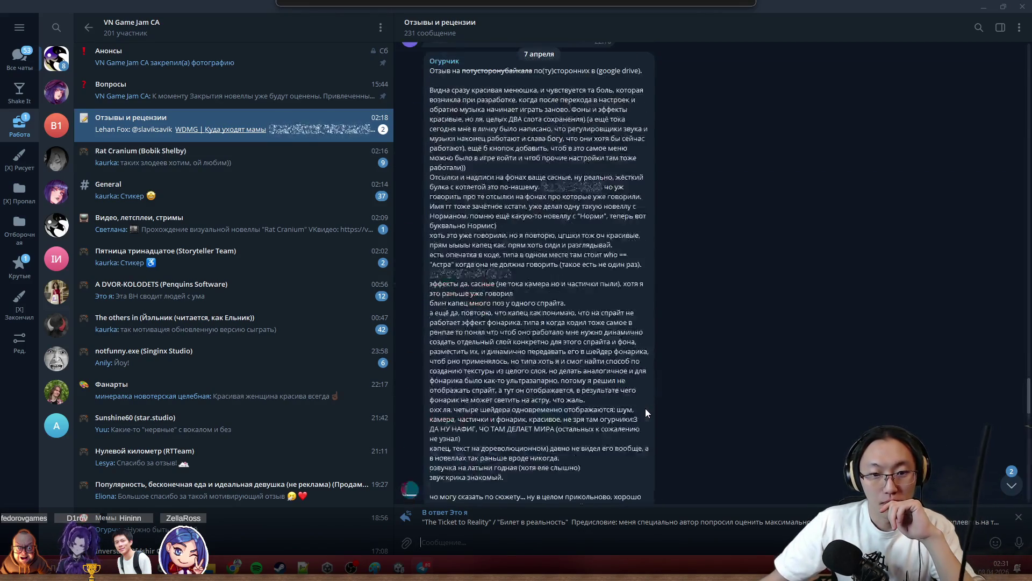
pyautogui.scroll(-5, 646, 408)
pyautogui.scroll(-5, 646, 409)
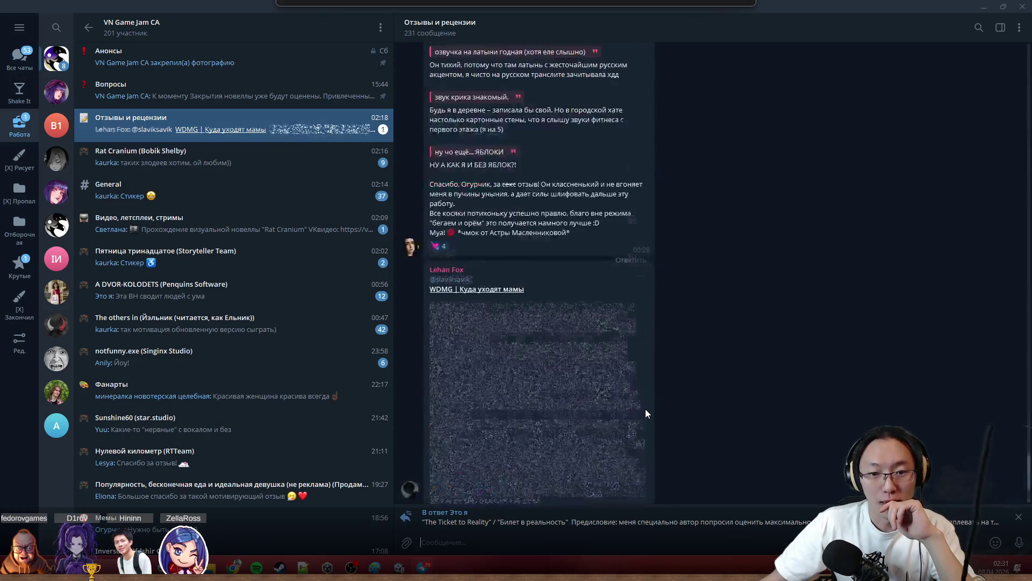
pyautogui.scroll(-3, 645, 408)
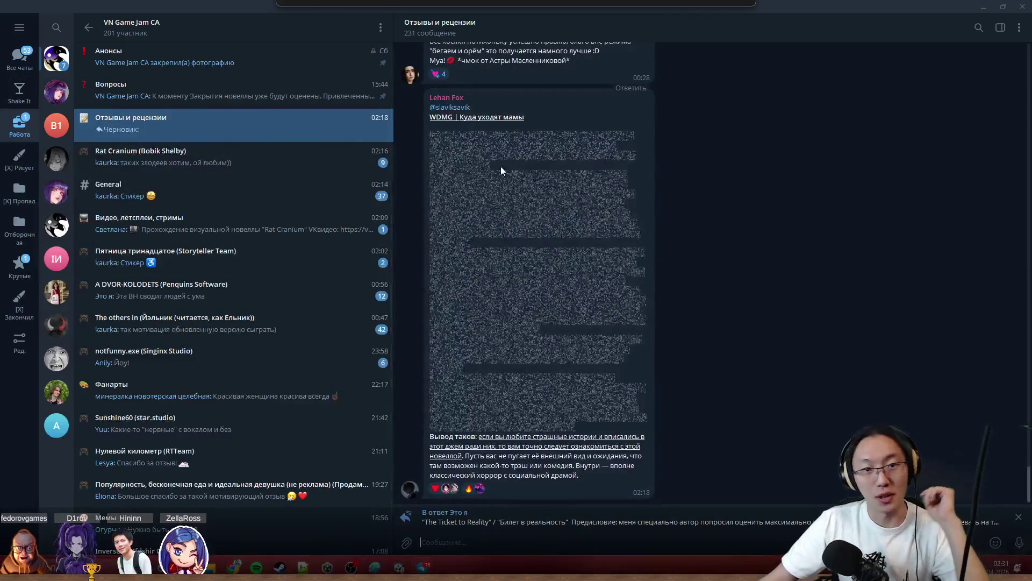
pyautogui.click(494, 194)
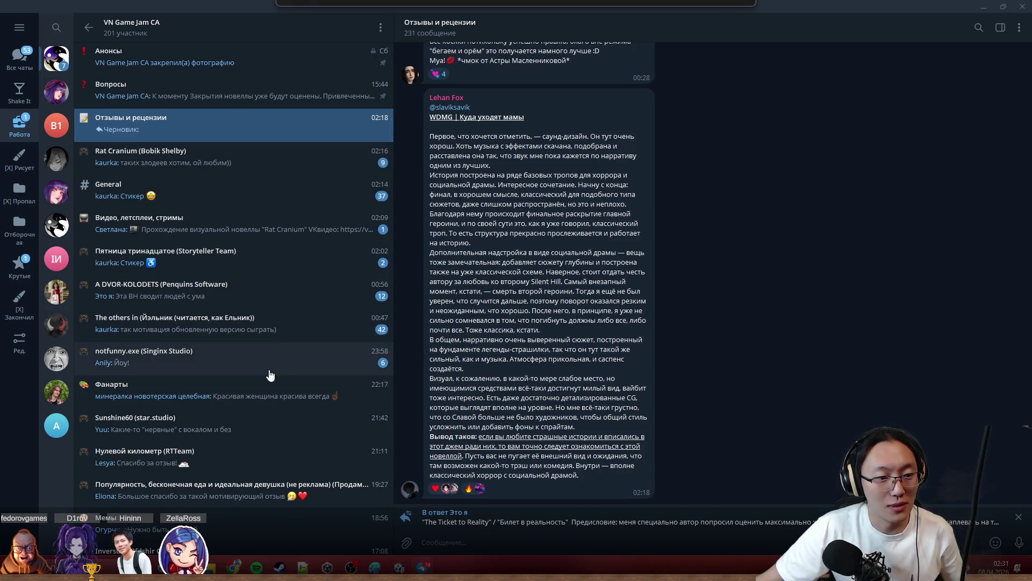
pyautogui.click(271, 391)
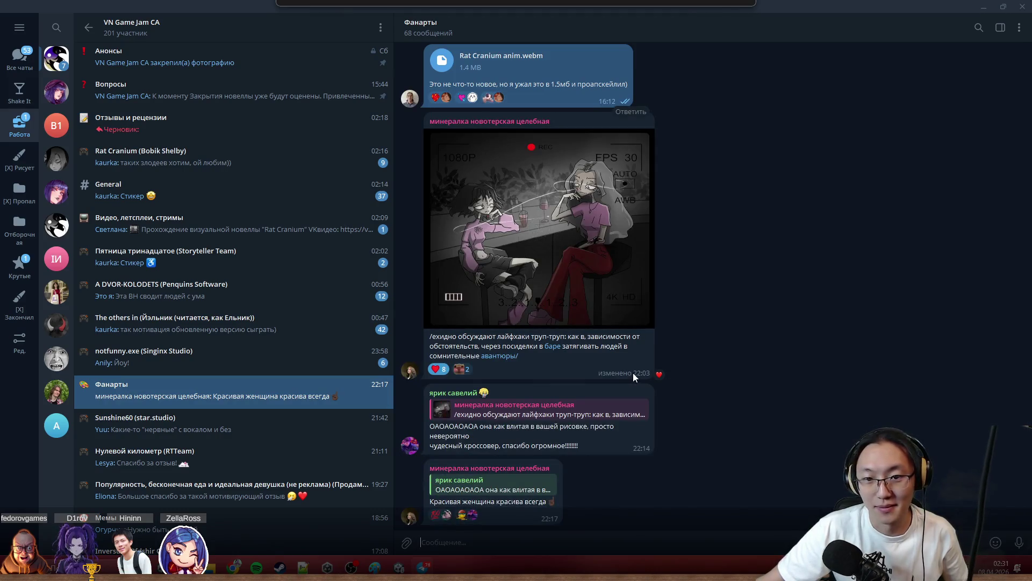
pyautogui.scroll(1, 579, 232)
pyautogui.scroll(5, 581, 242)
pyautogui.scroll(3, 586, 285)
pyautogui.scroll(-5, 586, 285)
pyautogui.scroll(-3, 590, 342)
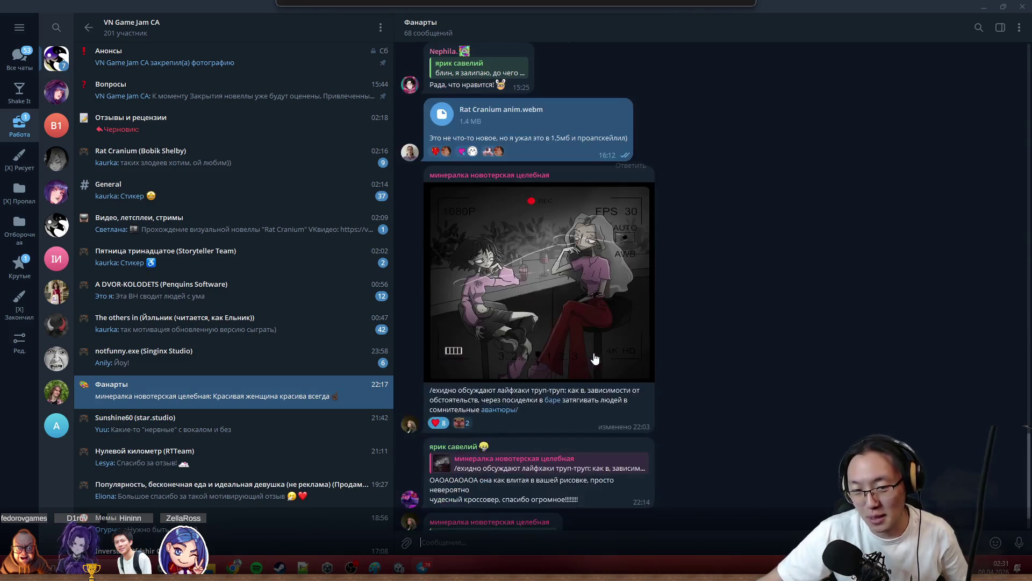
pyautogui.click(605, 306)
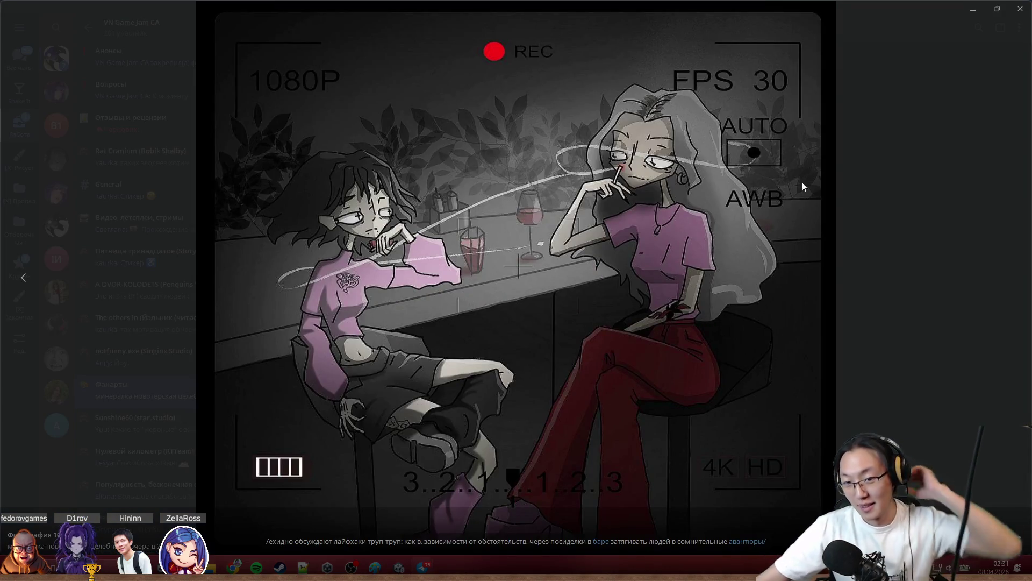
pyautogui.click(981, 196)
pyautogui.scroll(5, 718, 206)
pyautogui.scroll(5, 719, 207)
pyautogui.scroll(5, 717, 208)
pyautogui.scroll(5, 717, 208)
pyautogui.scroll(5, 716, 207)
pyautogui.scroll(5, 715, 207)
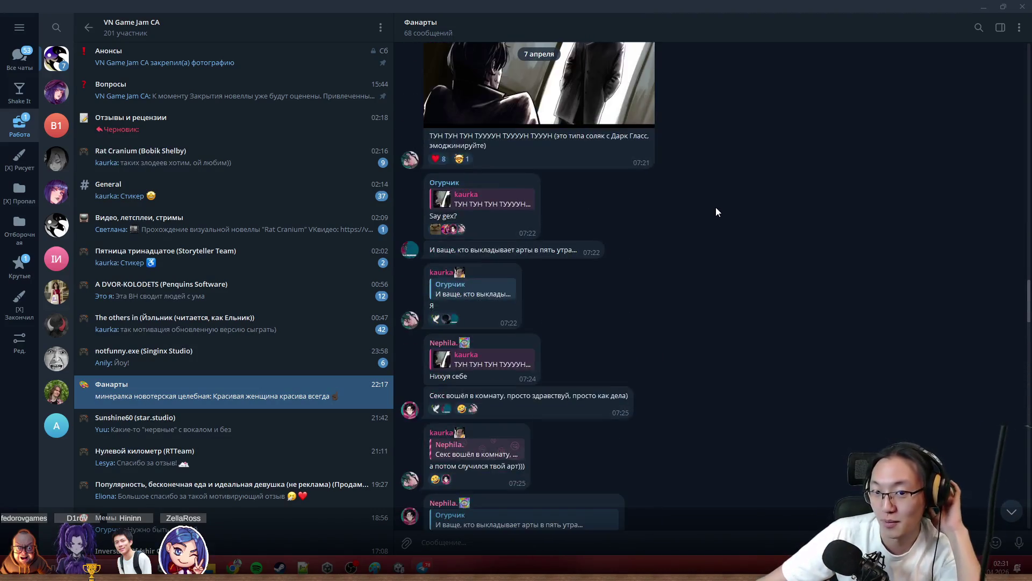
pyautogui.scroll(3, 716, 208)
pyautogui.click(976, 7)
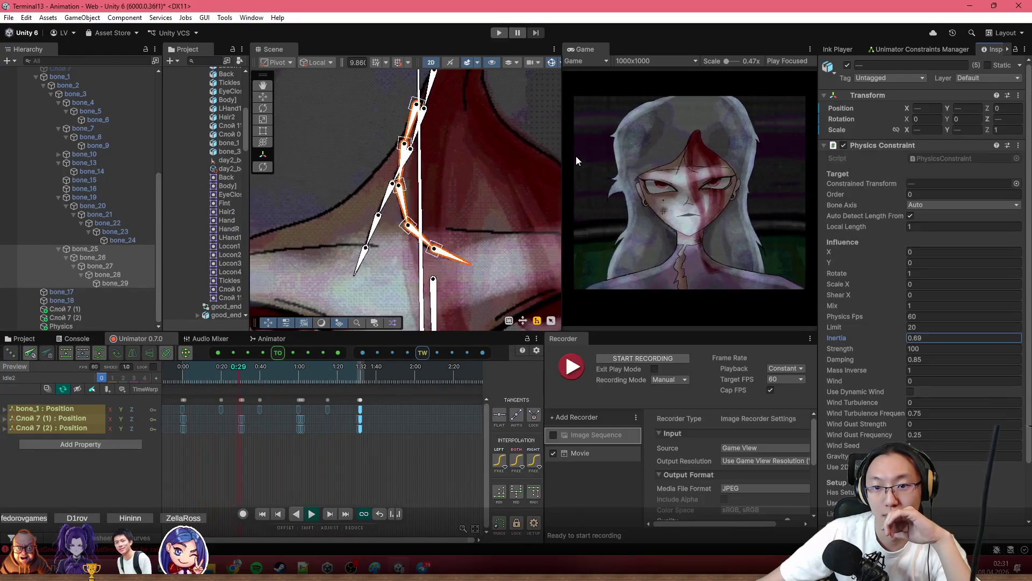
pyautogui.scroll(3, 394, 210)
# Set bone_13 and bone_14 Physics Constraint Inertia to 0.73, paste keys at 1:31 and preview.
pyautogui.click(479, 227)
pyautogui.keyDown('ctrl'); pyautogui.click(86, 172); pyautogui.keyUp('ctrl')
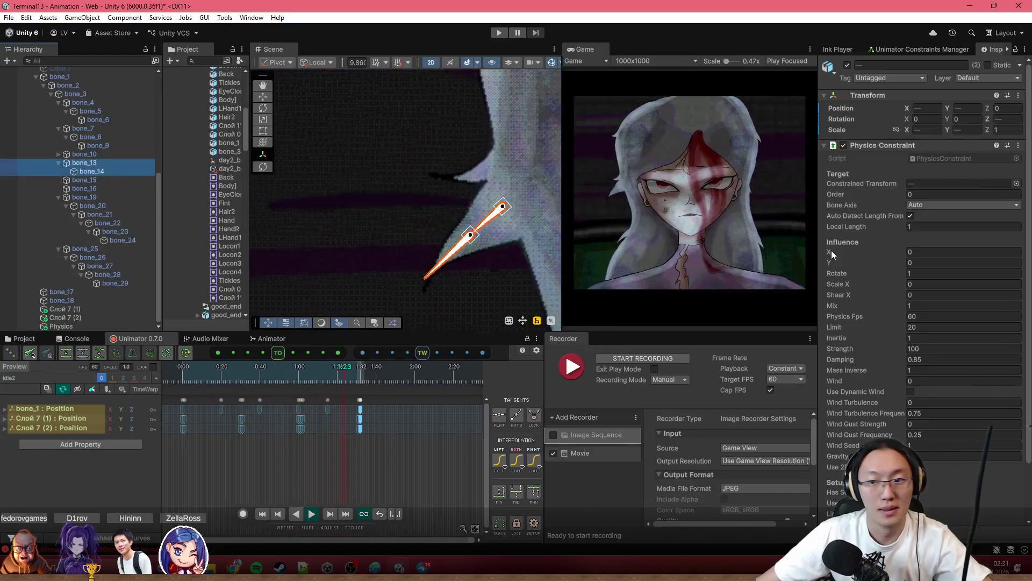
pyautogui.moveTo(872, 338); pyautogui.dragTo(866, 339)
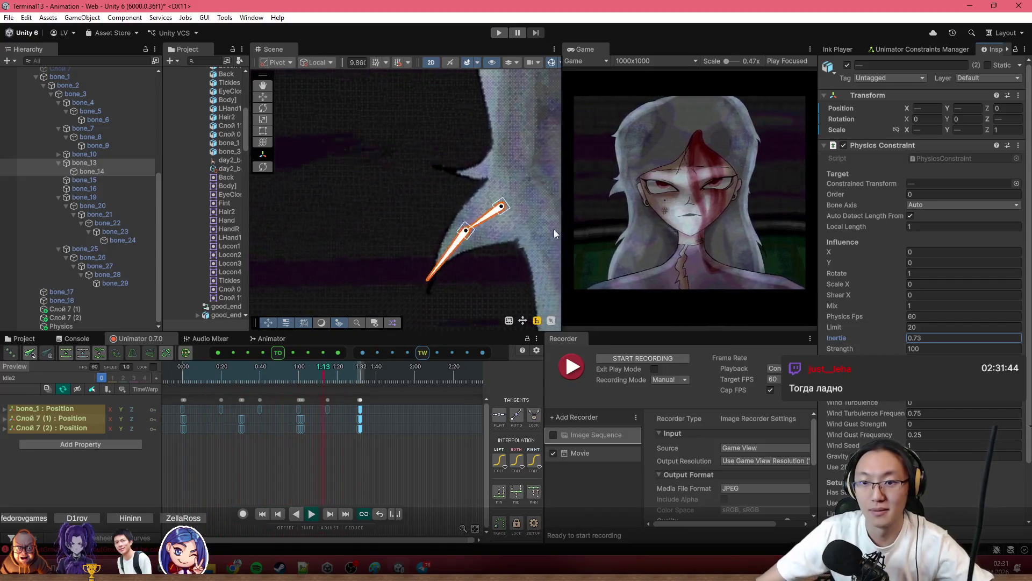
pyautogui.scroll(-2, 334, 442)
pyautogui.hotkey('ctrl', 'v')
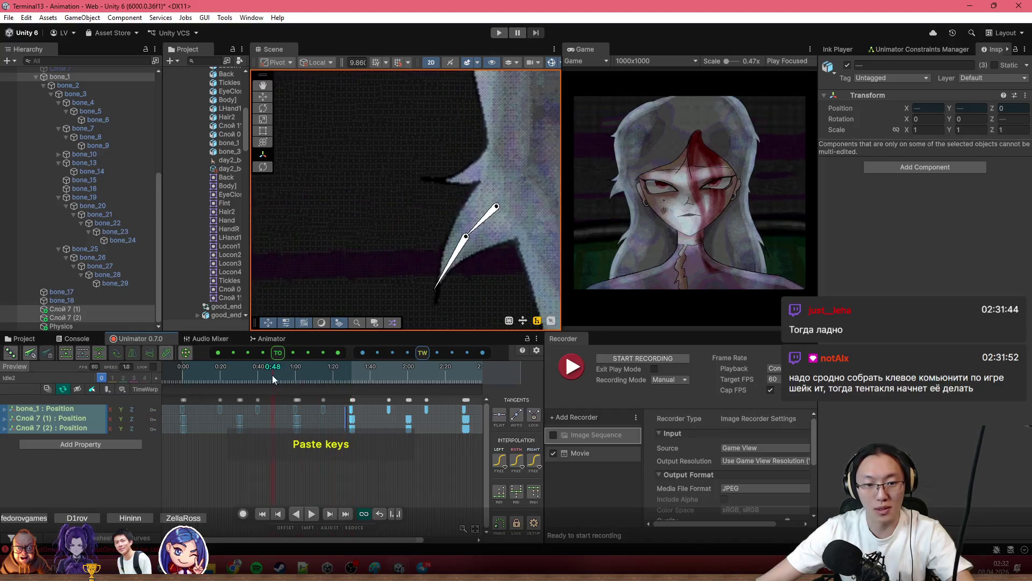
pyautogui.press('space')
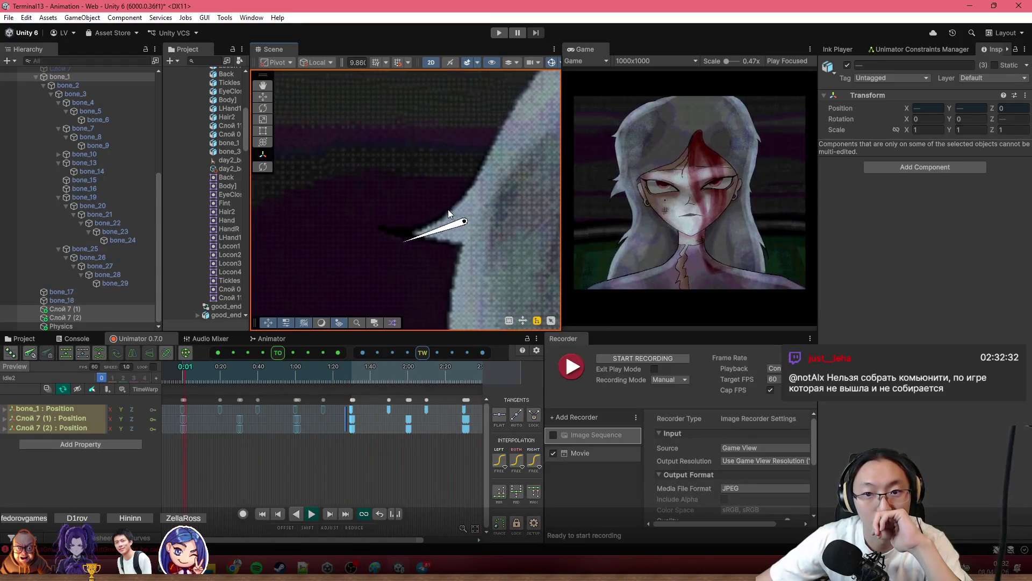
pyautogui.scroll(-5, 464, 148)
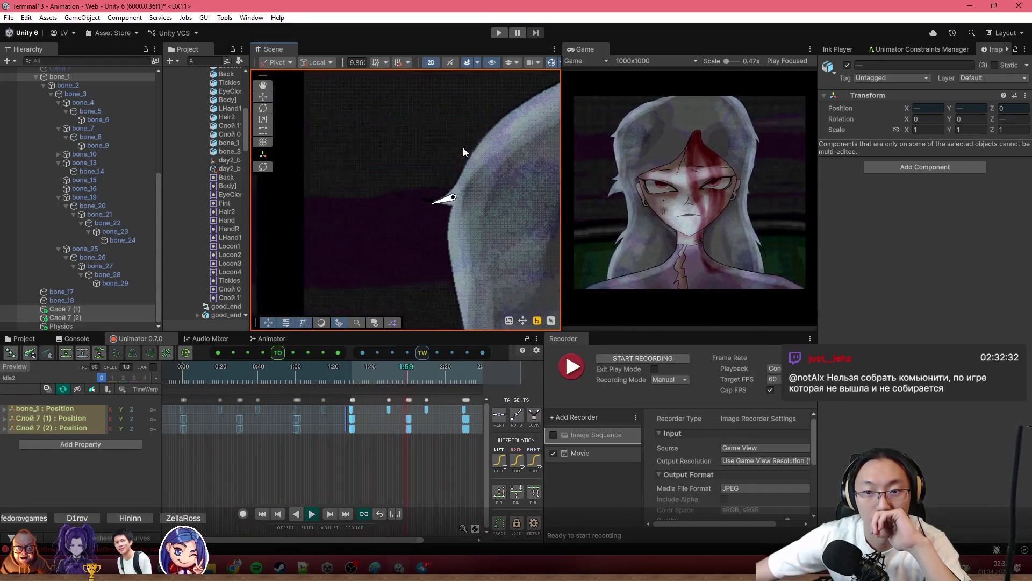
pyautogui.scroll(-3, 355, 440)
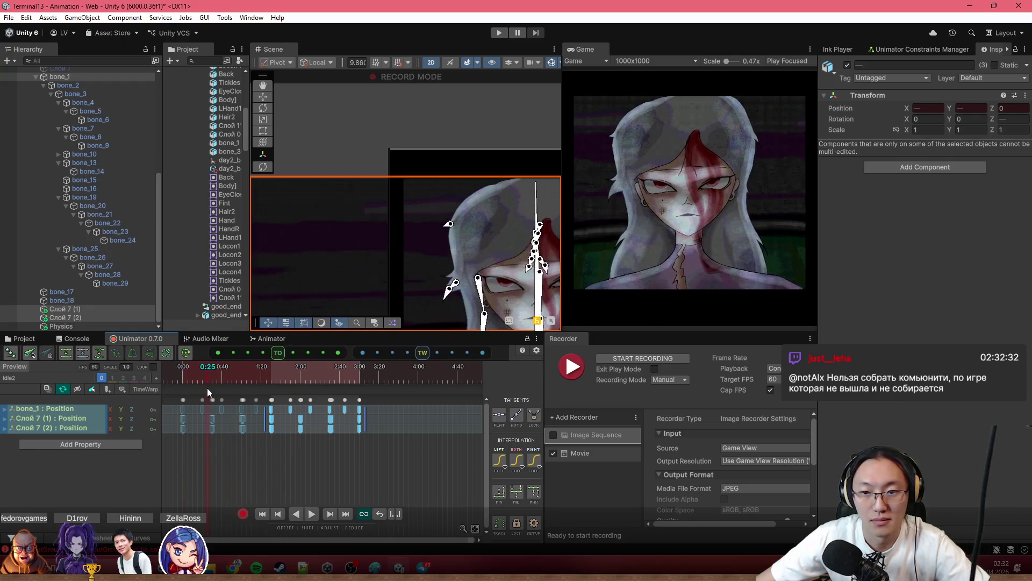
# Key the e1, e2 and e3 eye sprites active in turn between 2:05 and 2:13.
pyautogui.moveTo(233, 380)
pyautogui.mouseDown()
pyautogui.moveTo(234, 391)
pyautogui.moveTo(304, 392)
pyautogui.mouseUp()
pyautogui.scroll(2, 310, 443)
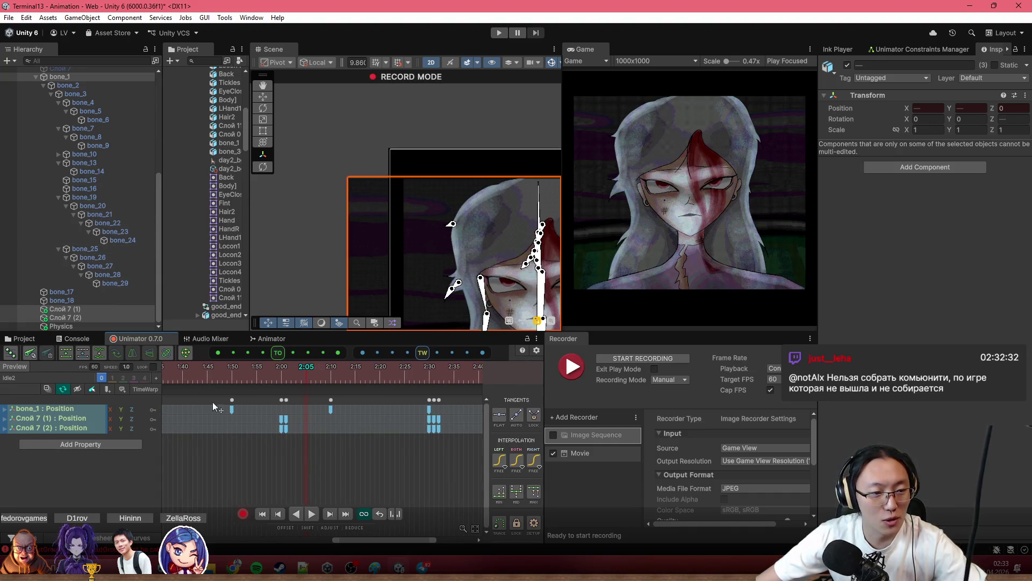
pyautogui.scroll(5, 105, 261)
pyautogui.click(81, 195)
pyautogui.hotkey('alt', 'shift', 'a')
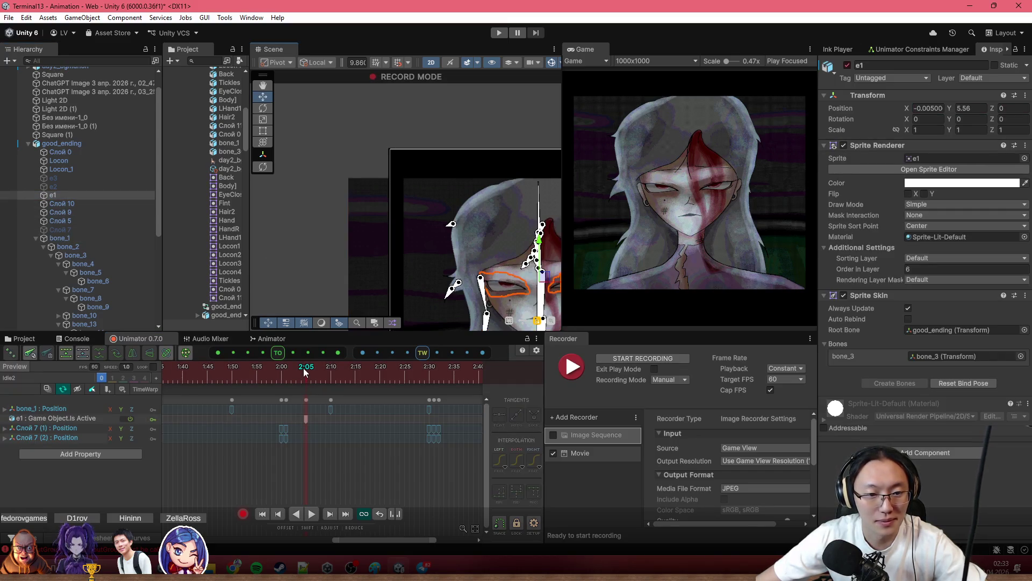
pyautogui.click(76, 186)
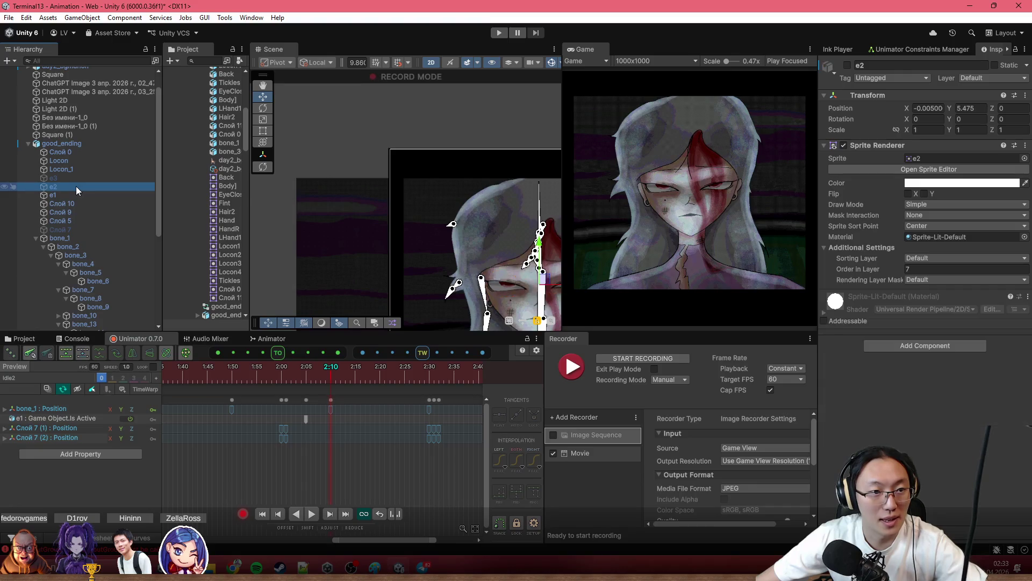
pyautogui.hotkey('alt', 'shift', 'a')
pyautogui.click(101, 180)
pyautogui.hotkey('alt', 'shift', 'a')
pyautogui.moveTo(329, 376); pyautogui.dragTo(345, 382)
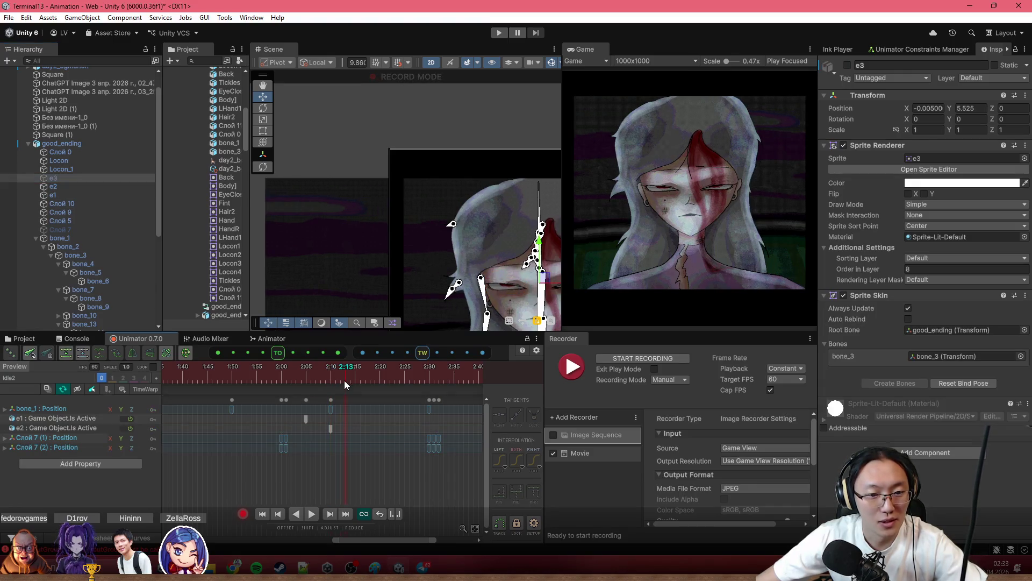
pyautogui.hotkey('alt', 'shift', 'a')
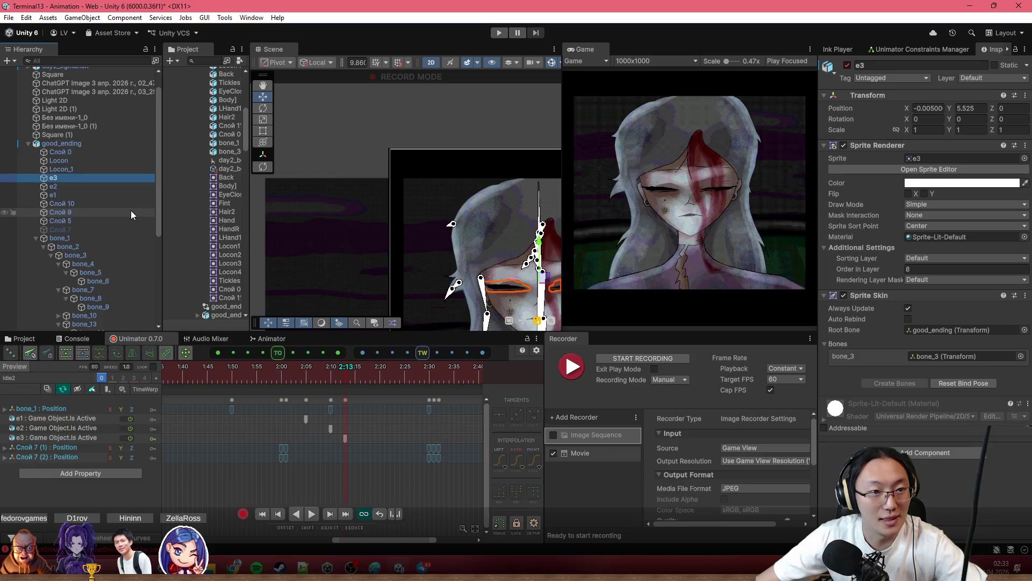
# Box-select the e1–e3 keys and play the animation to preview the blink.
pyautogui.moveTo(327, 366); pyautogui.dragTo(199, 361)
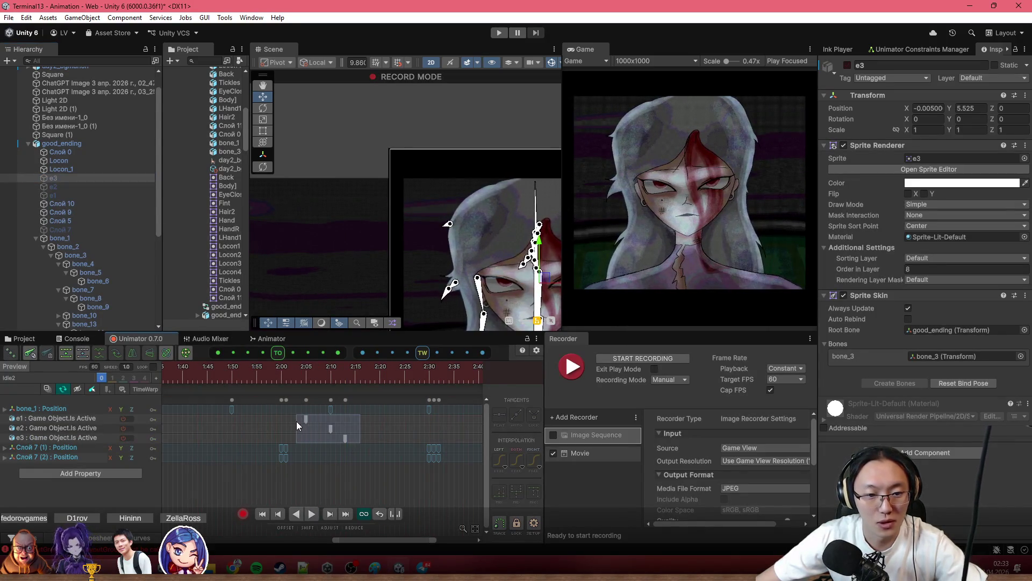
pyautogui.moveTo(296, 425); pyautogui.dragTo(352, 436)
pyautogui.press('space')
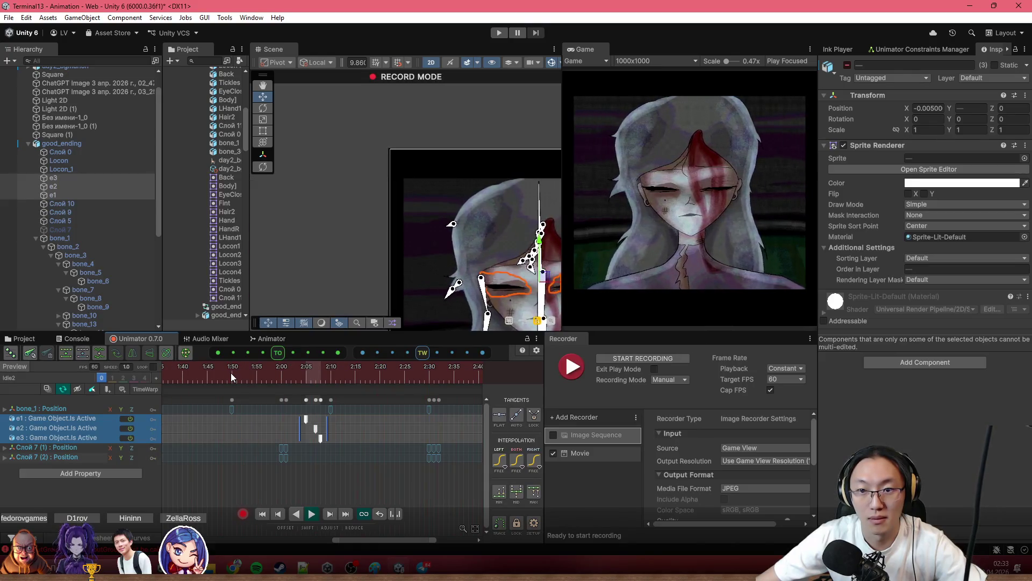
pyautogui.click(262, 378)
# Add Is Active keys for the e1 and e2 eye sprites around 2:14–2:16.
pyautogui.moveTo(262, 378); pyautogui.dragTo(331, 391)
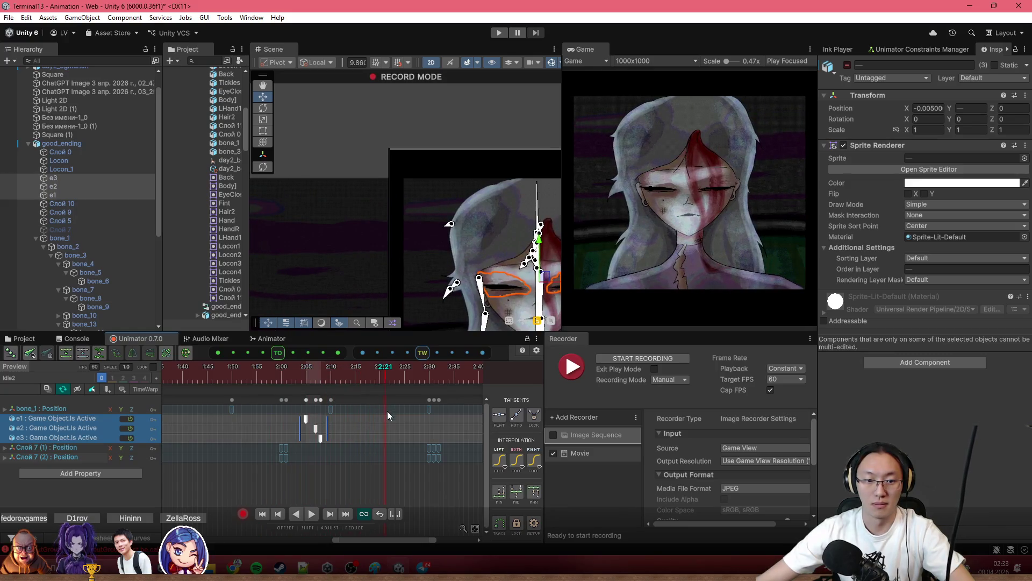
pyautogui.scroll(-1, 388, 409)
pyautogui.click(346, 429)
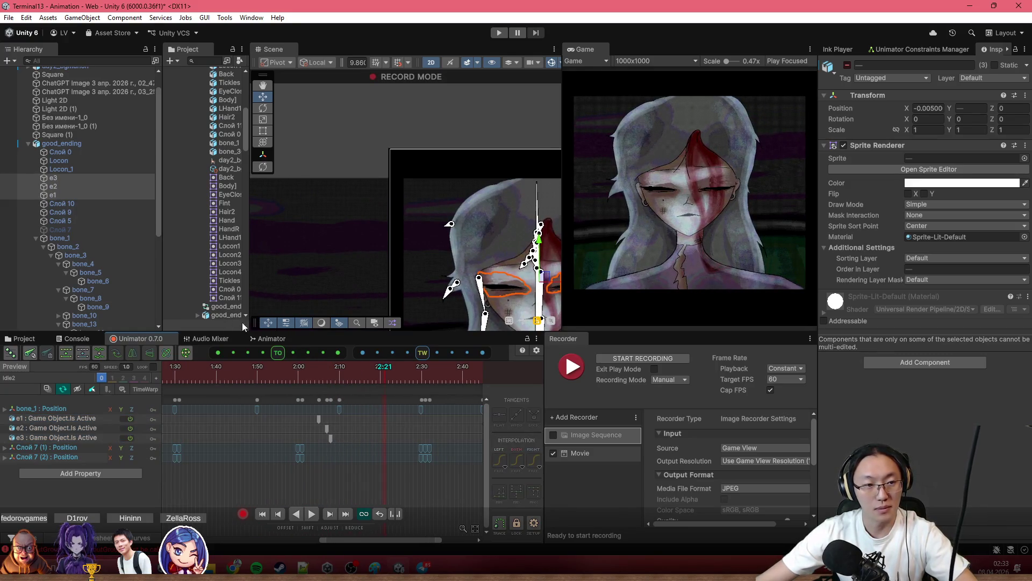
pyautogui.click(394, 380)
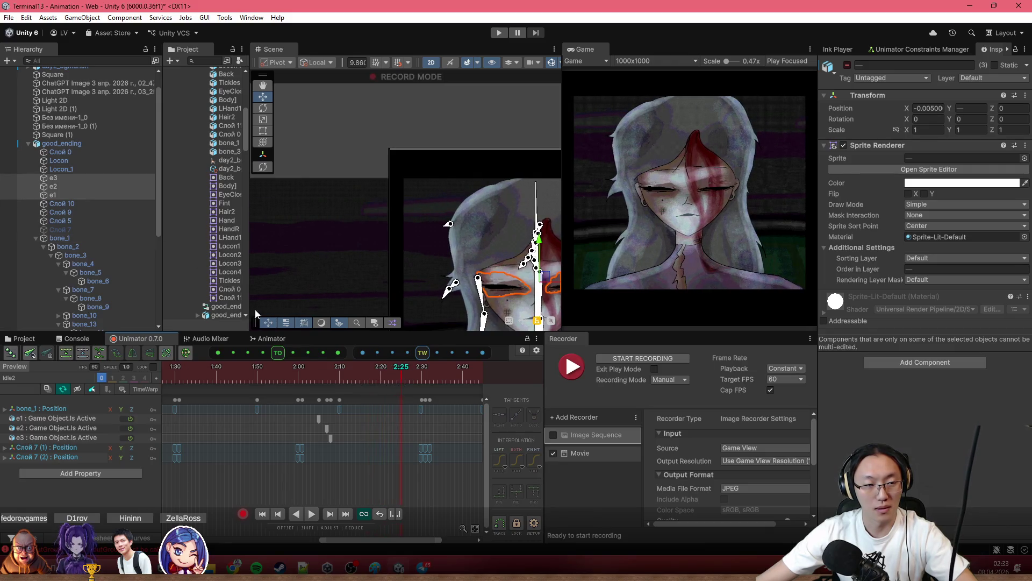
pyautogui.moveTo(362, 369); pyautogui.dragTo(356, 382)
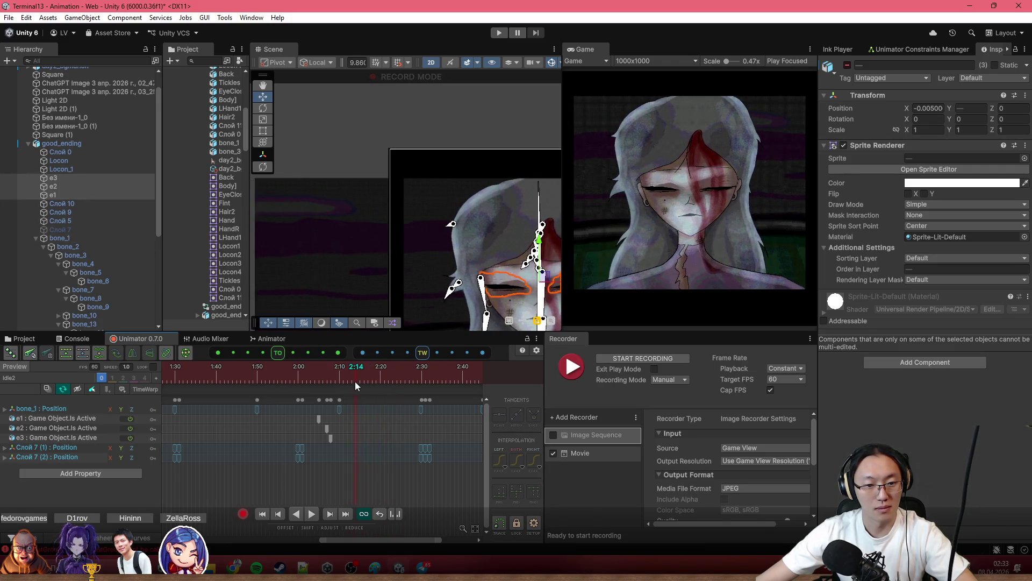
pyautogui.click(102, 195)
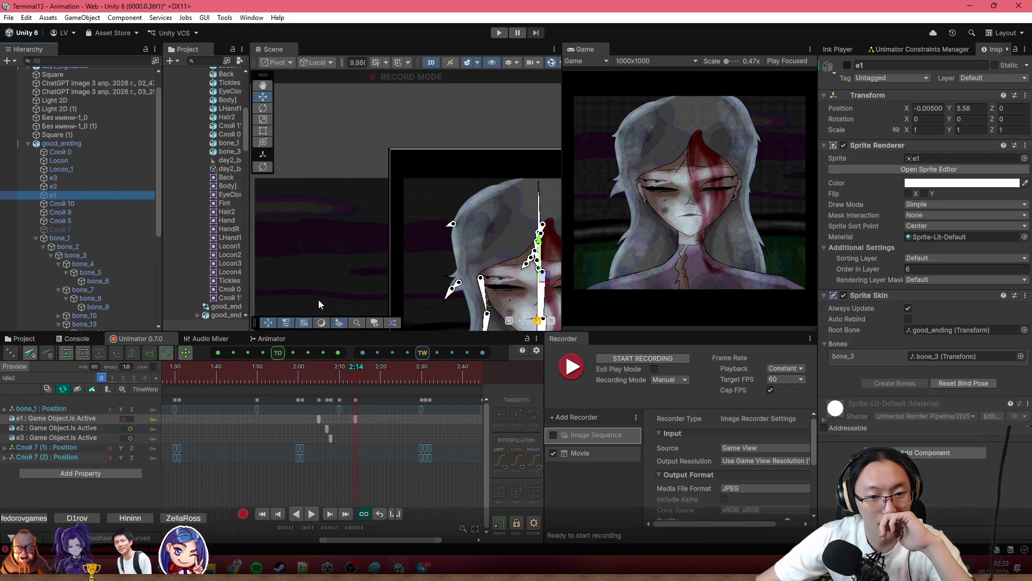
pyautogui.click(94, 178)
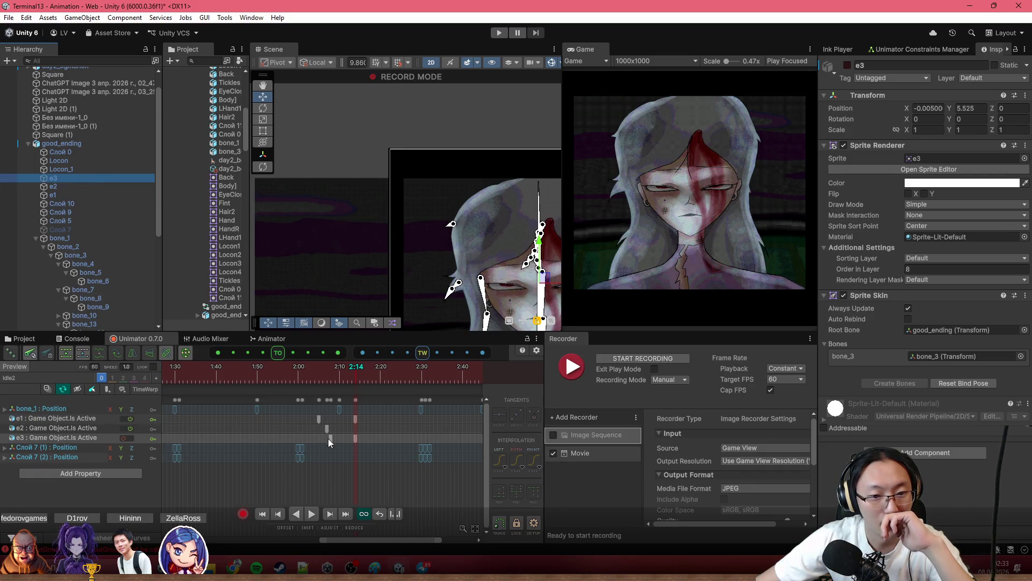
pyautogui.click(353, 418)
pyautogui.click(365, 373)
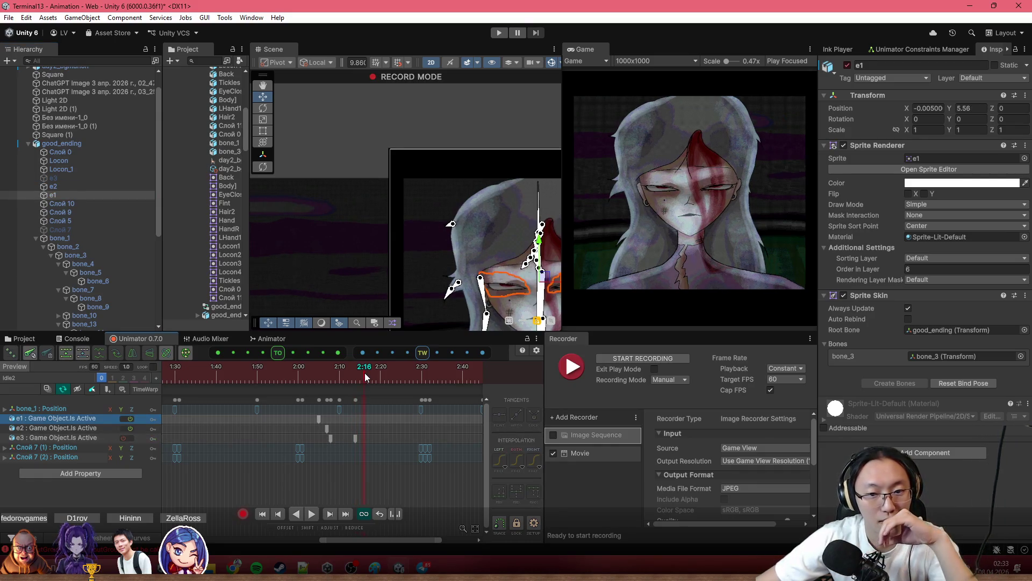
pyautogui.click(132, 190)
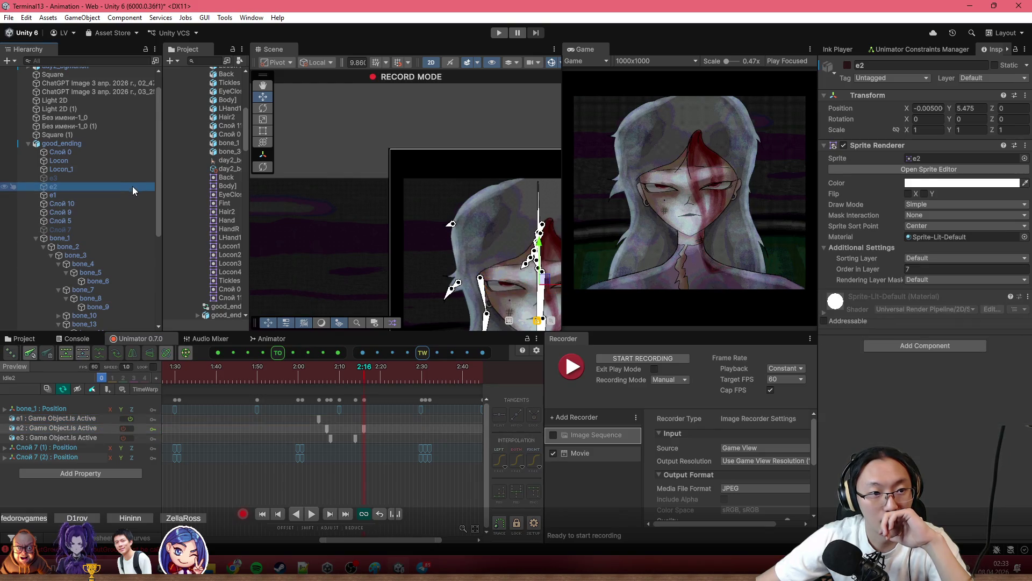
# Add a visibility key for e3, then delete the e3 key at 2:20.
pyautogui.moveTo(366, 370); pyautogui.dragTo(379, 379)
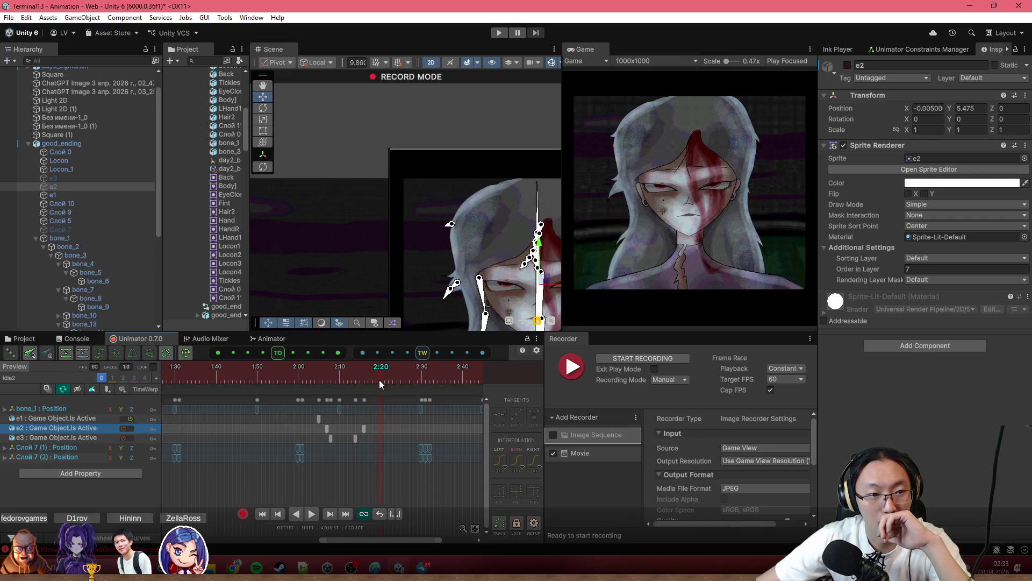
pyautogui.click(82, 179)
pyautogui.hotkey('alt', 'shift', 'a')
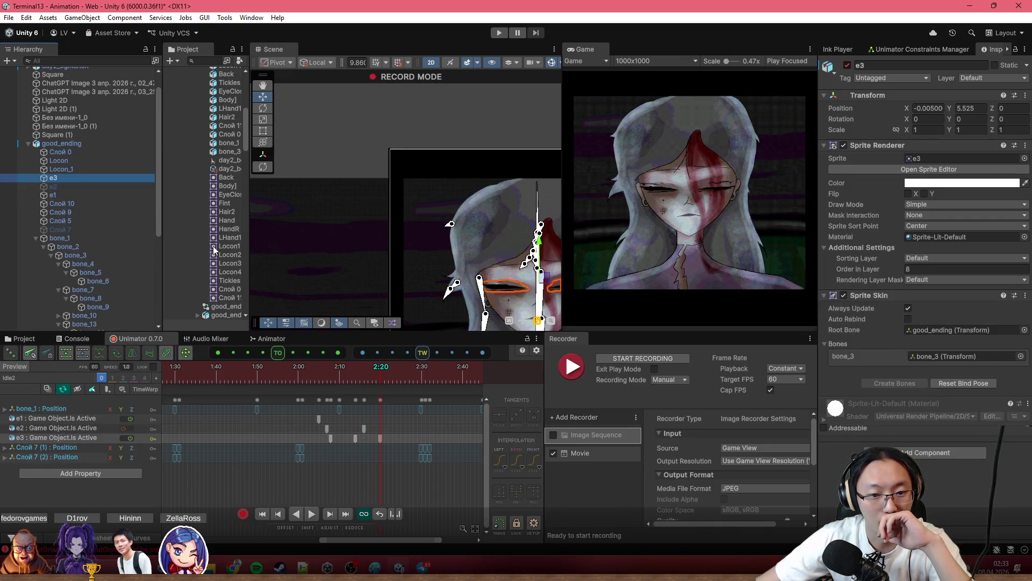
pyautogui.click(97, 192)
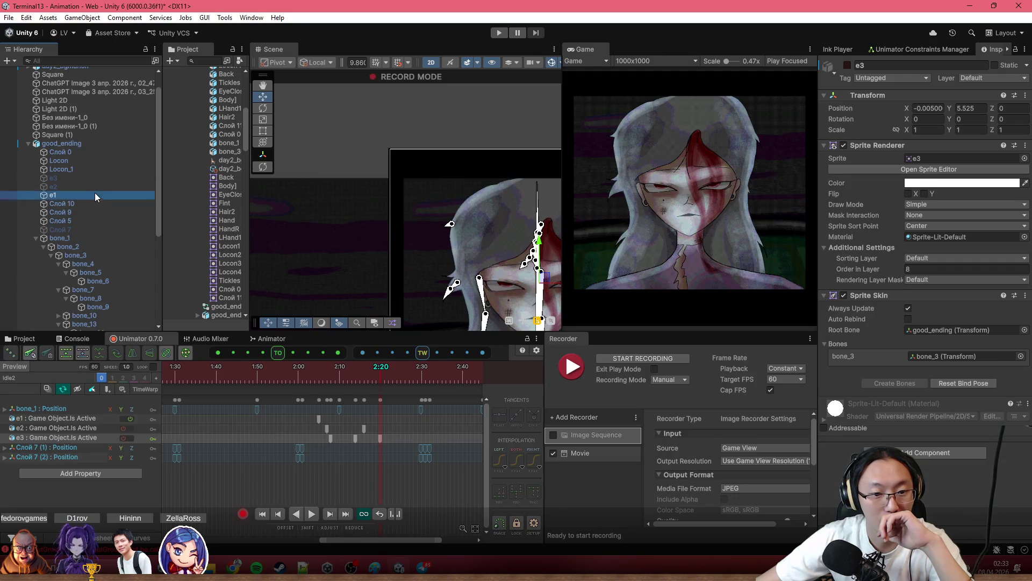
pyautogui.click(380, 438)
pyautogui.press('Delete')
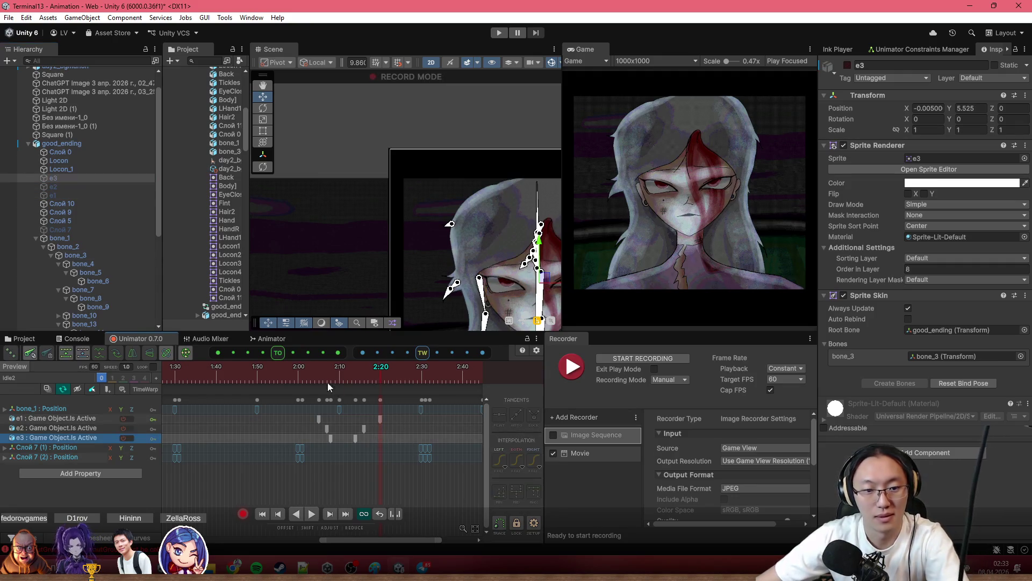
# Shift the e2 and e3 keys near 2:07 one frame earlier.
pyautogui.click(257, 366)
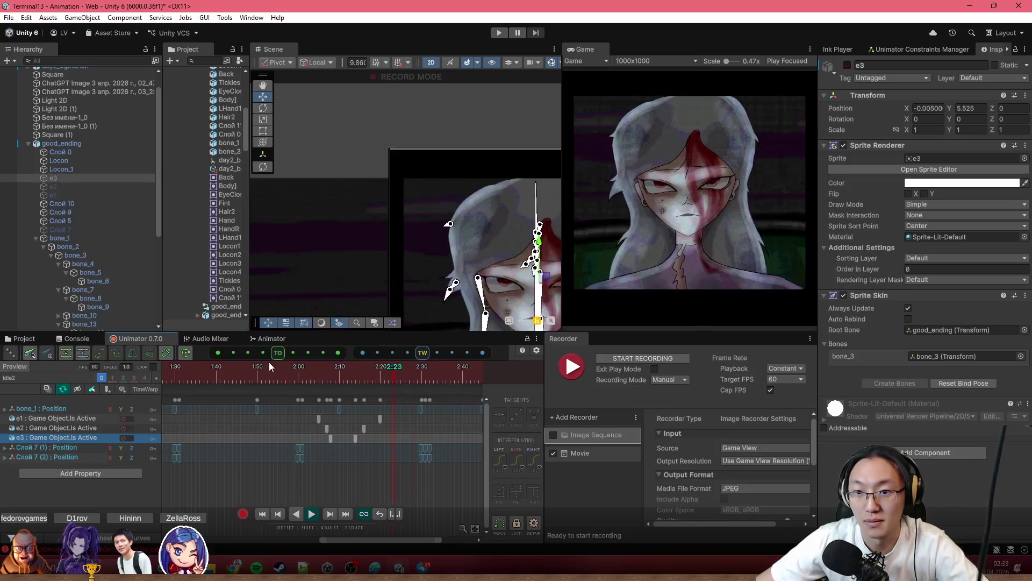
pyautogui.scroll(3, 323, 440)
pyautogui.click(310, 438)
pyautogui.moveTo(311, 438); pyautogui.dragTo(290, 427)
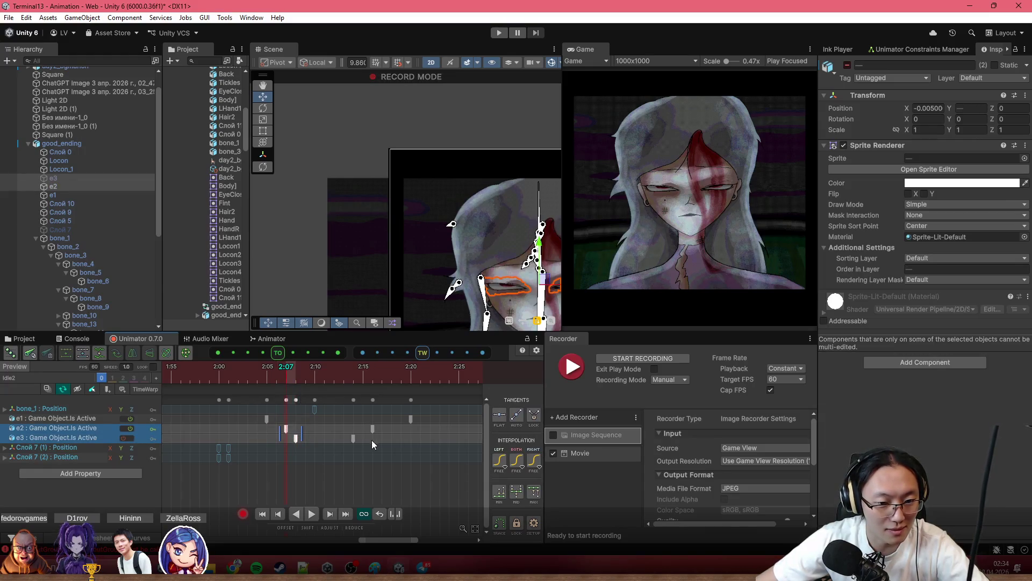
# Move the e1 key earlier to about 2:17 and box-select the e1–e3 keys.
pyautogui.click(388, 431)
pyautogui.moveTo(408, 419); pyautogui.dragTo(365, 428)
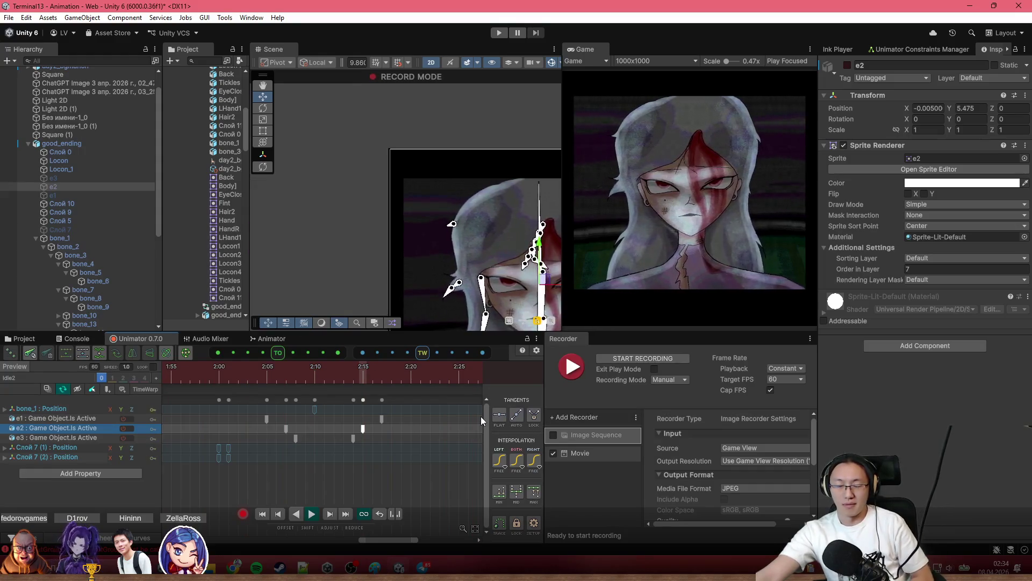
pyautogui.moveTo(348, 412)
pyautogui.mouseDown()
pyautogui.moveTo(410, 450)
pyautogui.moveTo(404, 430)
pyautogui.mouseUp()
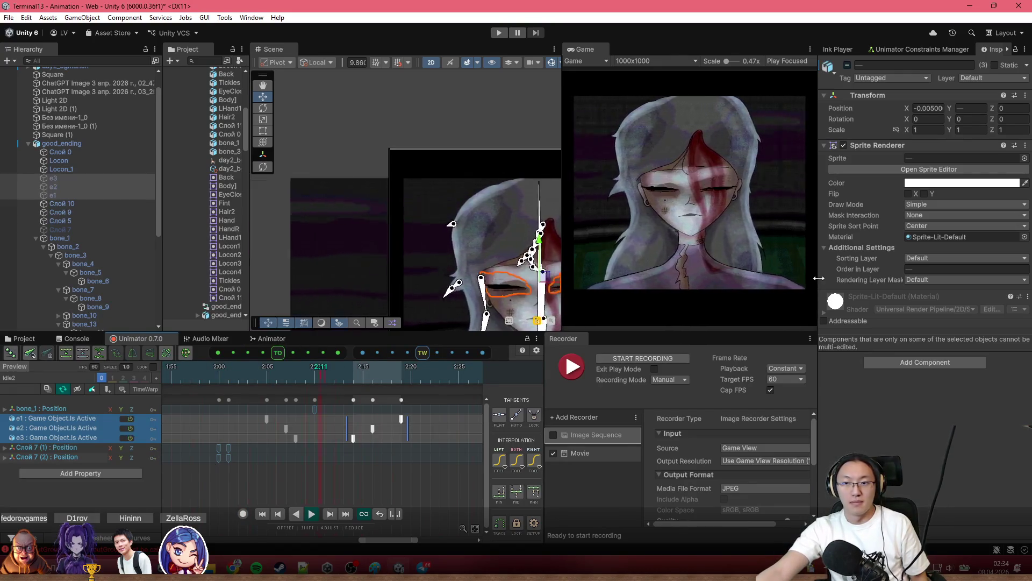
# Shrink the Inspector and timeline, enlarge Scene and Game views, and frame the rig with F.
pyautogui.moveTo(818, 278); pyautogui.dragTo(978, 278)
pyautogui.moveTo(670, 278); pyautogui.dragTo(457, 280)
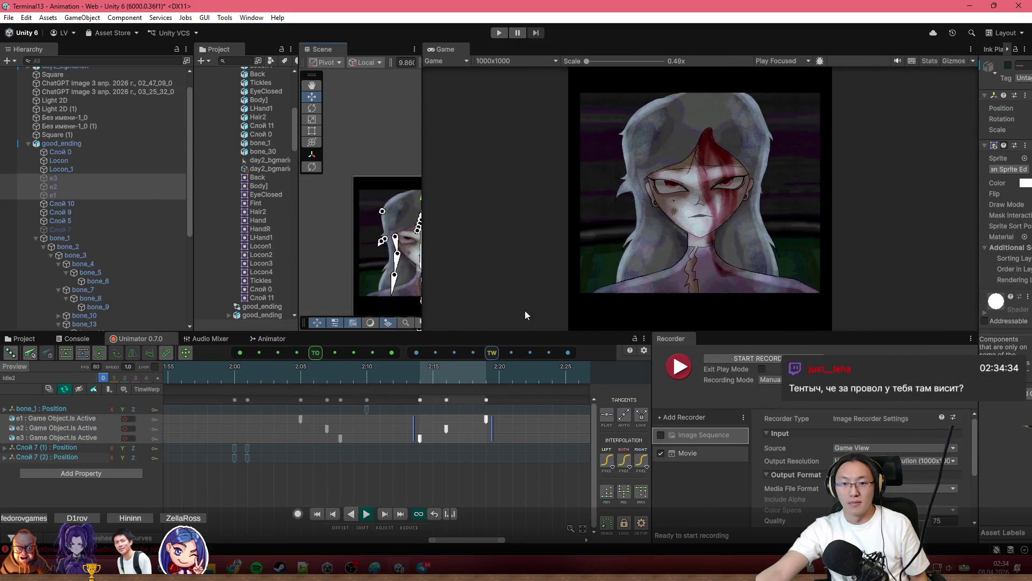
pyautogui.moveTo(524, 331); pyautogui.dragTo(590, 506)
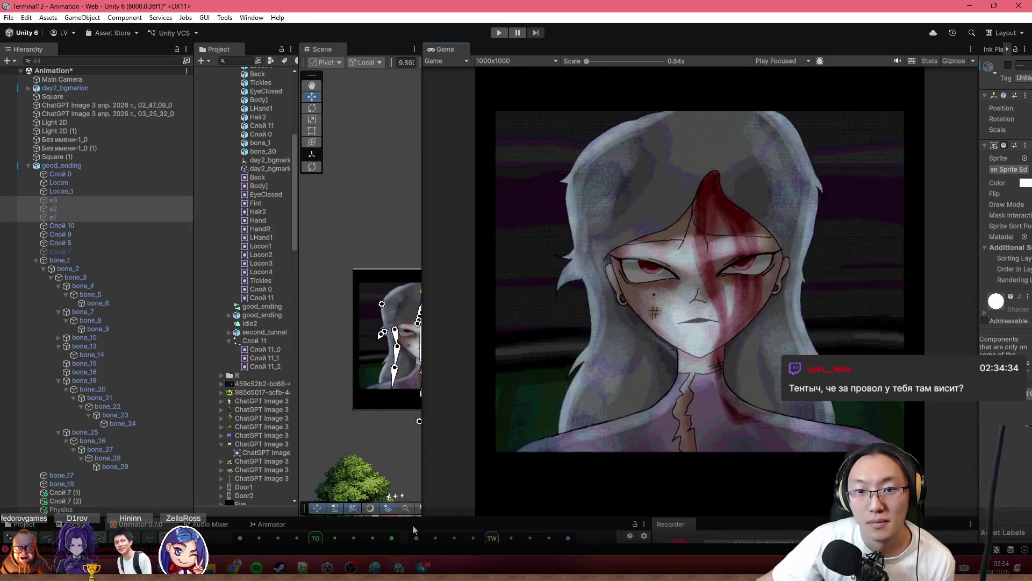
pyautogui.moveTo(421, 261); pyautogui.dragTo(624, 261)
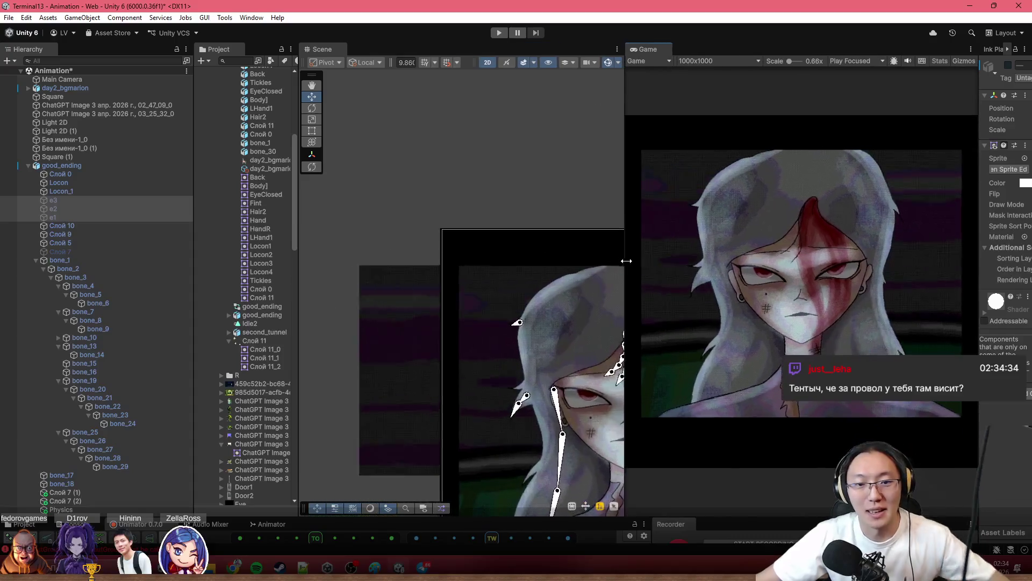
pyautogui.press('f')
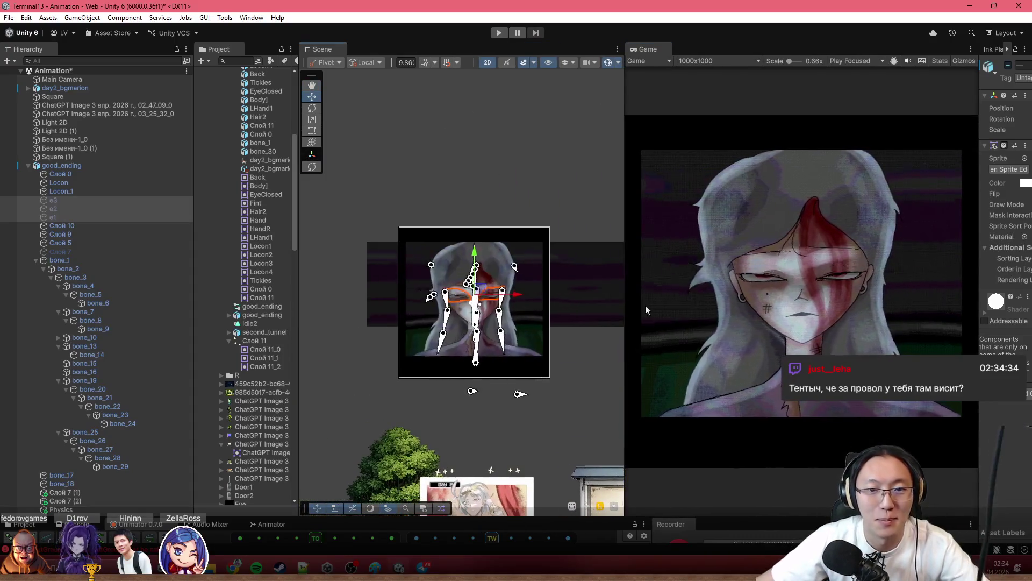
pyautogui.moveTo(539, 516); pyautogui.dragTo(576, 364)
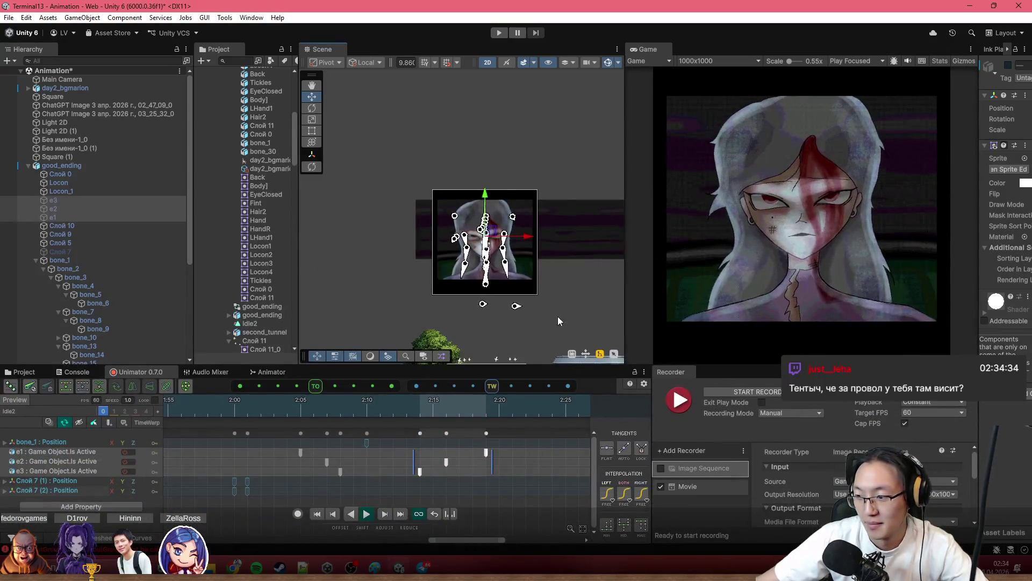
pyautogui.press('f')
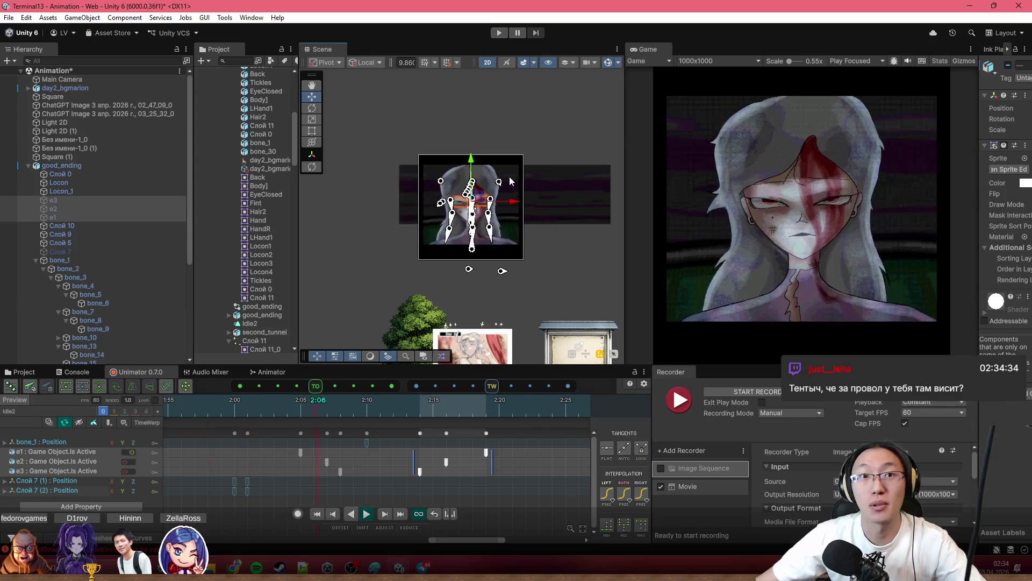
pyautogui.scroll(3, 452, 199)
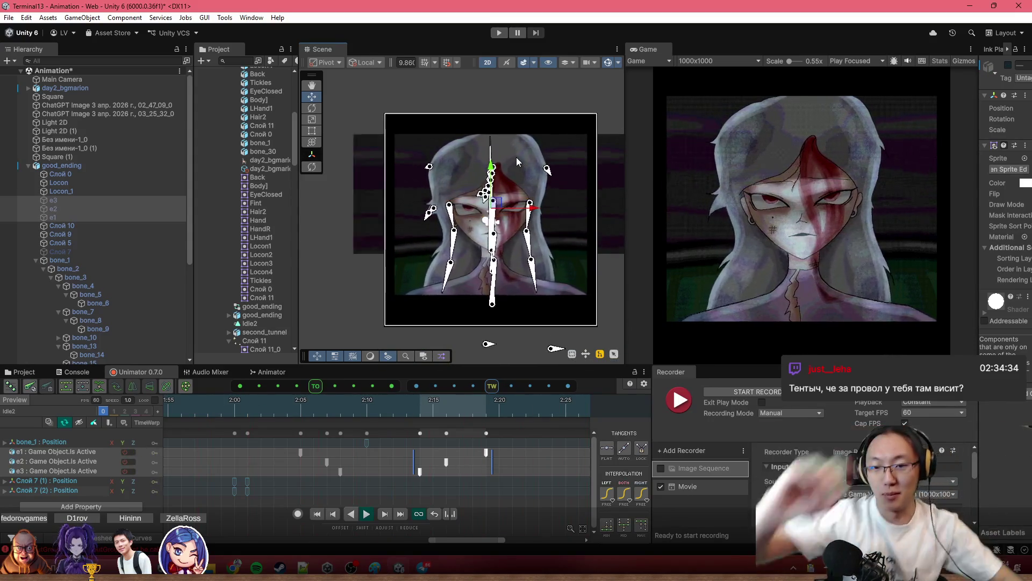
pyautogui.scroll(2, 459, 171)
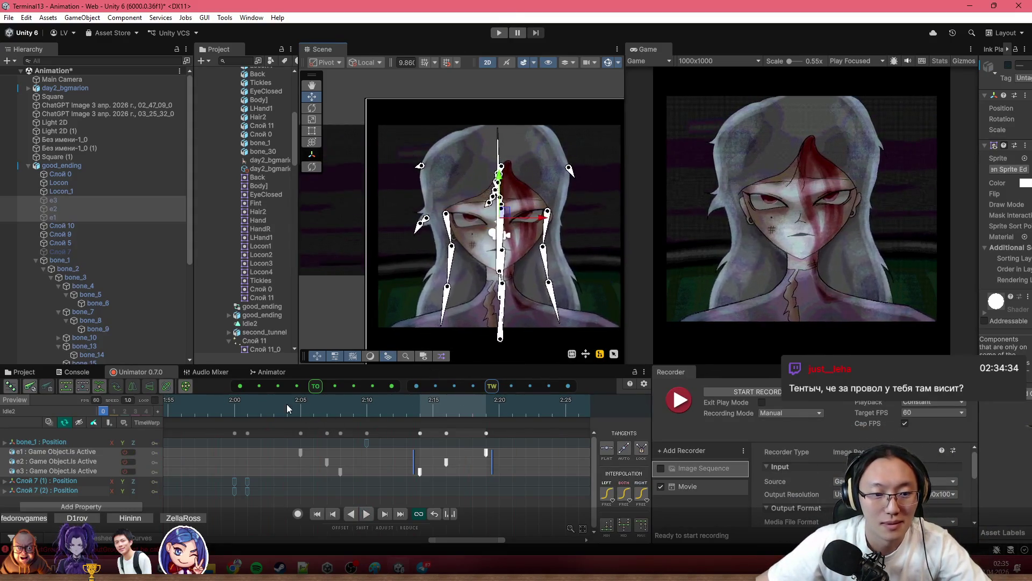
pyautogui.click(247, 408)
pyautogui.moveTo(247, 409); pyautogui.dragTo(203, 416)
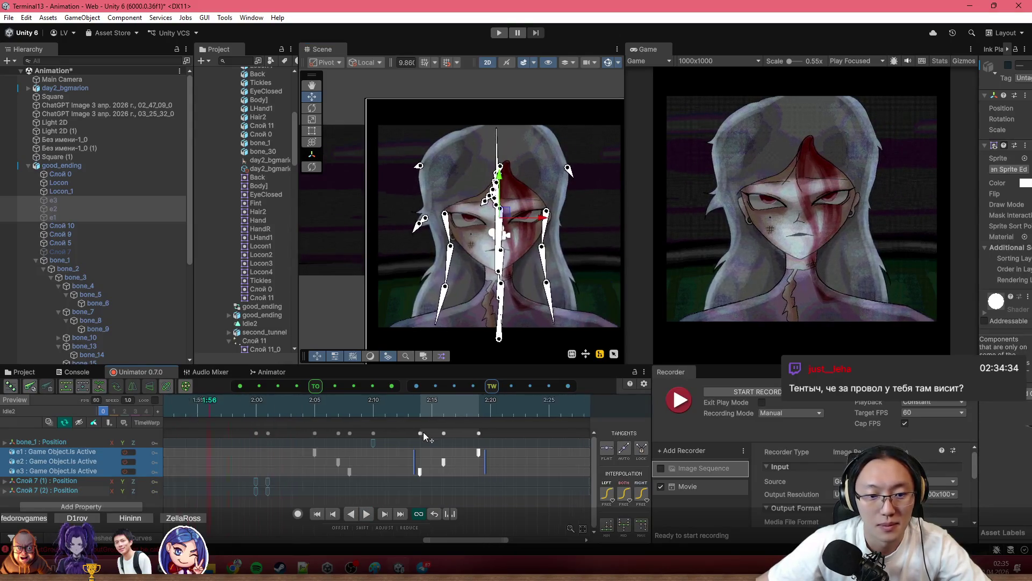
pyautogui.scroll(-5, 423, 431)
pyautogui.scroll(-5, 457, 464)
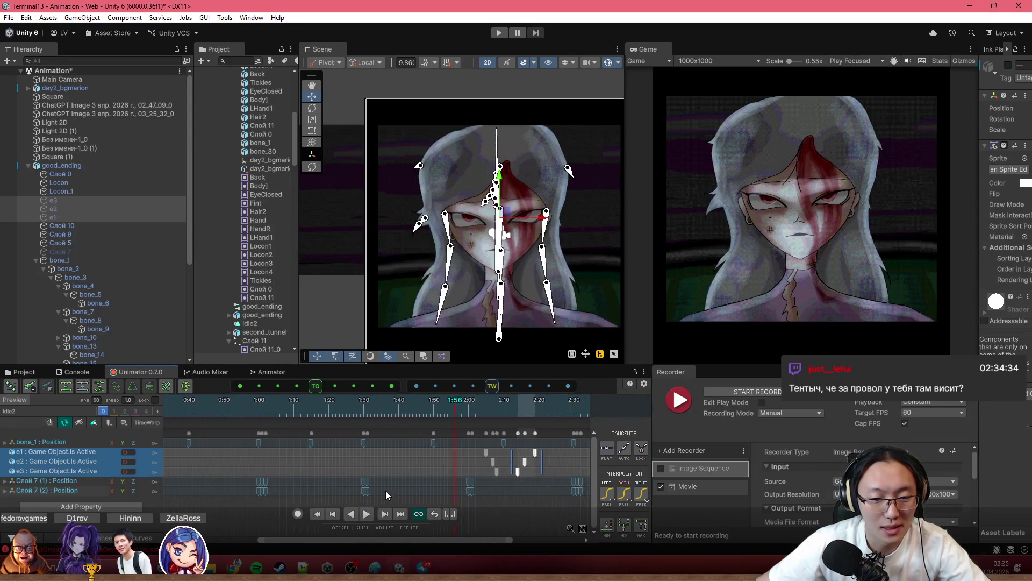
pyautogui.scroll(-3, 387, 491)
pyautogui.click(192, 413)
pyautogui.moveTo(191, 413); pyautogui.dragTo(359, 411)
pyautogui.scroll(2, 333, 485)
pyautogui.scroll(2, 342, 499)
pyautogui.scroll(1, 414, 447)
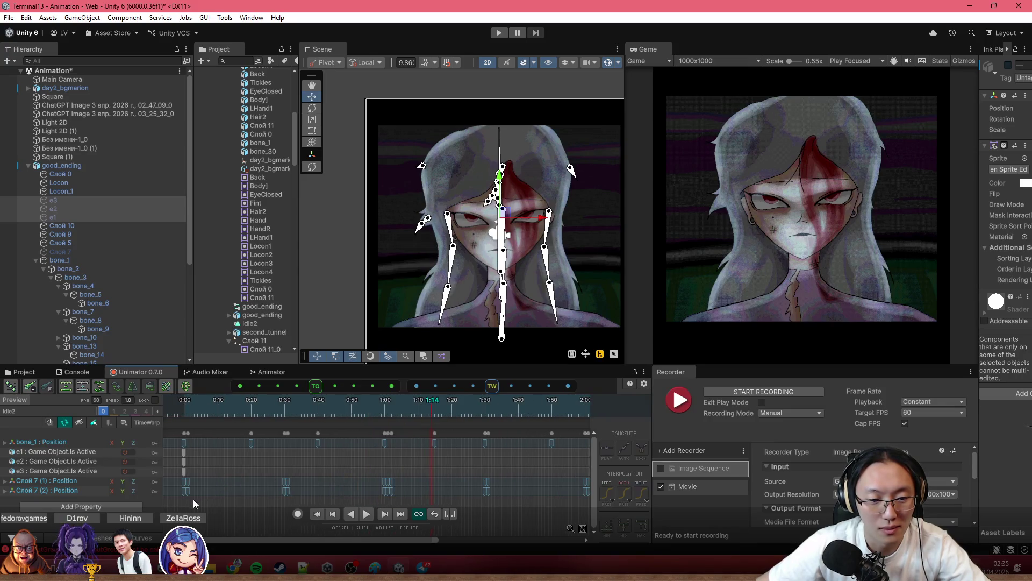
pyautogui.moveTo(187, 407); pyautogui.dragTo(381, 421)
pyautogui.scroll(-3, 423, 472)
pyautogui.moveTo(401, 262); pyautogui.dragTo(437, 257)
pyautogui.scroll(-3, 437, 257)
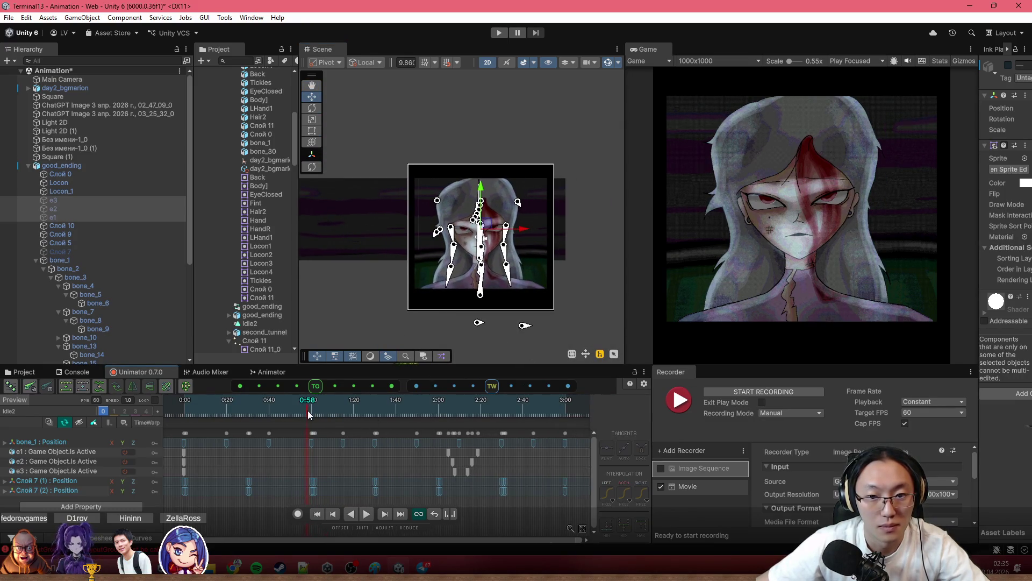
# Delete the extra Слой 7 position keys near 1:20 and select the keys at 2:00.
pyautogui.moveTo(311, 415); pyautogui.dragTo(353, 413)
pyautogui.moveTo(394, 483); pyautogui.dragTo(395, 482)
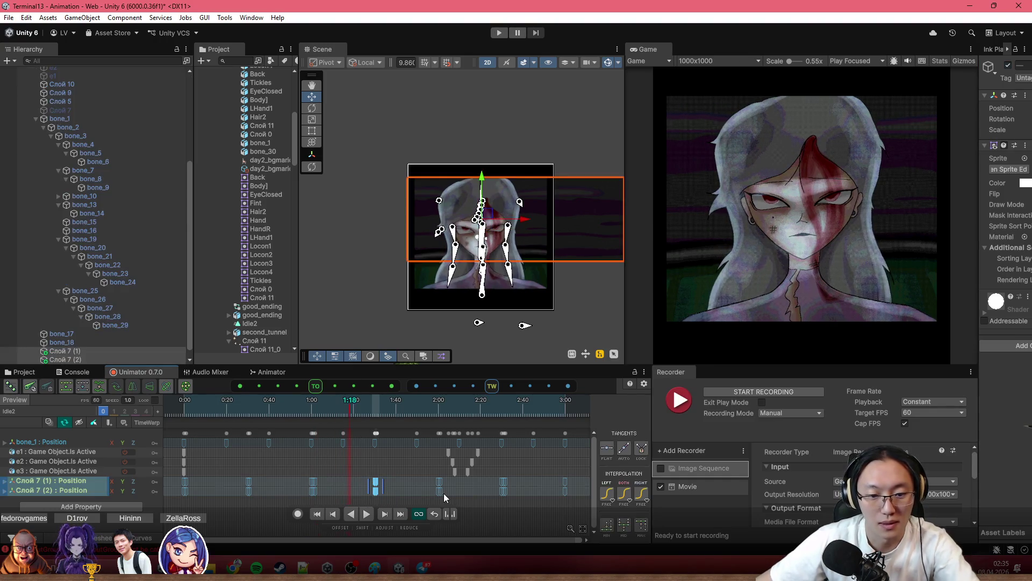
pyautogui.scroll(5, 412, 487)
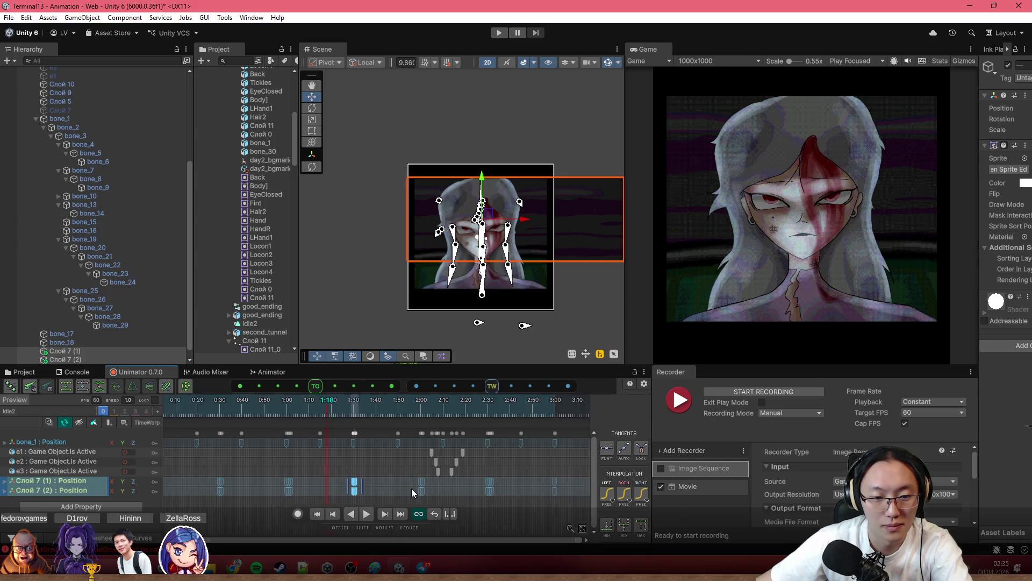
pyautogui.press('Delete')
pyautogui.click(441, 482)
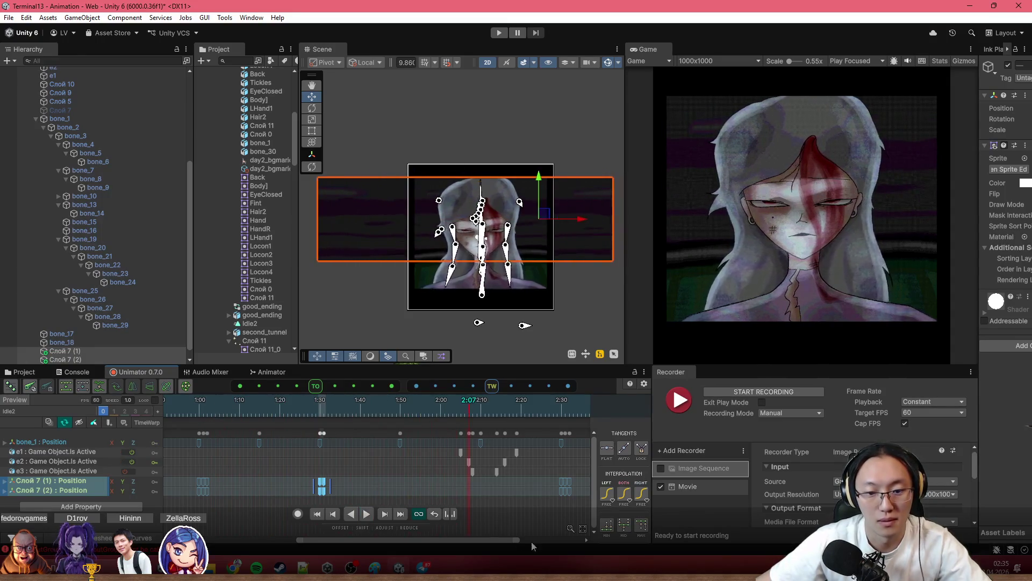
pyautogui.moveTo(450, 483); pyautogui.dragTo(444, 484)
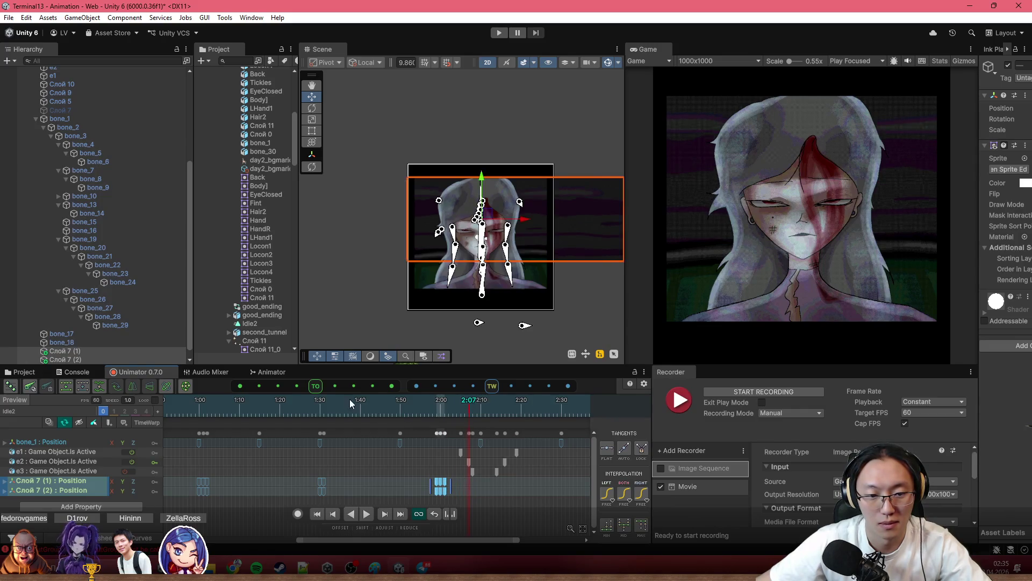
pyautogui.scroll(-2, 297, 439)
# Paste copied Слой 7 keys near 2:22, check at 2:36, then copy every track's keys.
pyautogui.click(279, 434)
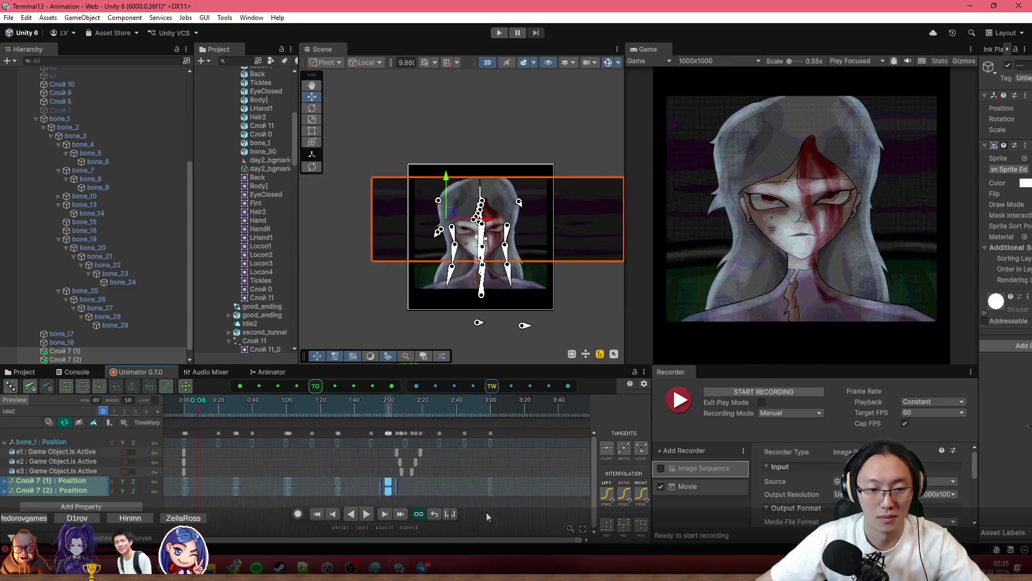
pyautogui.click(377, 501)
pyautogui.scroll(2, 372, 502)
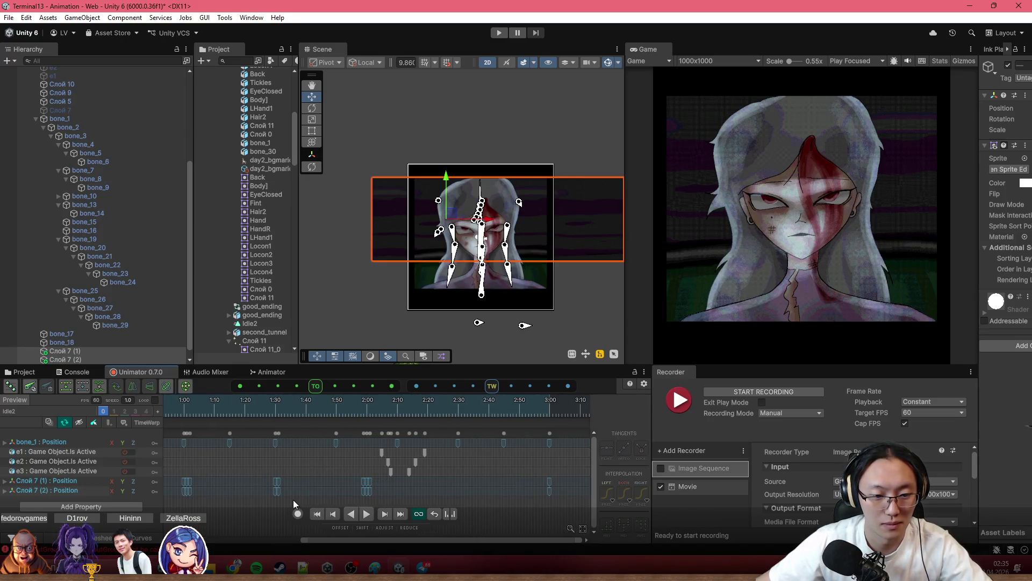
pyautogui.moveTo(298, 501); pyautogui.dragTo(274, 489)
pyautogui.click(442, 416)
pyautogui.hotkey('ctrl', 'v')
pyautogui.moveTo(373, 409); pyautogui.dragTo(477, 433)
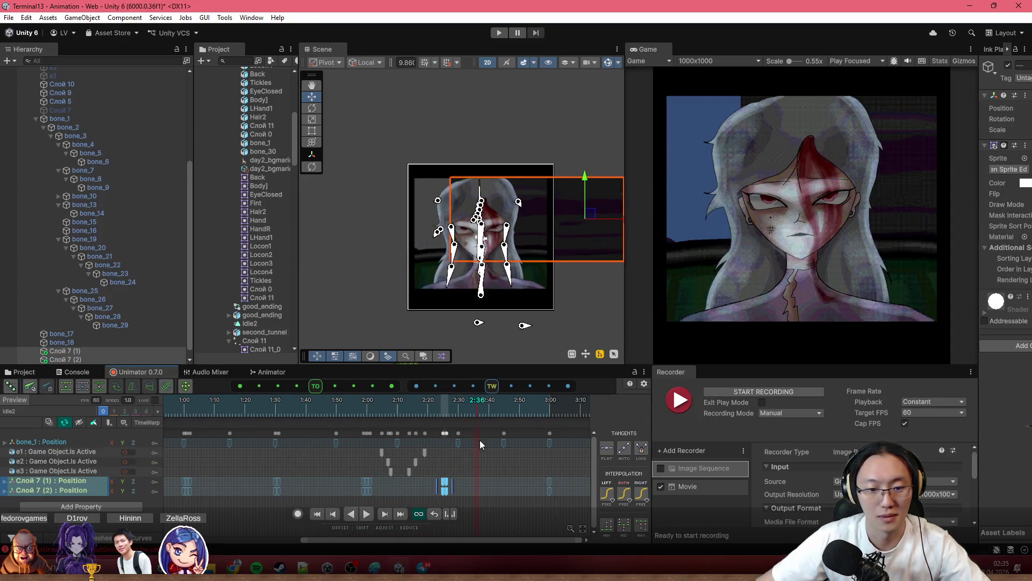
pyautogui.scroll(-2, 499, 487)
pyautogui.scroll(-1, 308, 460)
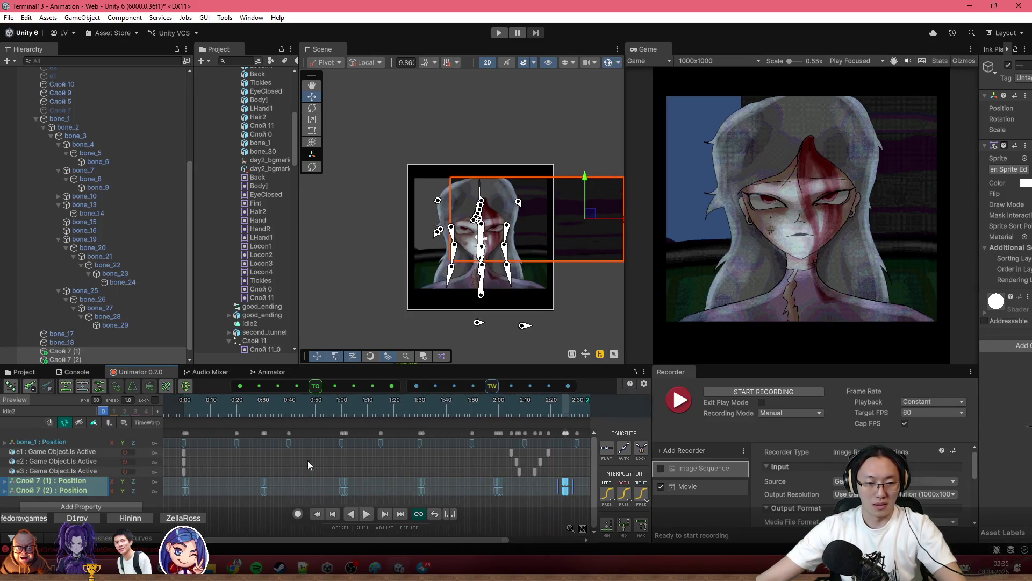
pyautogui.click(181, 434)
pyautogui.hotkey('ctrl', 'c')
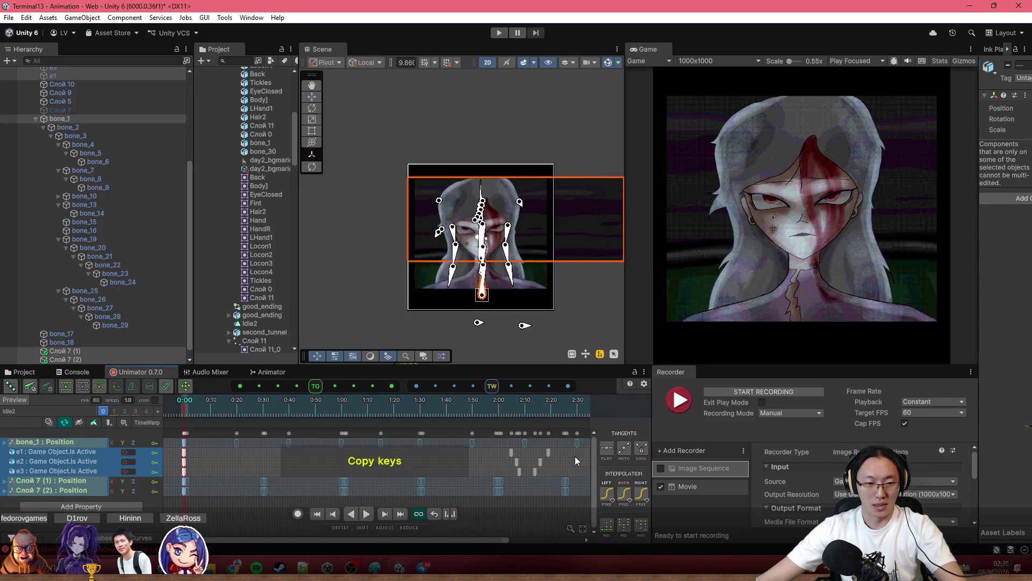
# Paste the copied start keys at 3:00 and scrub through the clip to preview.
pyautogui.moveTo(530, 448); pyautogui.dragTo(338, 448)
pyautogui.click(426, 410)
pyautogui.click(423, 408)
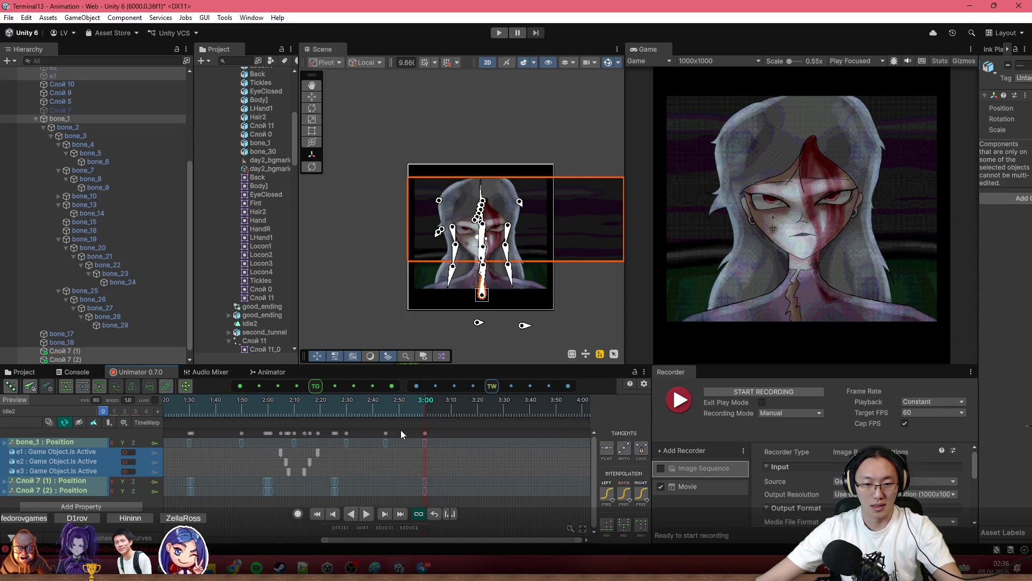
pyautogui.moveTo(410, 423); pyautogui.dragTo(552, 435)
pyautogui.scroll(-3, 429, 445)
pyautogui.hotkey('ctrl', 'v')
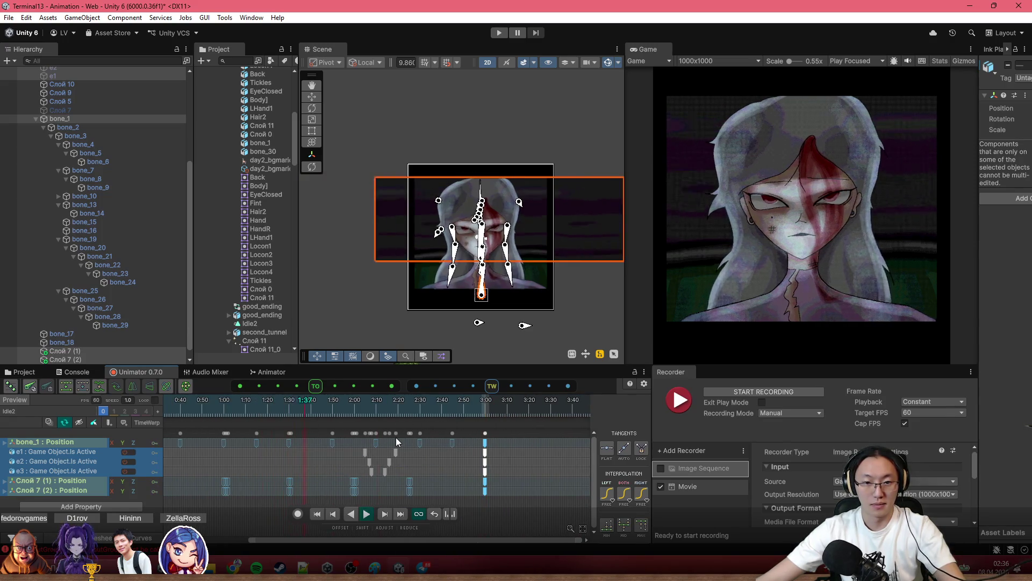
pyautogui.scroll(-2, 395, 437)
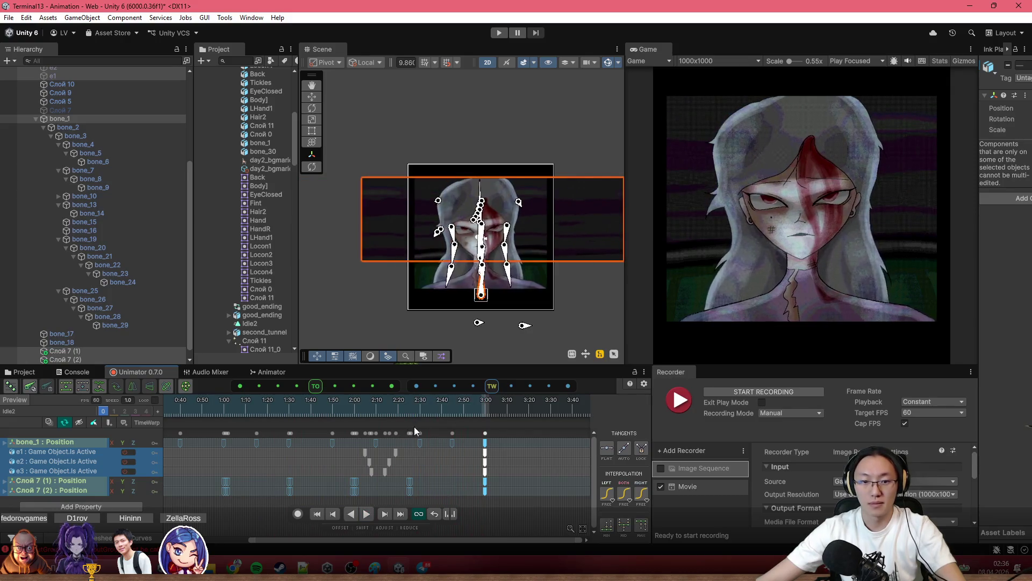
pyautogui.scroll(-1, 344, 413)
pyautogui.click(172, 402)
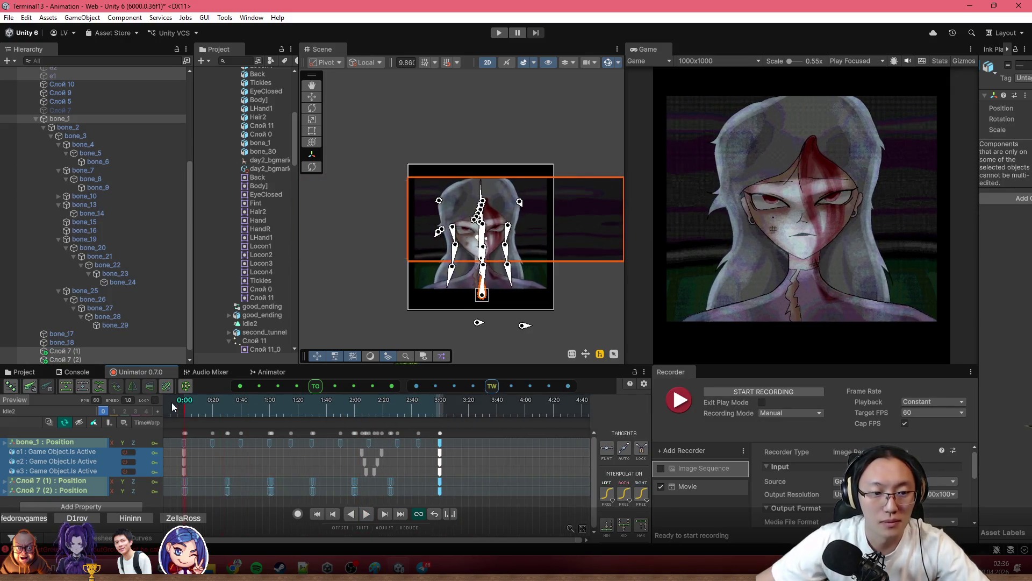
pyautogui.moveTo(188, 408); pyautogui.dragTo(408, 436)
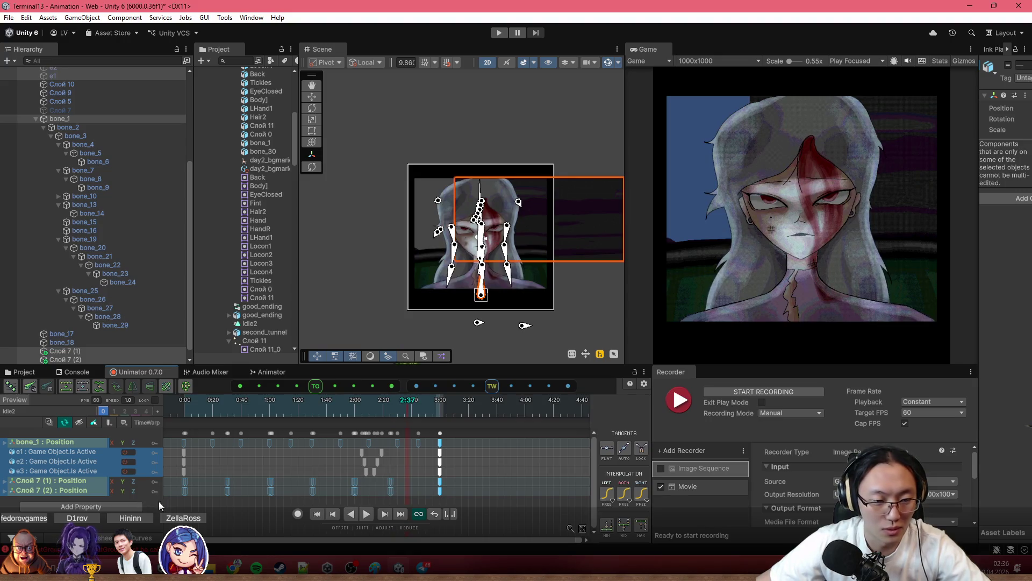
# Copy the opening Слой 7 keys, paste them near 3:00 and line them up on 3:00.
pyautogui.click(185, 502)
pyautogui.scroll(1, 190, 491)
pyautogui.scroll(2, 219, 490)
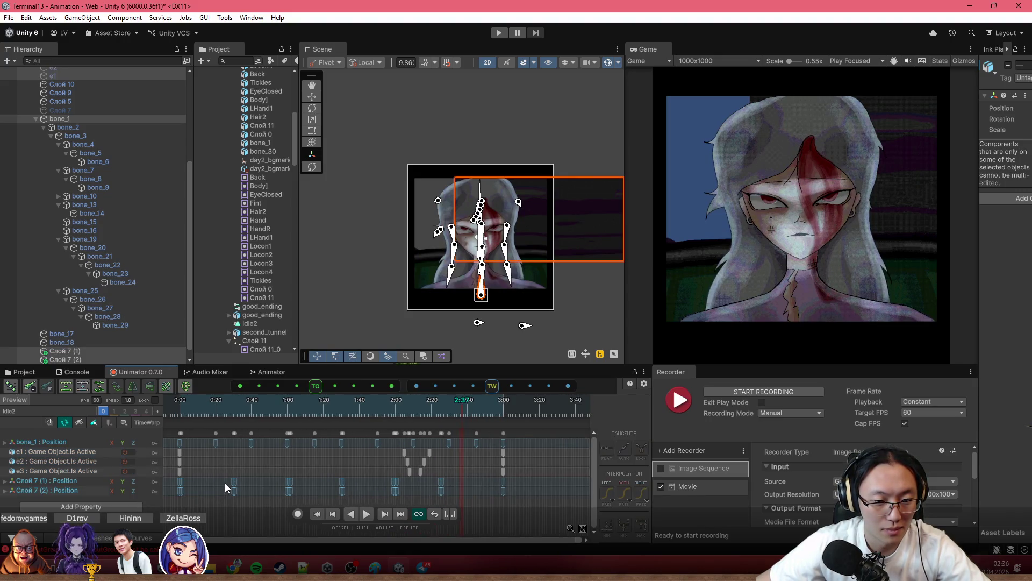
pyautogui.moveTo(231, 497); pyautogui.dragTo(290, 499)
pyautogui.hotkey('ctrl', 'c')
pyautogui.click(513, 412)
pyautogui.hotkey('ctrl', 'v')
pyautogui.moveTo(504, 409)
pyautogui.mouseDown()
pyautogui.moveTo(475, 415)
pyautogui.moveTo(506, 425)
pyautogui.mouseUp()
pyautogui.scroll(2, 508, 435)
pyautogui.scroll(2, 508, 460)
pyautogui.scroll(2, 507, 483)
pyautogui.scroll(-1, 501, 483)
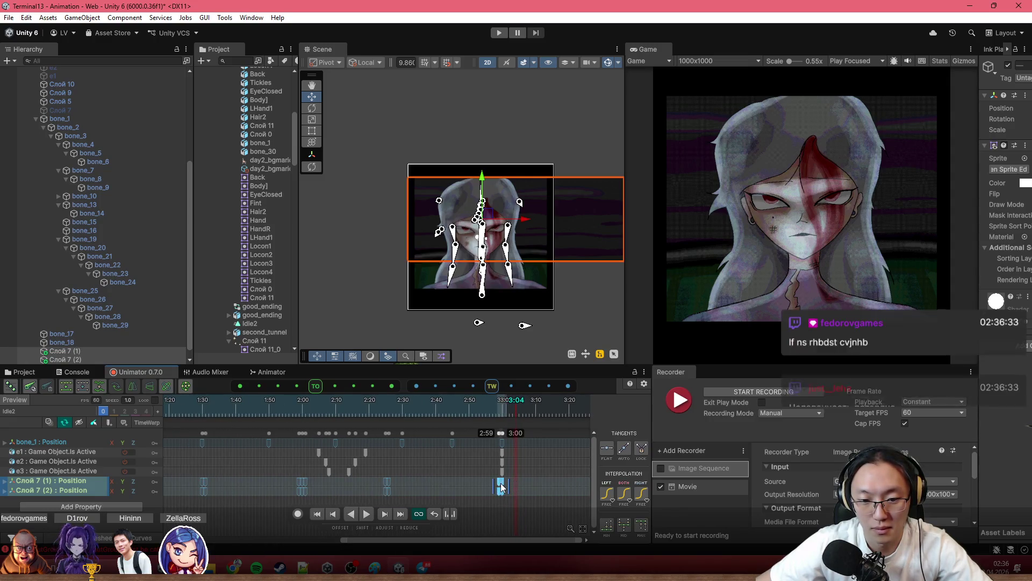
# Pan to the face, pick the bone_17 sprite and Слой 7 object, and turn on keyframe recording.
pyautogui.click(499, 399)
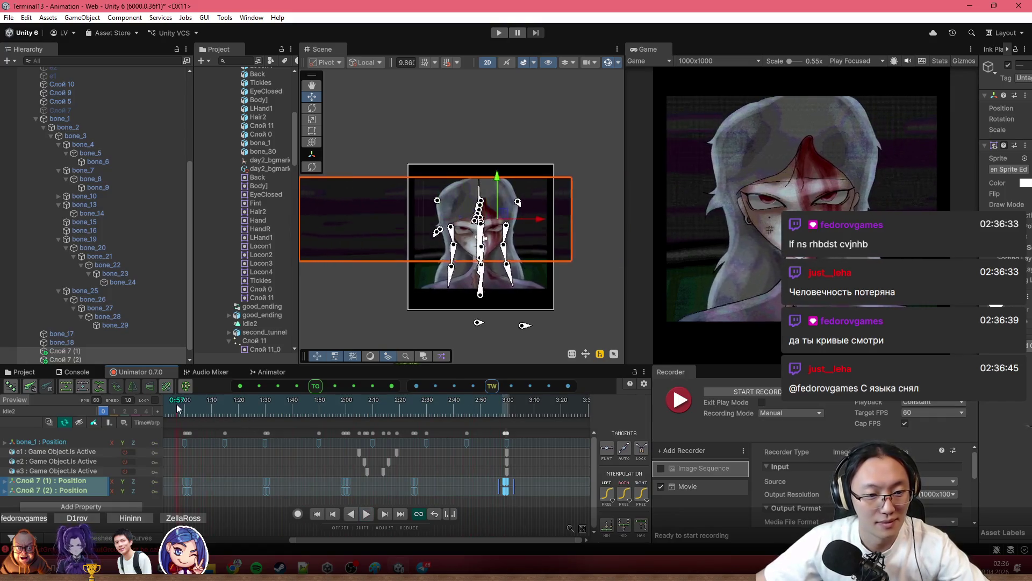
pyautogui.scroll(3, 471, 232)
pyautogui.scroll(2, 470, 232)
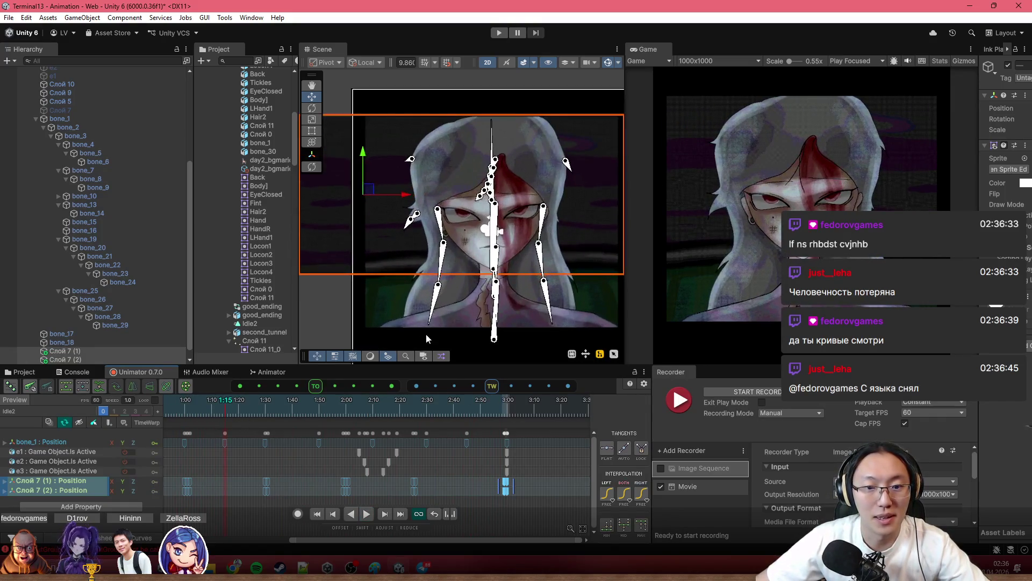
pyautogui.moveTo(426, 334)
pyautogui.mouseDown()
pyautogui.moveTo(525, 309)
pyautogui.moveTo(551, 326)
pyautogui.mouseUp()
pyautogui.click(543, 325)
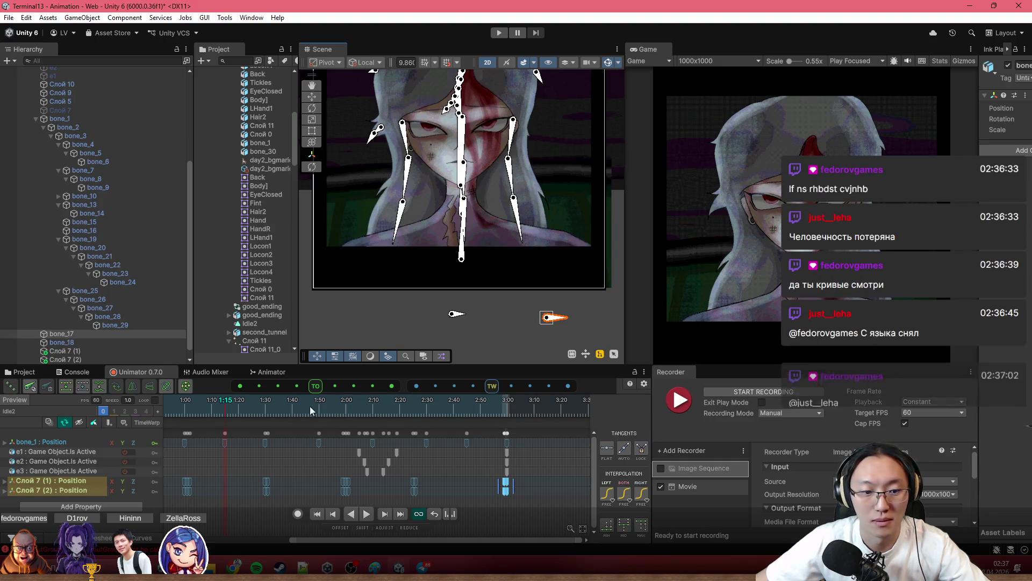
pyautogui.click(267, 415)
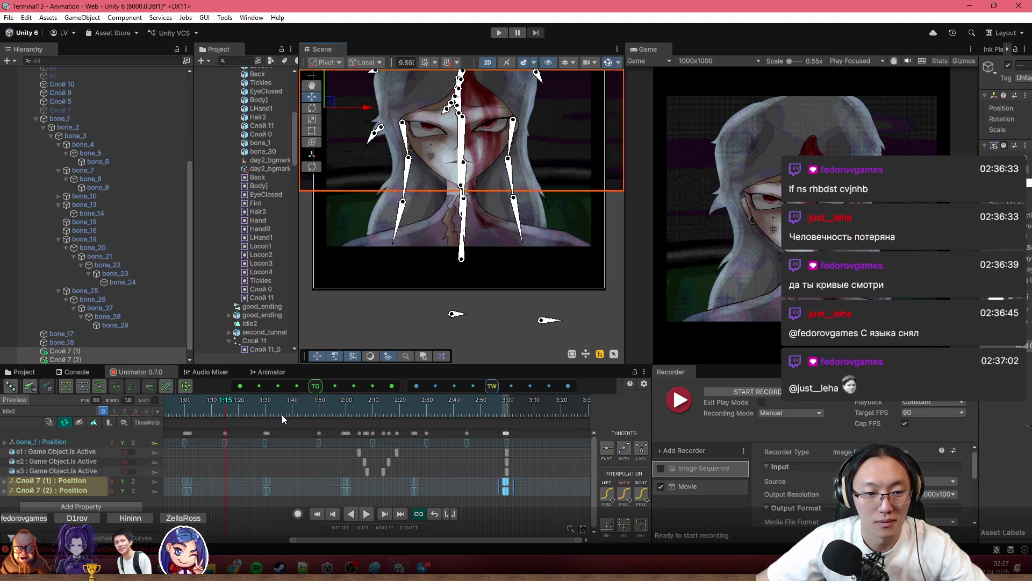
pyautogui.click(298, 514)
pyautogui.scroll(1, 447, 338)
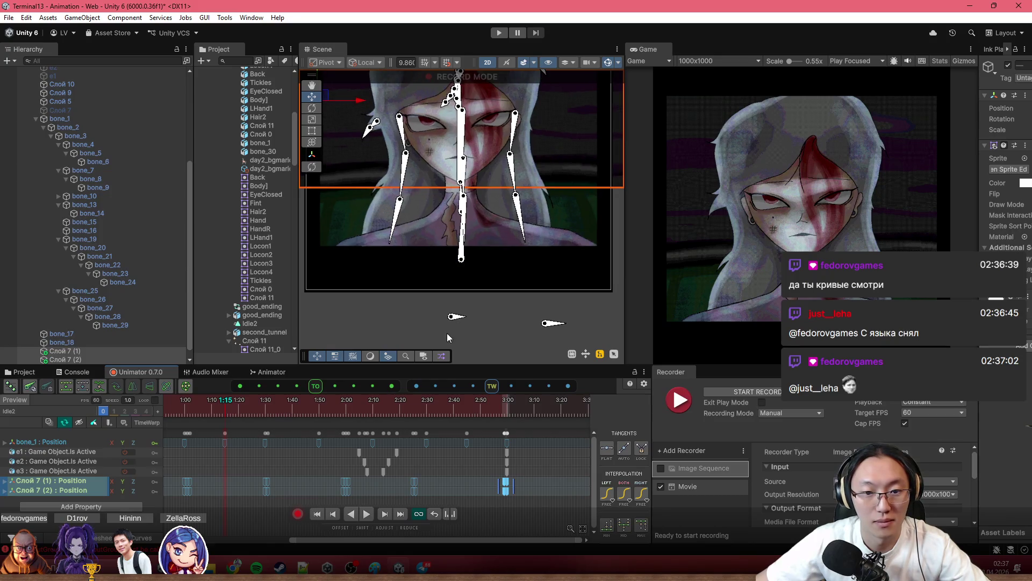
# Drag the bone_17 sprite left in record mode to key its position near 1:06.
pyautogui.click(547, 326)
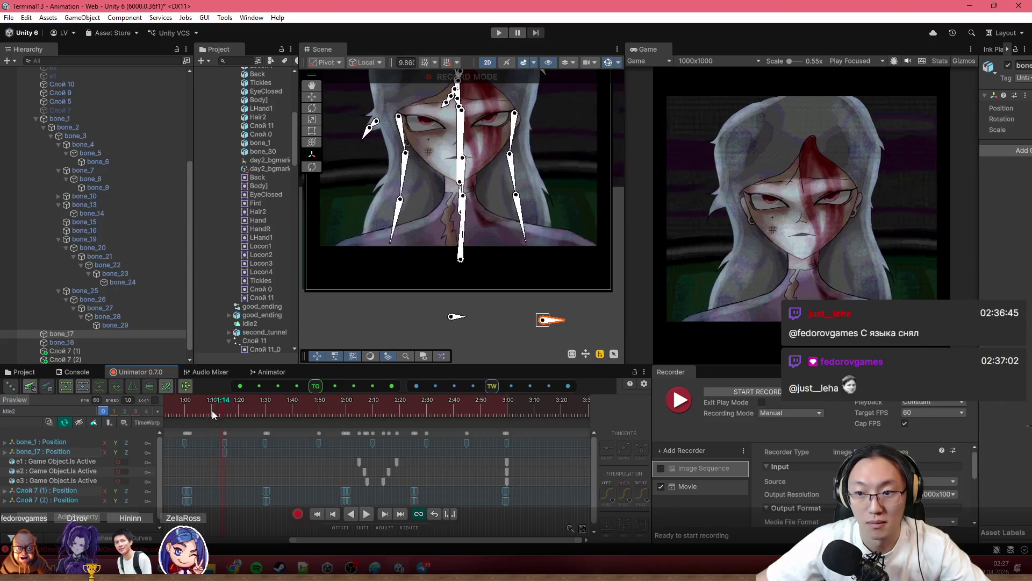
pyautogui.click(170, 415)
pyautogui.hscroll(-3, 522, 425)
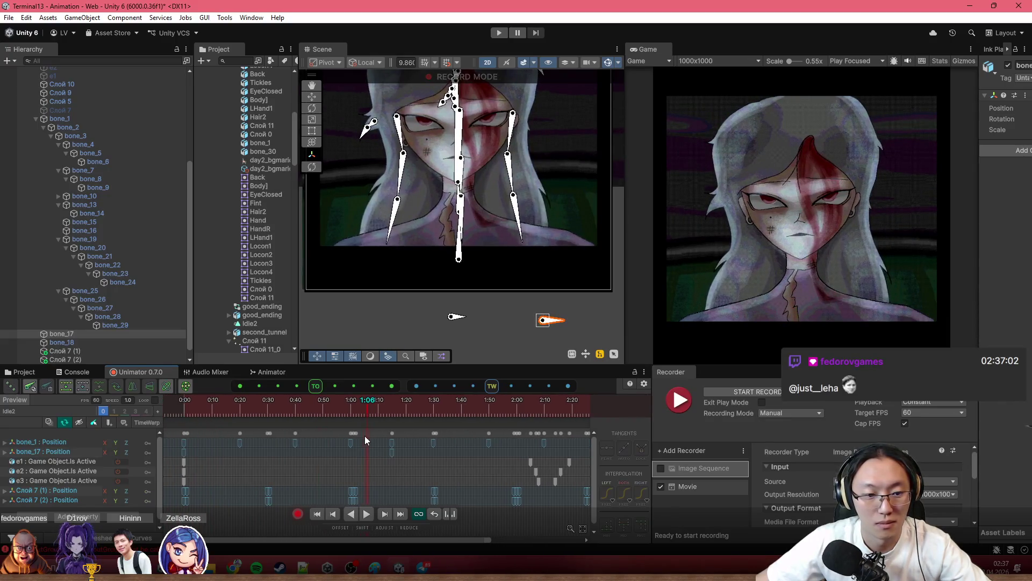
pyautogui.scroll(-1, 504, 309)
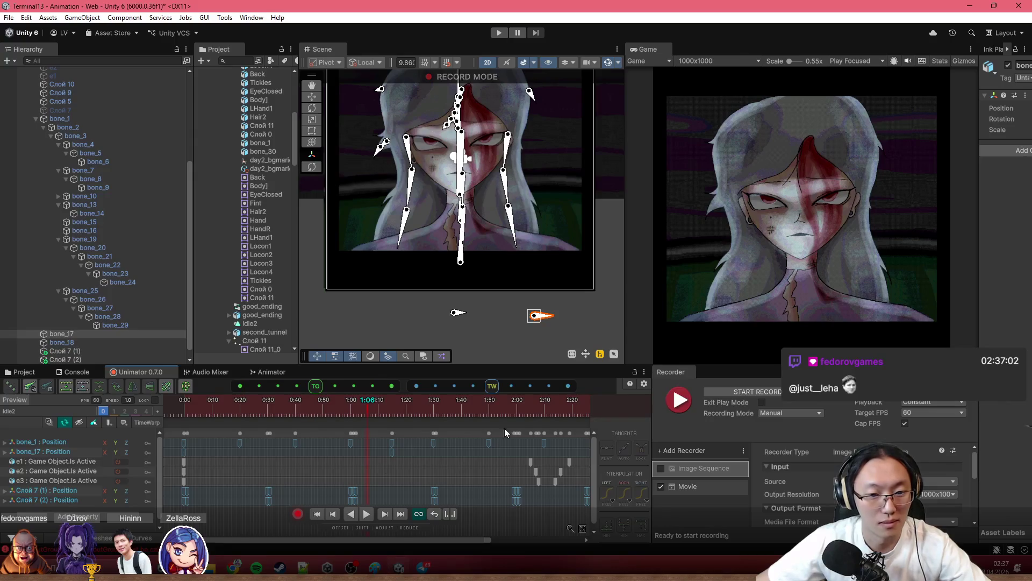
pyautogui.moveTo(539, 321); pyautogui.dragTo(525, 326)
pyautogui.scroll(-2, 386, 458)
pyautogui.click(391, 453)
pyautogui.scroll(-1, 388, 453)
pyautogui.scroll(-1, 329, 469)
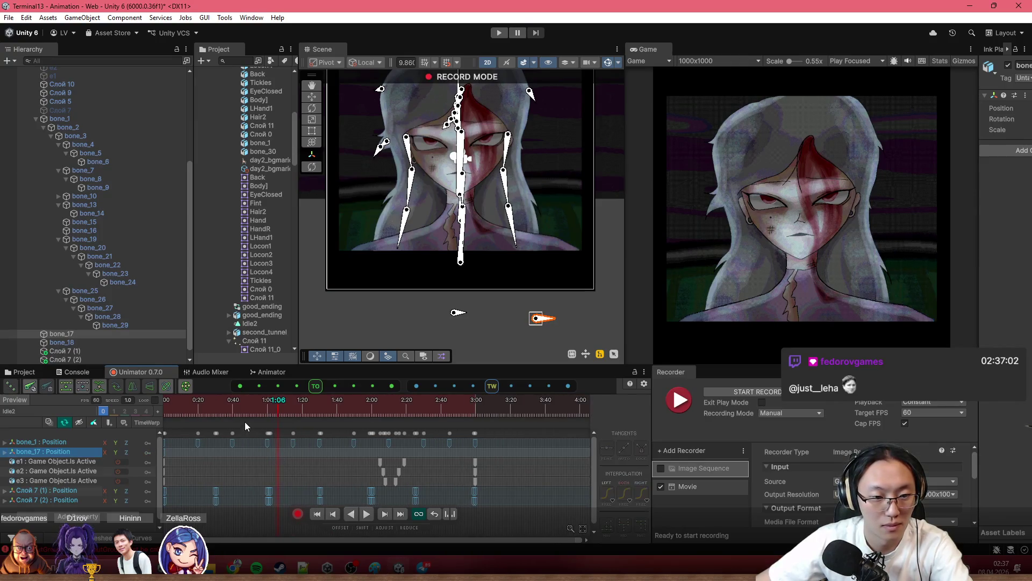
# Scrub the playhead back to 0:00 and copy the bone_17 position keys.
pyautogui.click(210, 405)
pyautogui.moveTo(212, 406); pyautogui.dragTo(199, 403)
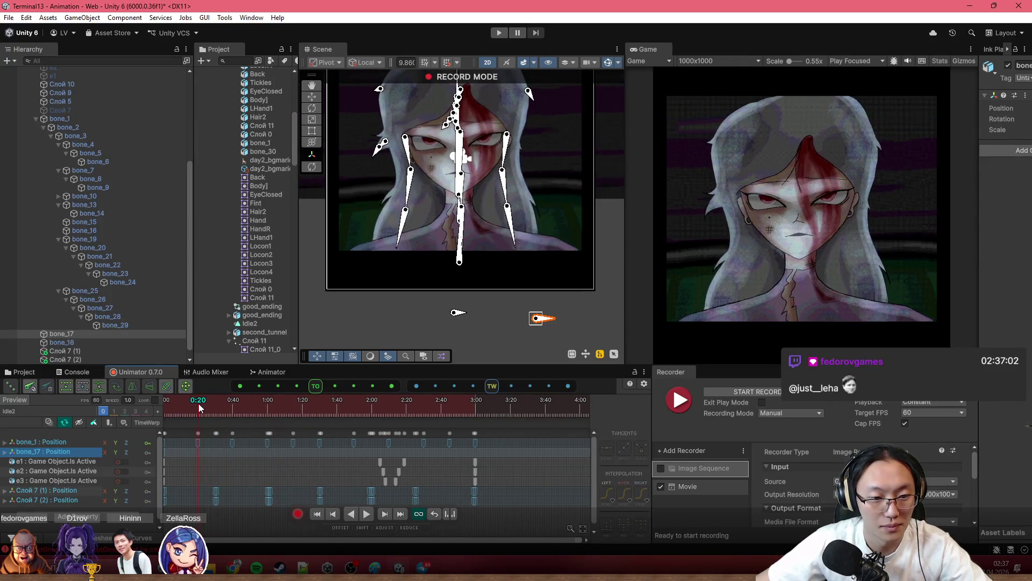
pyautogui.scroll(2, 604, 297)
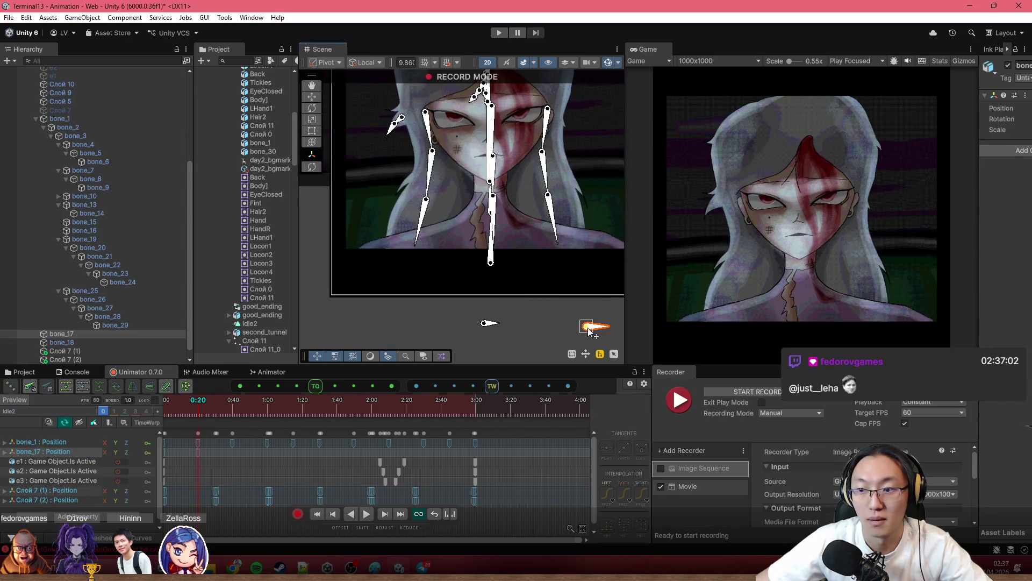
pyautogui.moveTo(249, 391)
pyautogui.mouseDown()
pyautogui.moveTo(156, 412)
pyautogui.moveTo(217, 410)
pyautogui.moveTo(184, 418)
pyautogui.moveTo(212, 420)
pyautogui.moveTo(197, 426)
pyautogui.mouseUp()
pyautogui.scroll(1, 370, 452)
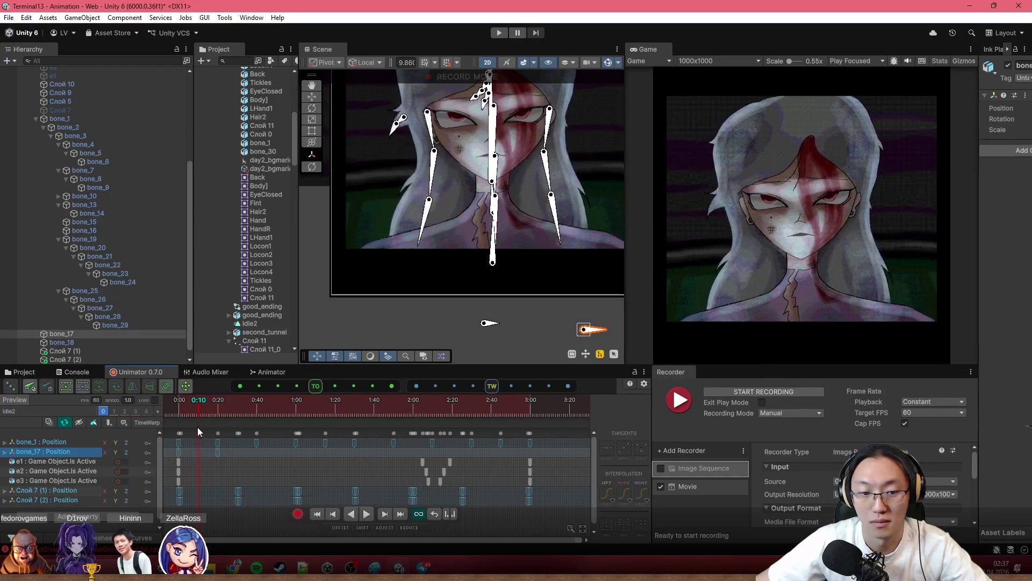
pyautogui.click(162, 454)
pyautogui.hotkey('ctrl', 'c')
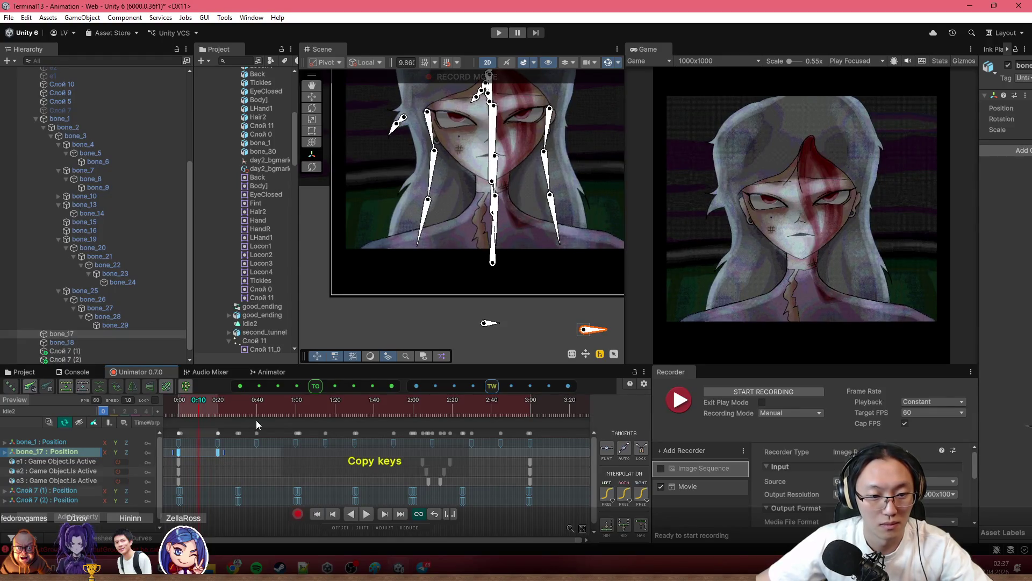
# Paste the bone_17 keys at 0:40, 1:20, 2:00 and 2:40, then play the animation.
pyautogui.click(259, 414)
pyautogui.hotkey('ctrl', 'v')
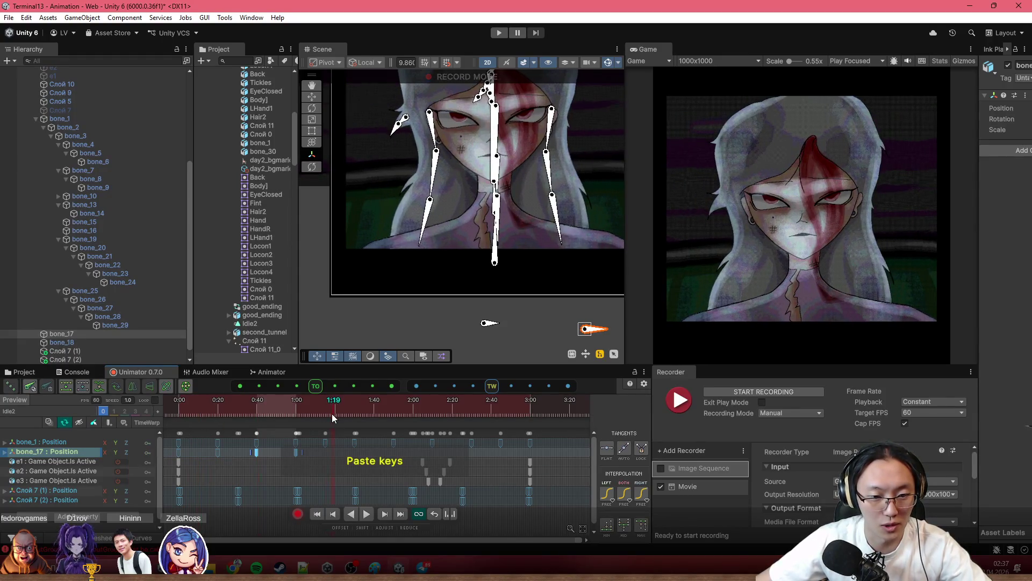
pyautogui.click(335, 414)
pyautogui.hotkey('ctrl', 'v')
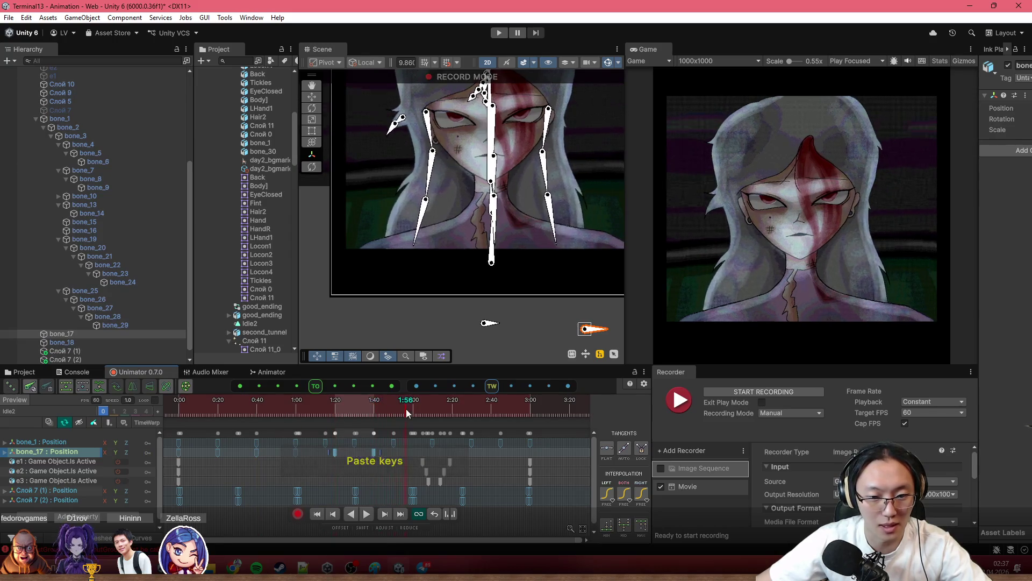
pyautogui.click(412, 408)
pyautogui.hotkey('ctrl', 'v')
pyautogui.click(491, 409)
pyautogui.hotkey('ctrl', 'v')
pyautogui.click(447, 408)
pyautogui.press('space')
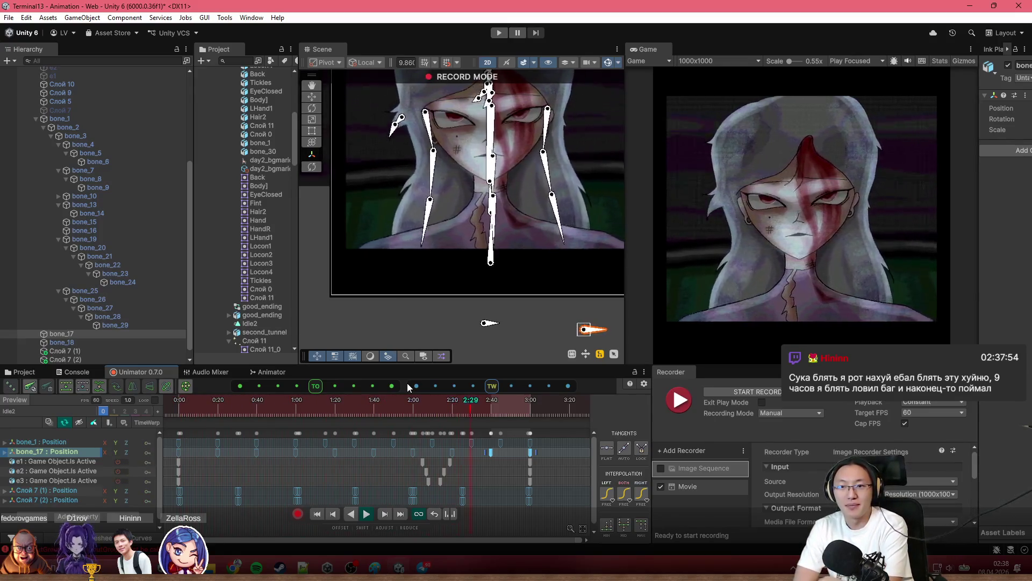
# Delete the e2 Is Active track and drag the e1 and e3 Is Active keys later, near 2:17–2:22.
pyautogui.click(72, 472)
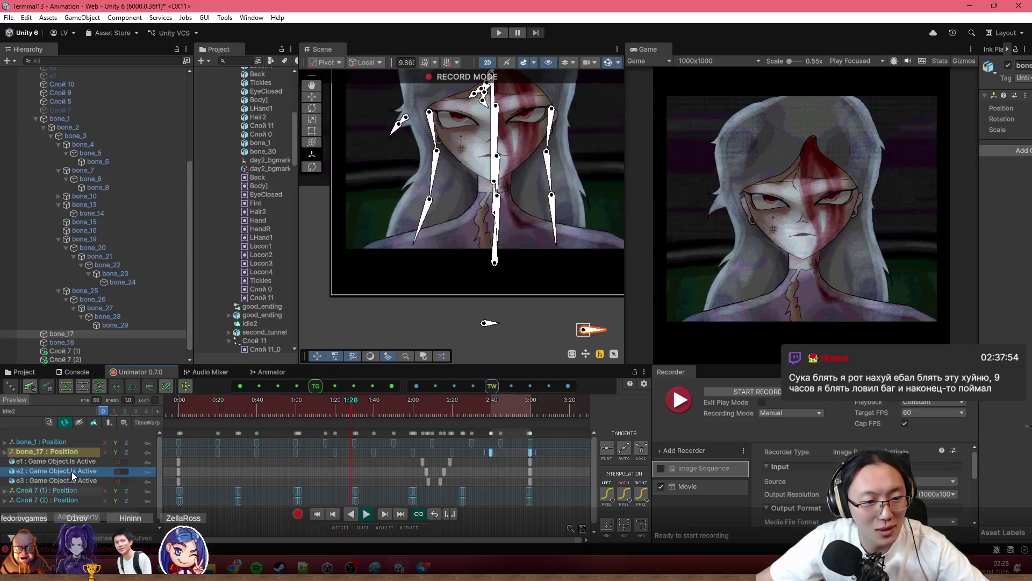
pyautogui.press('Delete')
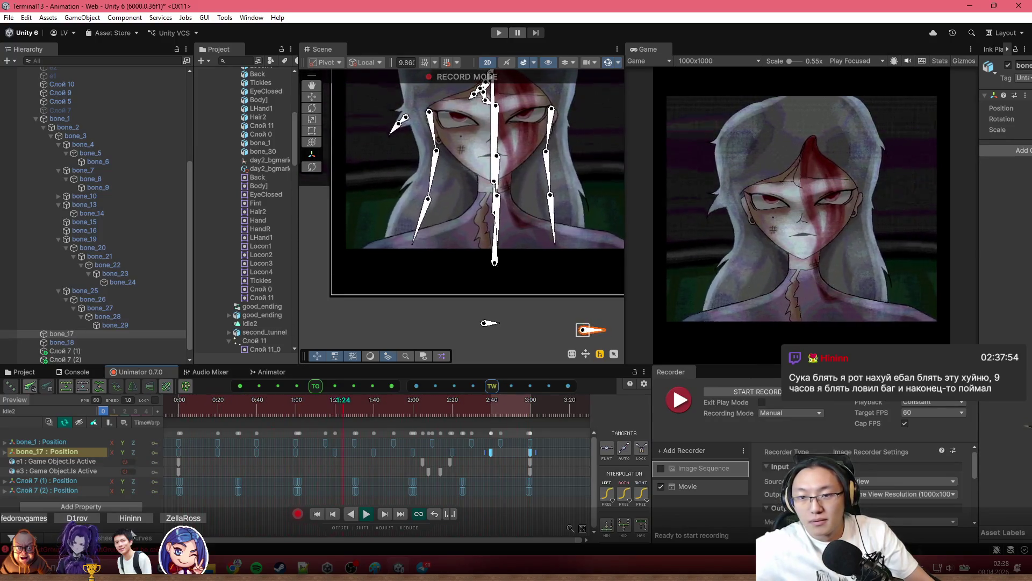
pyautogui.click(450, 464)
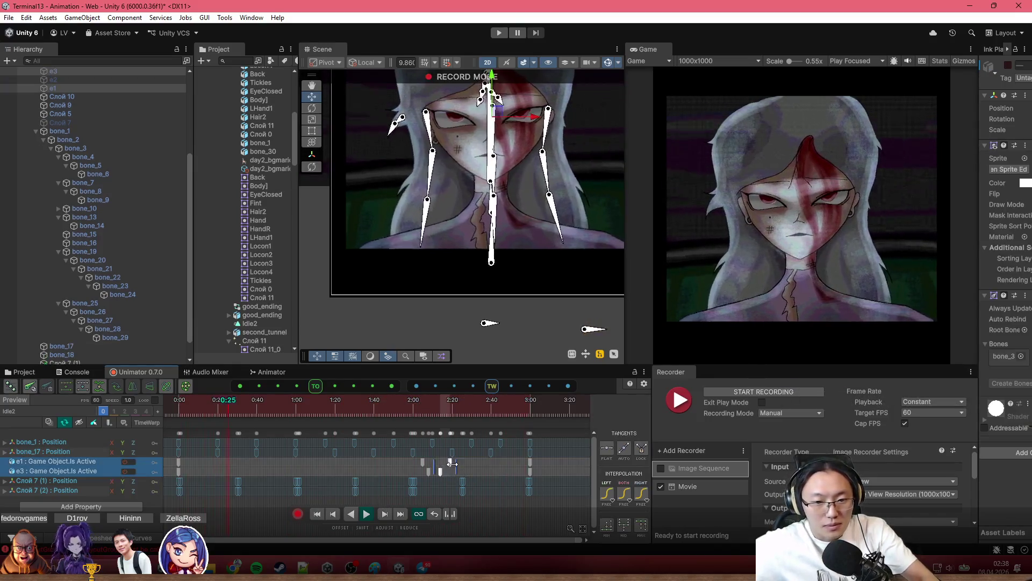
pyautogui.moveTo(454, 467); pyautogui.dragTo(480, 482)
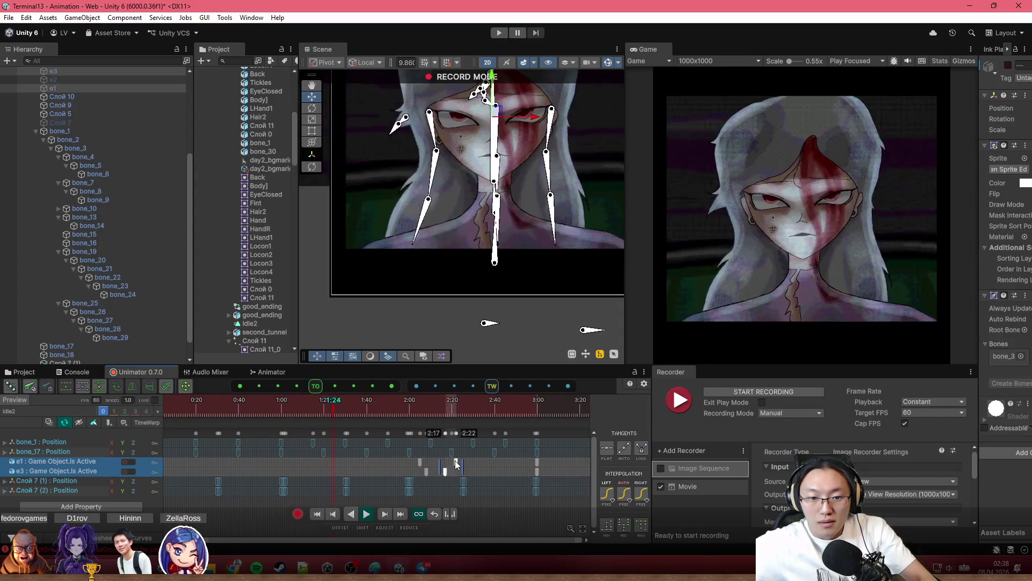
pyautogui.scroll(1, 484, 483)
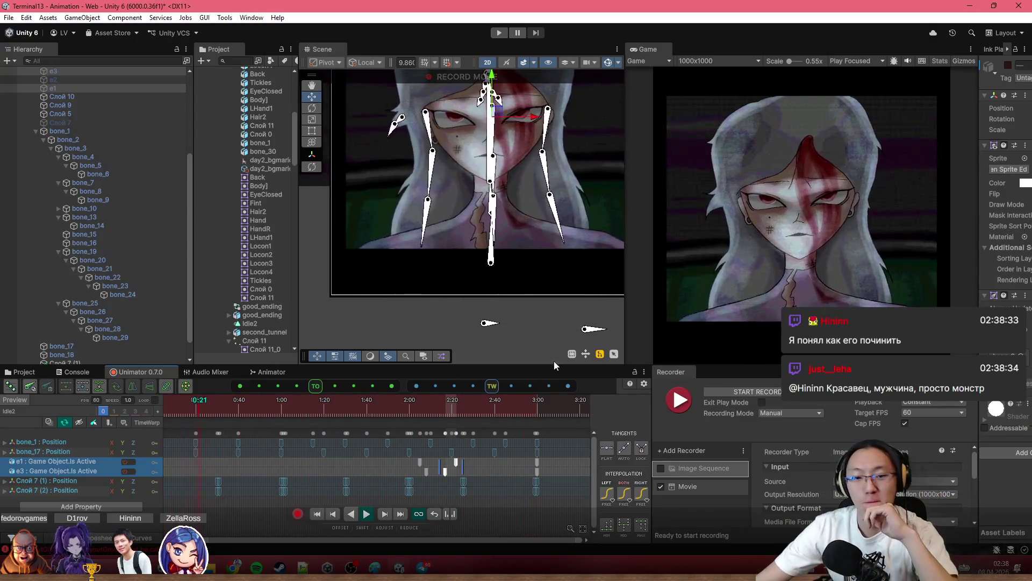
pyautogui.scroll(-3, 484, 318)
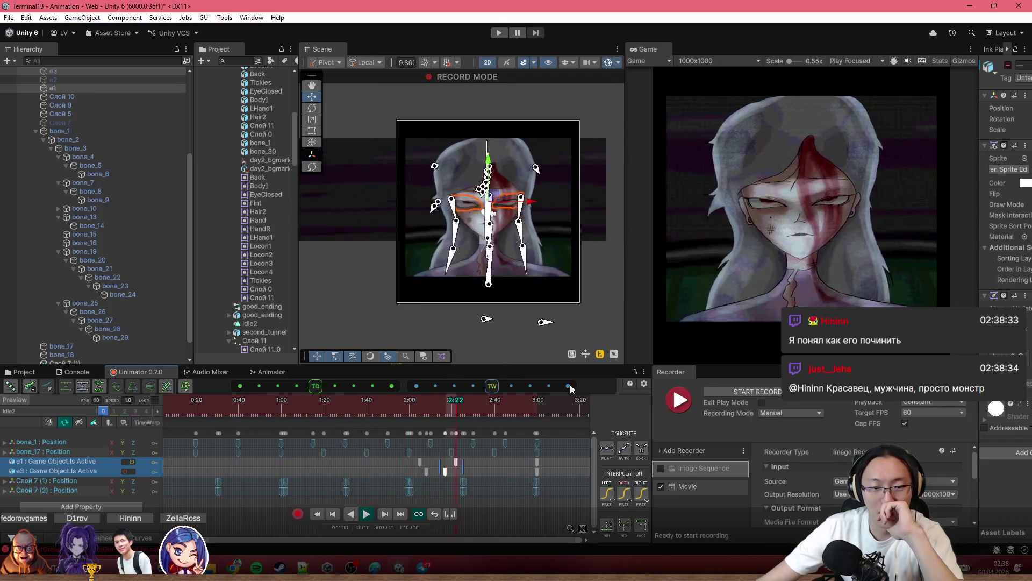
# Turn off keyframe recording and preview the portrait twice in play mode.
pyautogui.click(297, 513)
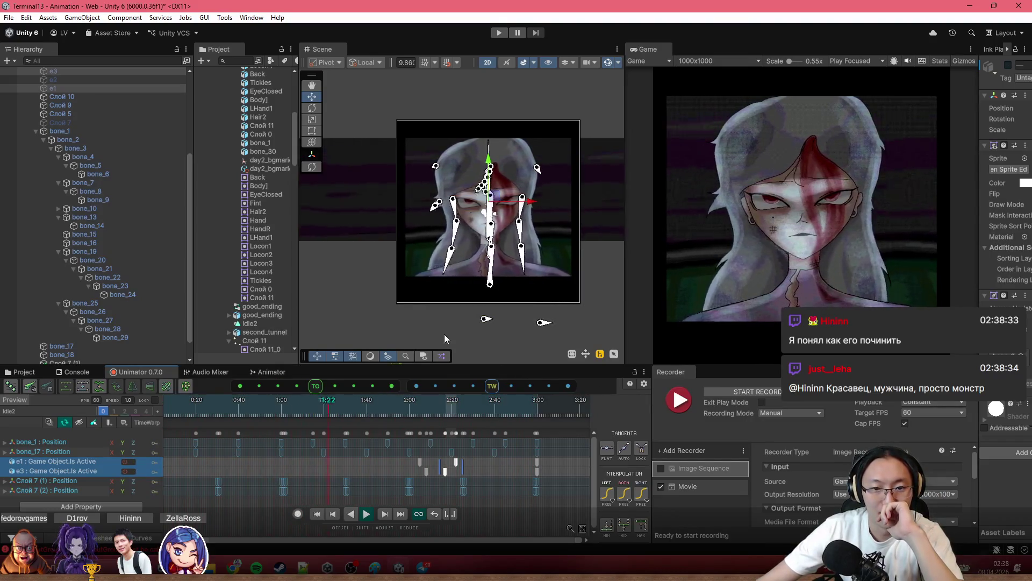
pyautogui.scroll(-3, 568, 206)
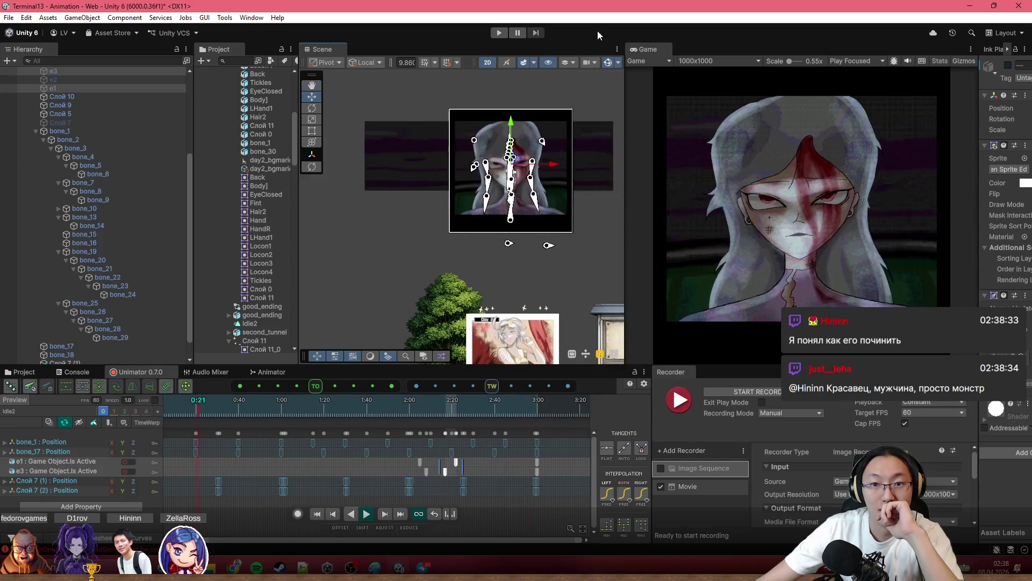
pyautogui.click(498, 33)
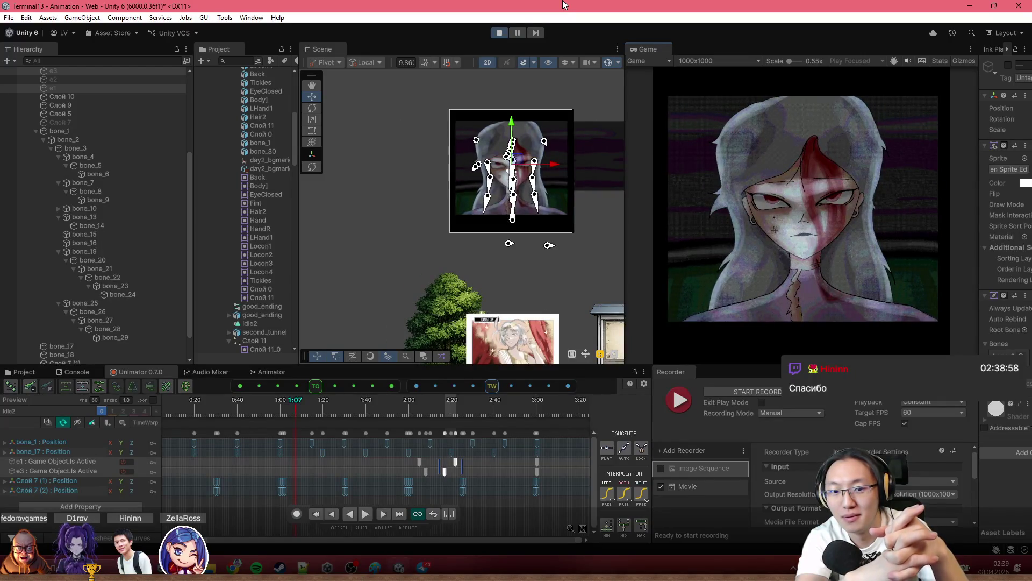
pyautogui.click(500, 34)
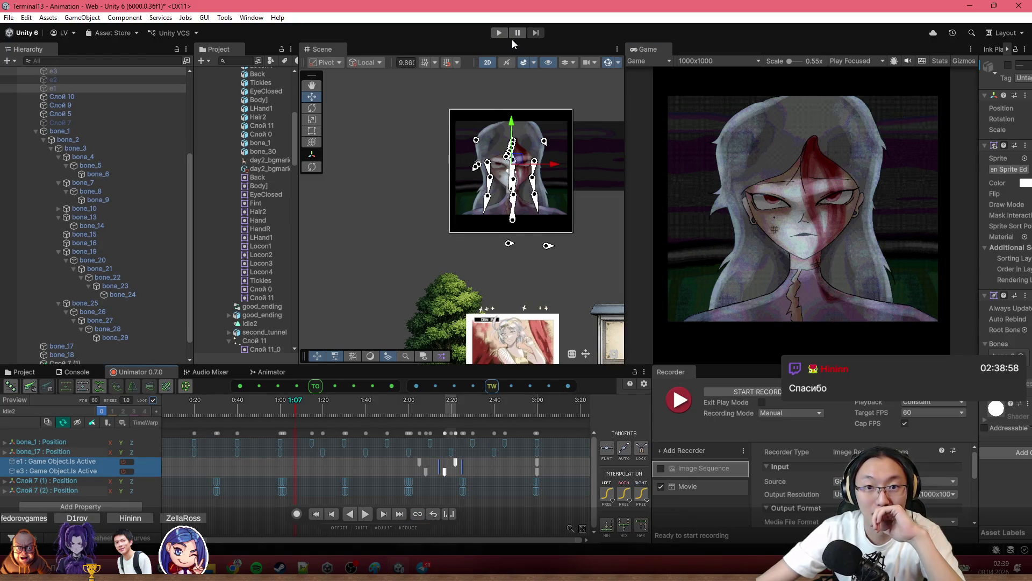
pyautogui.click(500, 33)
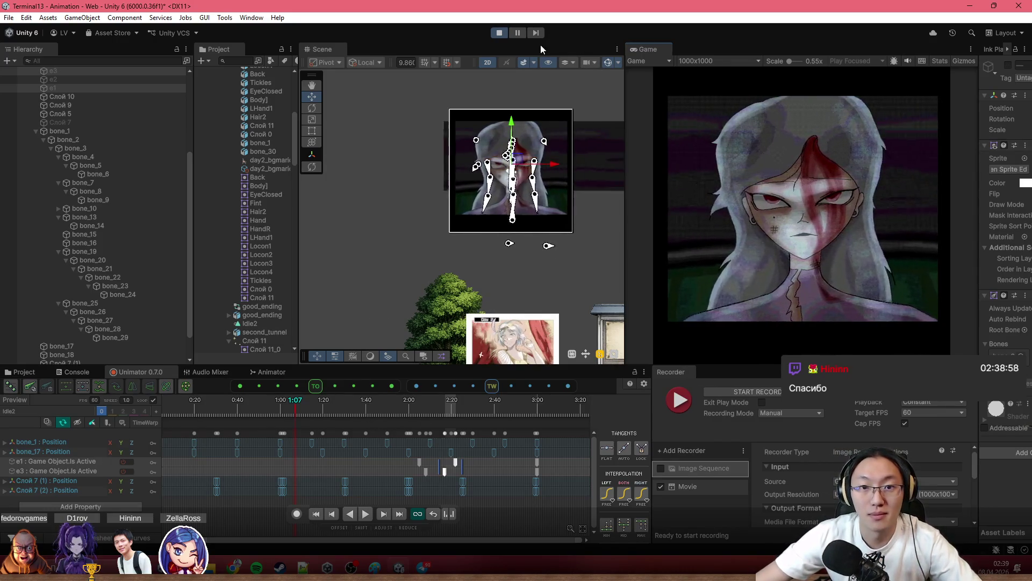
pyautogui.click(499, 33)
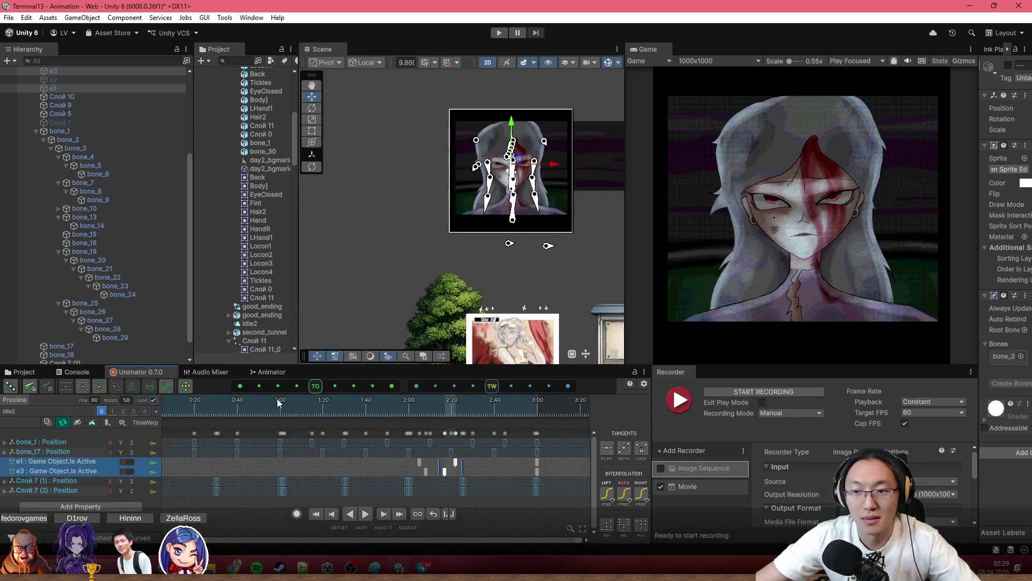
# Preview the clip on the timeline, scrub to 0:42 and select bone_1's Position key at 1:15.
pyautogui.press('a')
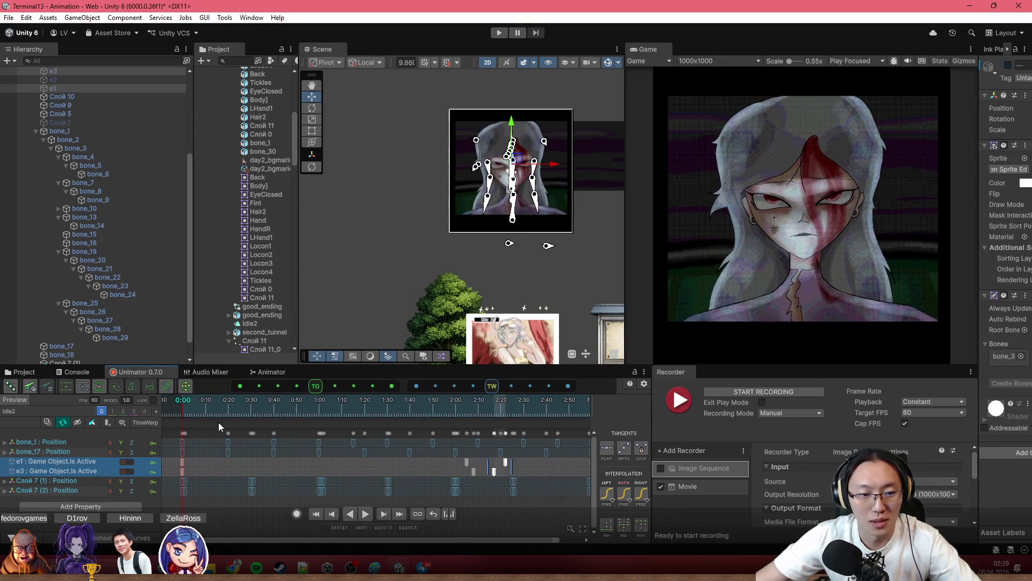
pyautogui.click(234, 532)
pyautogui.press('space')
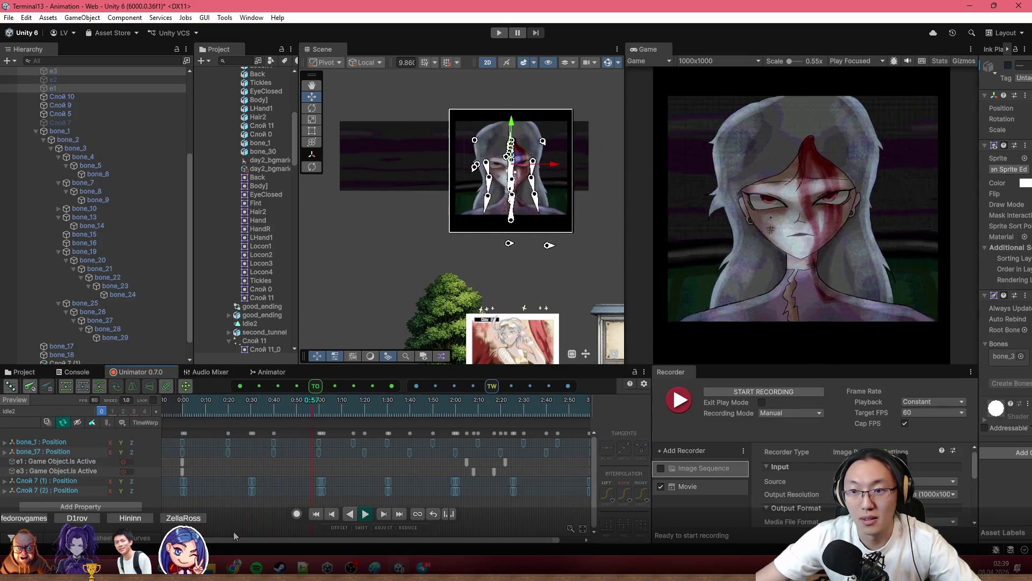
pyautogui.click(184, 399)
pyautogui.moveTo(217, 410); pyautogui.dragTo(347, 412)
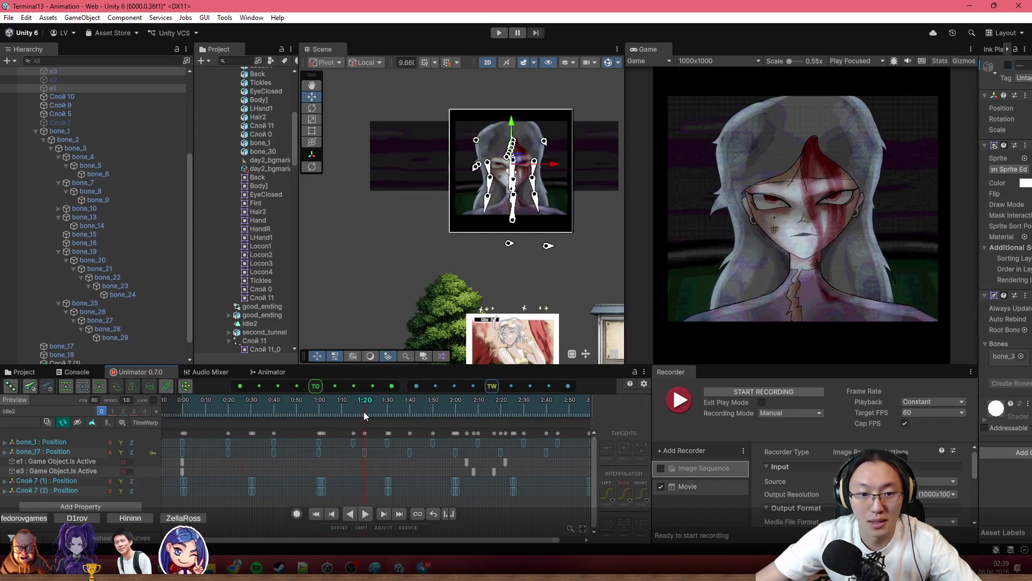
pyautogui.click(353, 441)
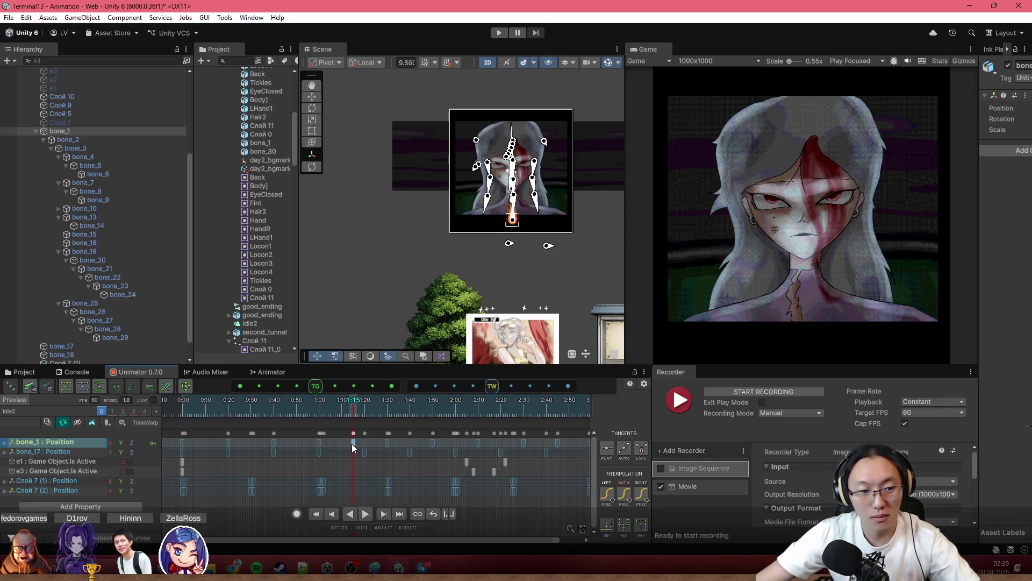
# Scrub the timeline between 1:06 and 2:37 and play a short preview.
pyautogui.click(331, 410)
pyautogui.moveTo(335, 407)
pyautogui.mouseDown()
pyautogui.moveTo(541, 426)
pyautogui.moveTo(403, 428)
pyautogui.moveTo(177, 399)
pyautogui.mouseUp()
pyautogui.press('space')
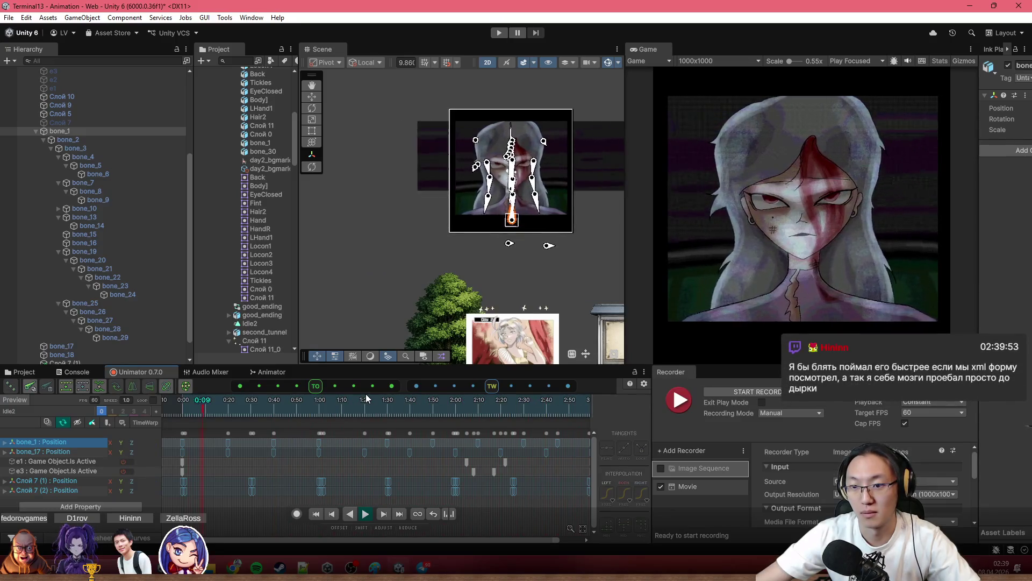
pyautogui.press('space')
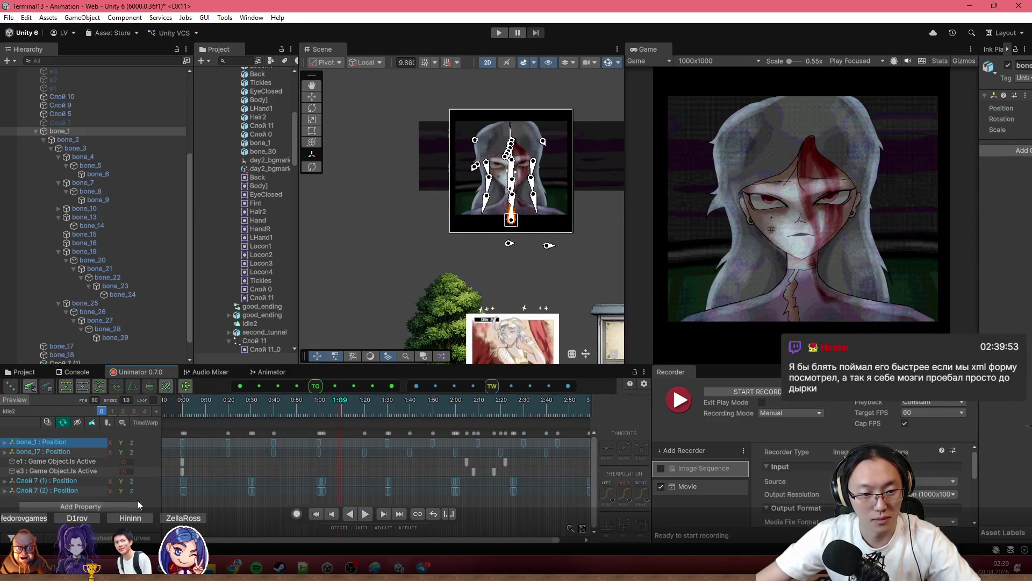
# In Curves view delete the extra bone_1 Position.x key near 2:40, then return to the dopesheet and enlarge the timeline.
pyautogui.click(41, 441)
pyautogui.hotkey('ctrl', 'Tab')
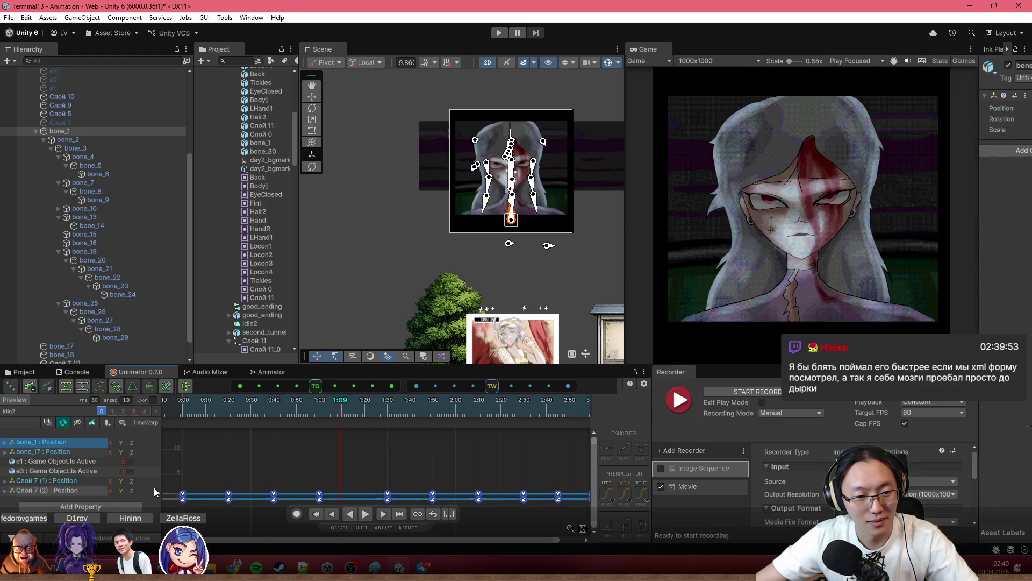
pyautogui.click(6, 443)
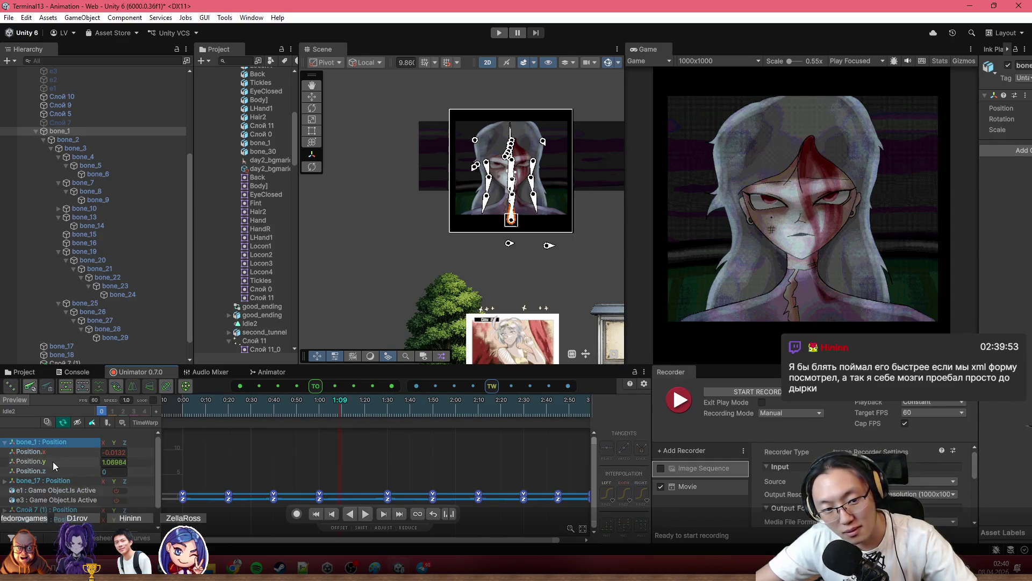
pyautogui.click(63, 453)
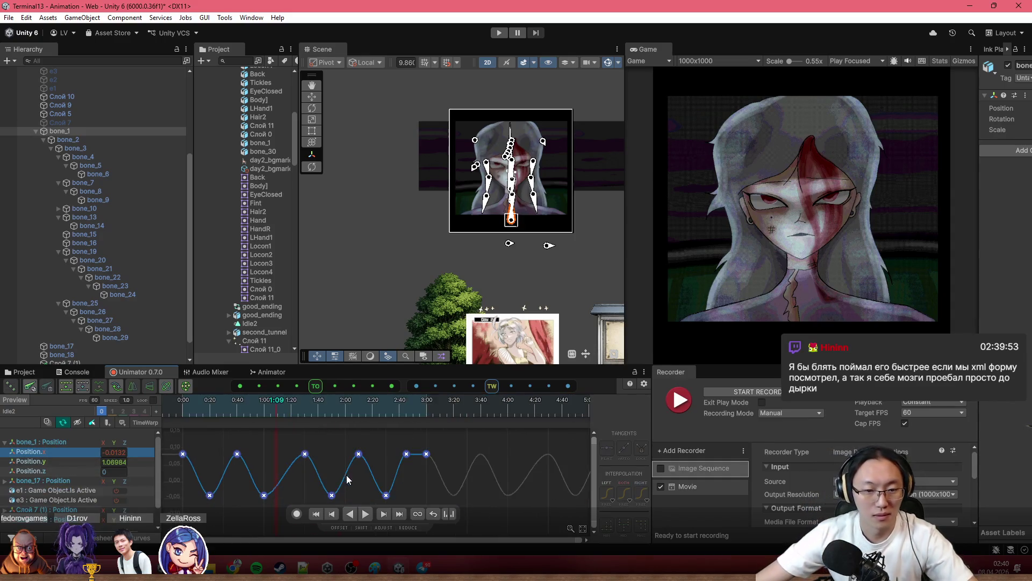
pyautogui.scroll(-2, 492, 480)
pyautogui.moveTo(406, 457)
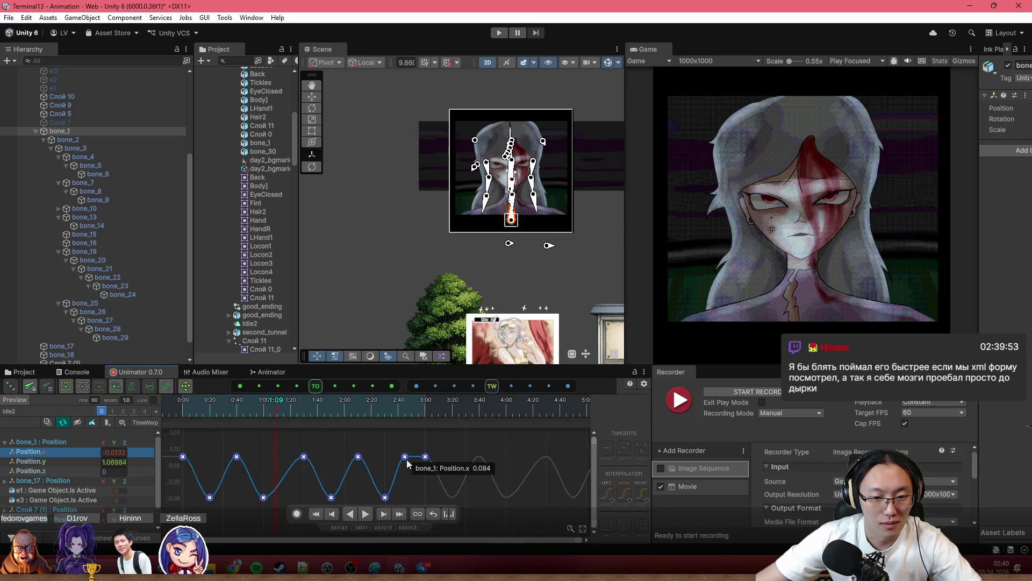
pyautogui.click(406, 456)
pyautogui.press('Delete')
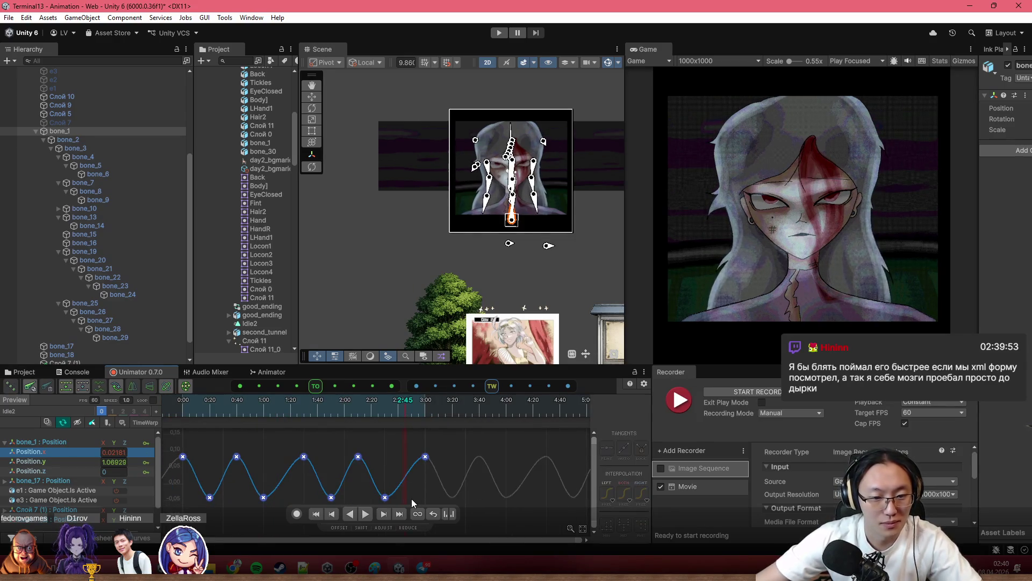
pyautogui.scroll(2, 380, 491)
pyautogui.scroll(2, 383, 491)
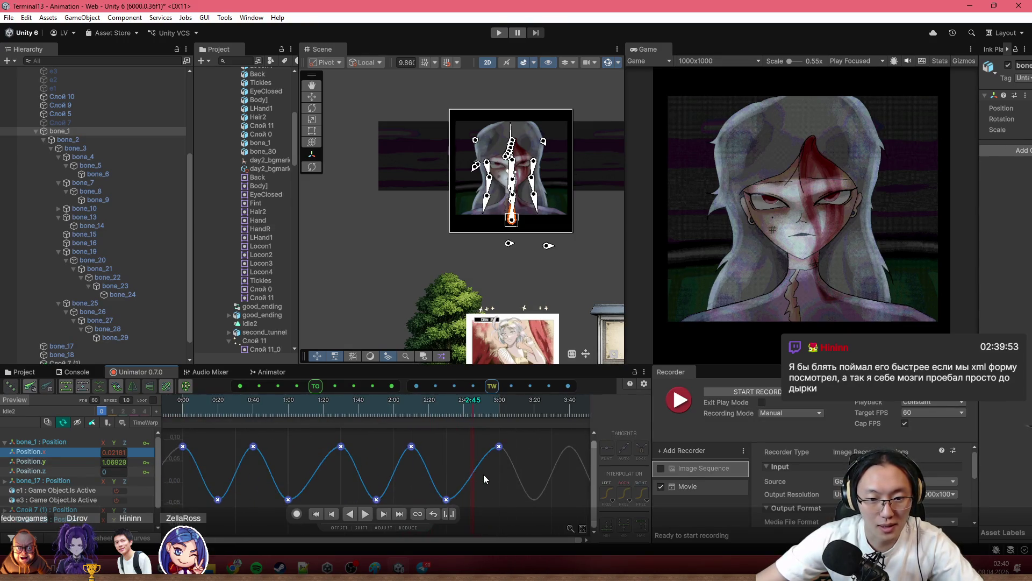
pyautogui.scroll(1, 475, 471)
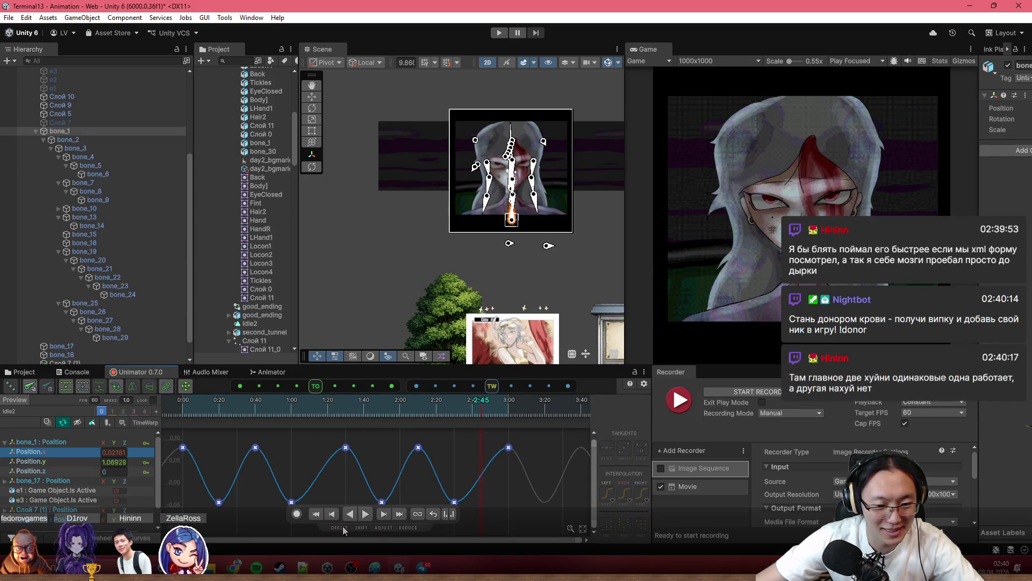
pyautogui.click(99, 538)
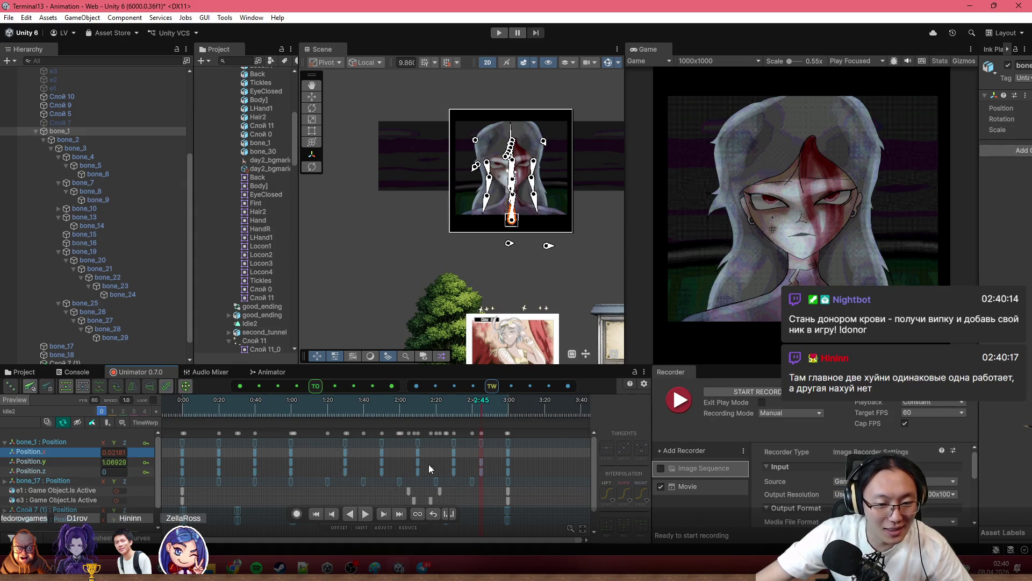
pyautogui.scroll(-1, 428, 466)
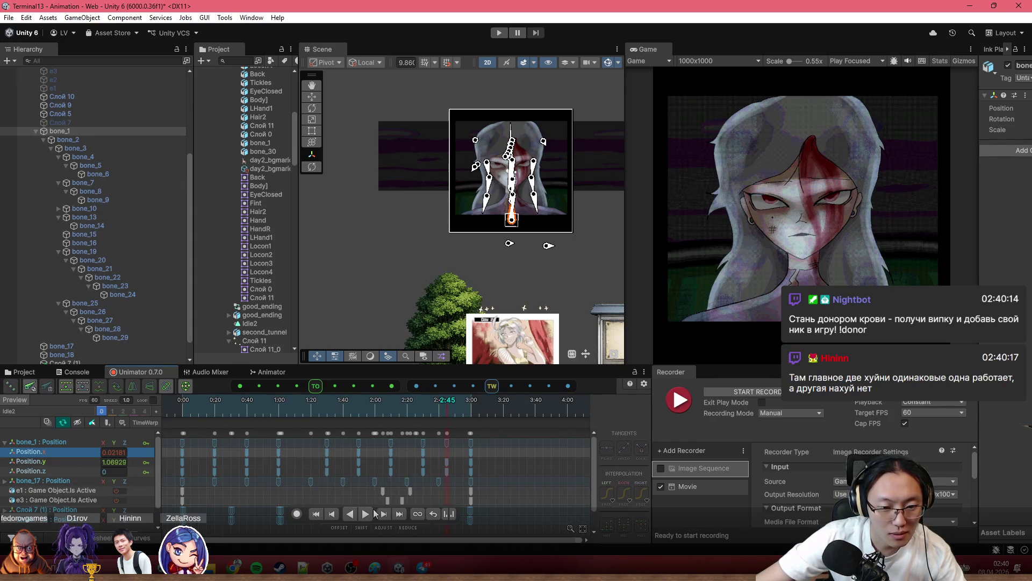
pyautogui.moveTo(399, 366); pyautogui.dragTo(399, 278)
pyautogui.scroll(1, 308, 392)
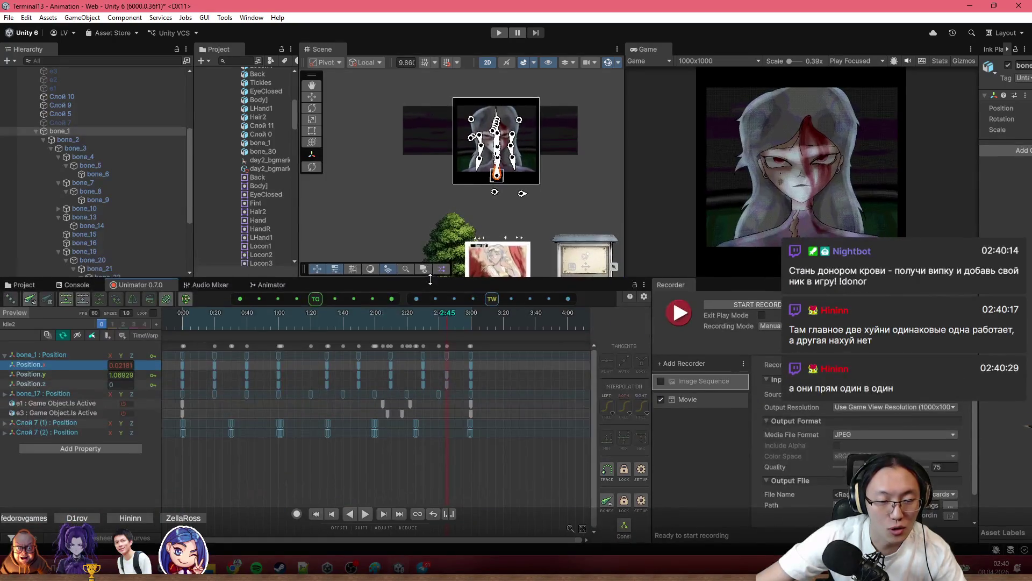
pyautogui.scroll(-1, 428, 376)
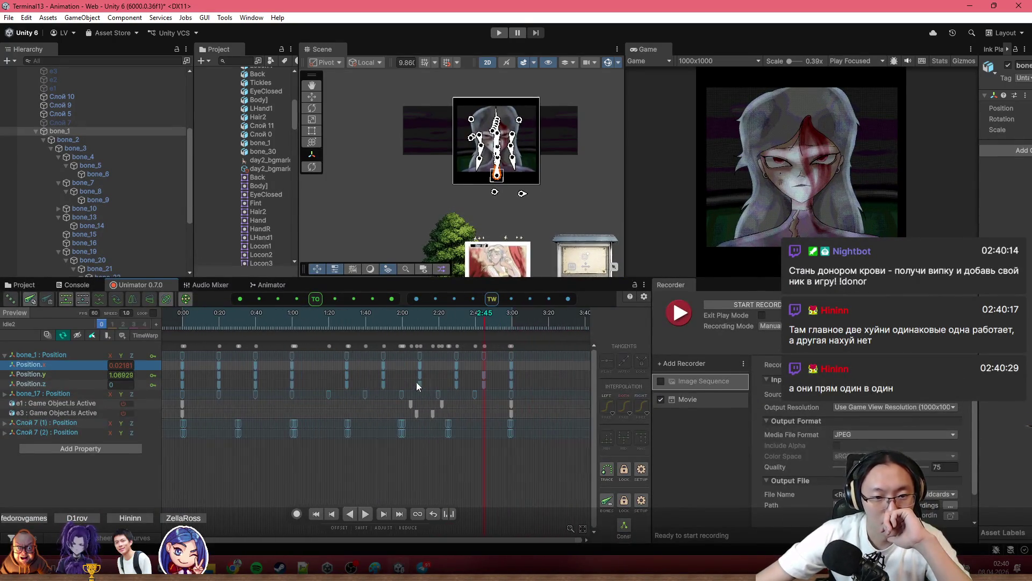
pyautogui.scroll(-1, 335, 358)
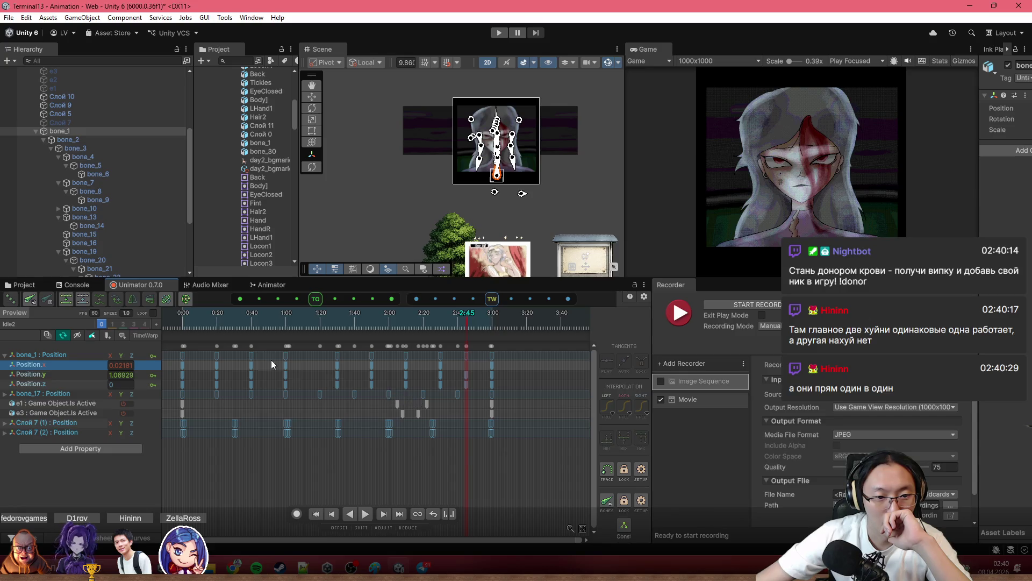
pyautogui.scroll(2, 337, 355)
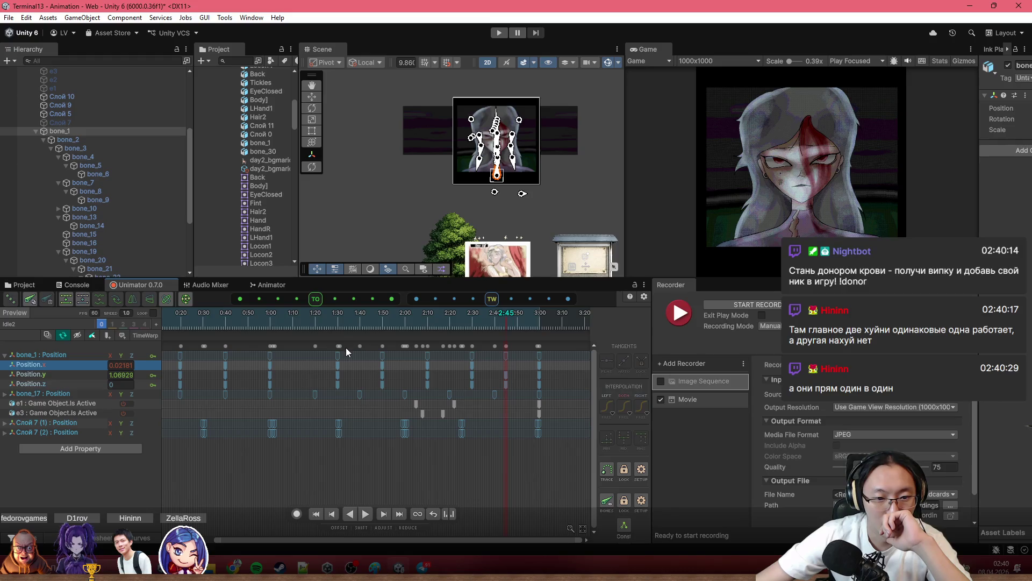
# Inspect the bone_17 and Слой 7 keys, box-select 1:30–3:00, then clear the selection and reset the playhead.
pyautogui.click(317, 392)
pyautogui.click(315, 395)
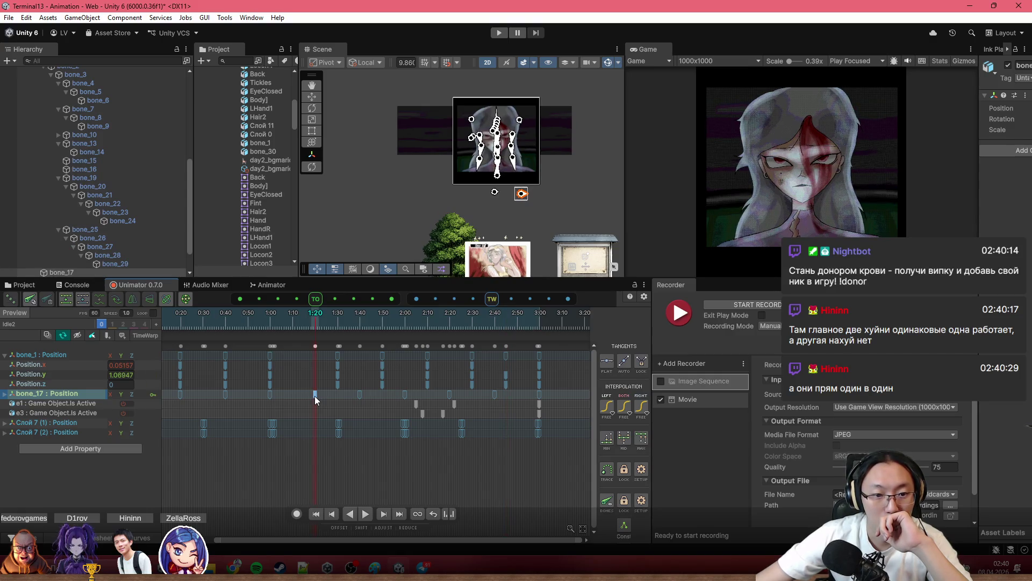
pyautogui.moveTo(322, 391); pyautogui.dragTo(373, 407)
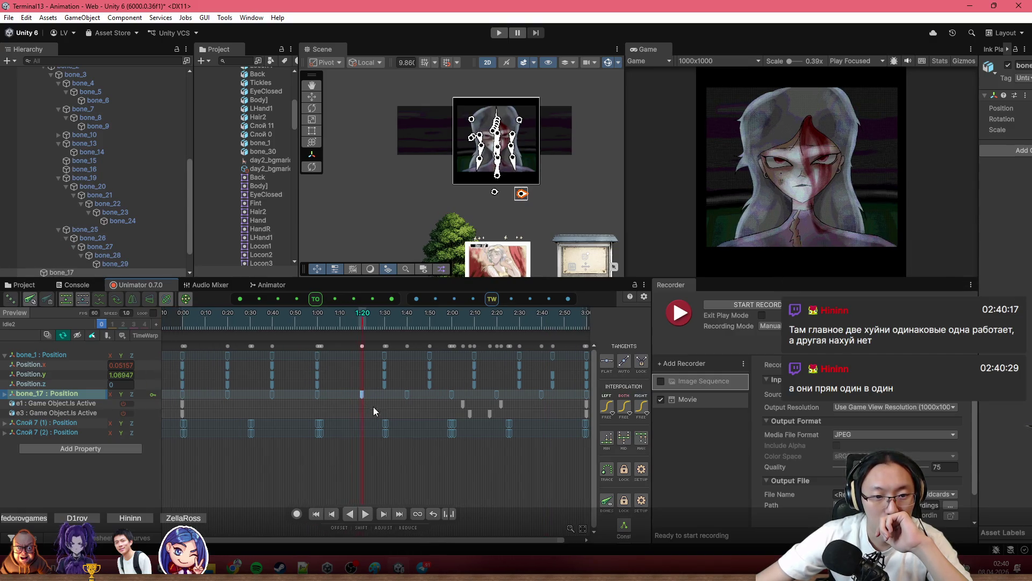
pyautogui.click(371, 377)
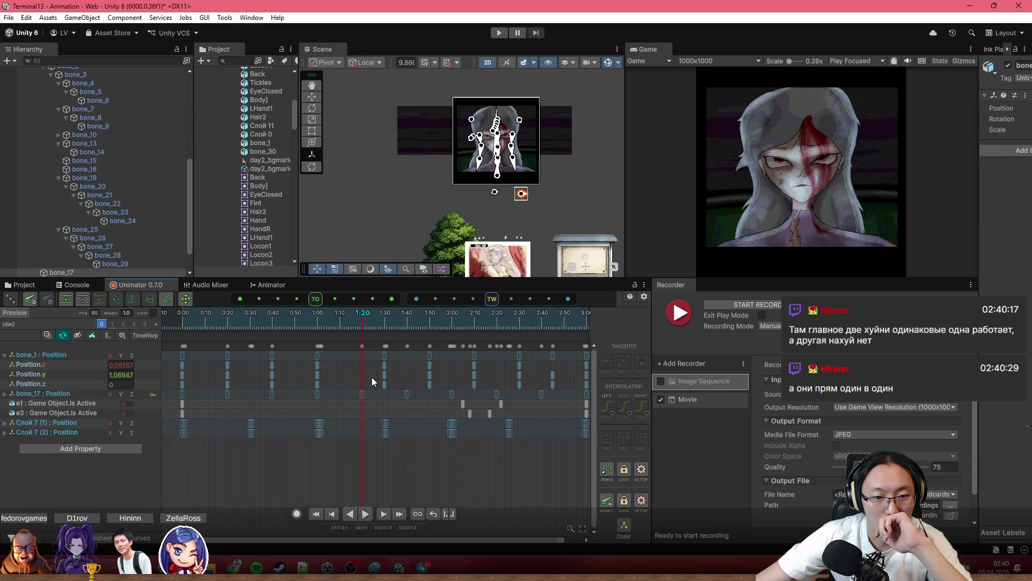
pyautogui.click(386, 346)
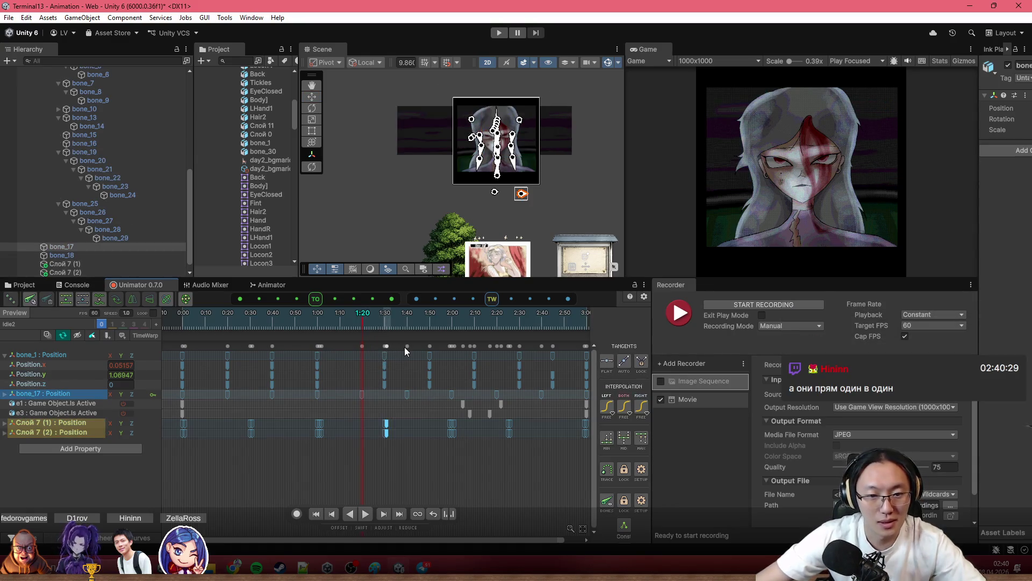
pyautogui.moveTo(560, 347)
pyautogui.mouseDown()
pyautogui.moveTo(352, 354)
pyautogui.moveTo(344, 365)
pyautogui.mouseUp()
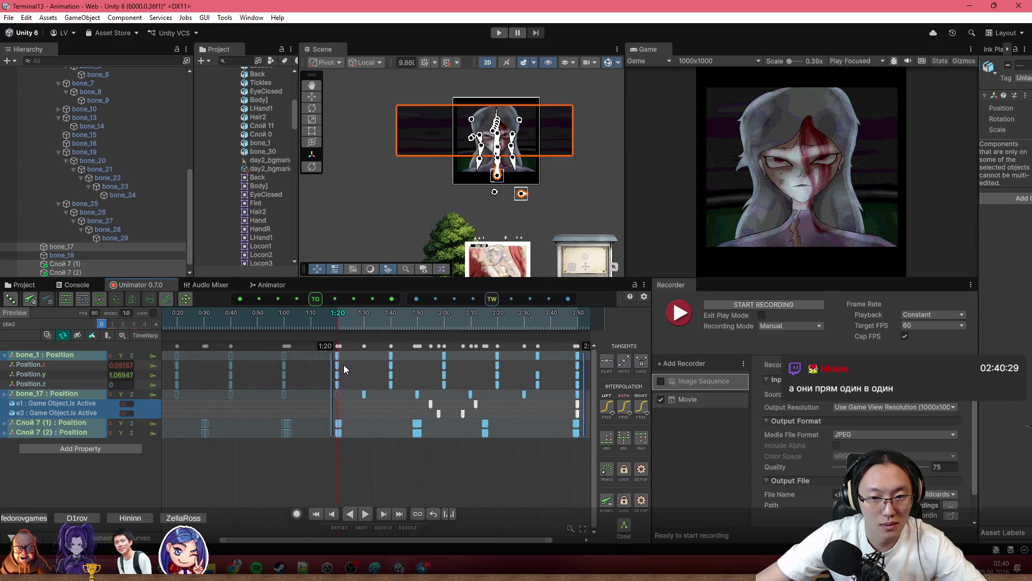
pyautogui.click(506, 463)
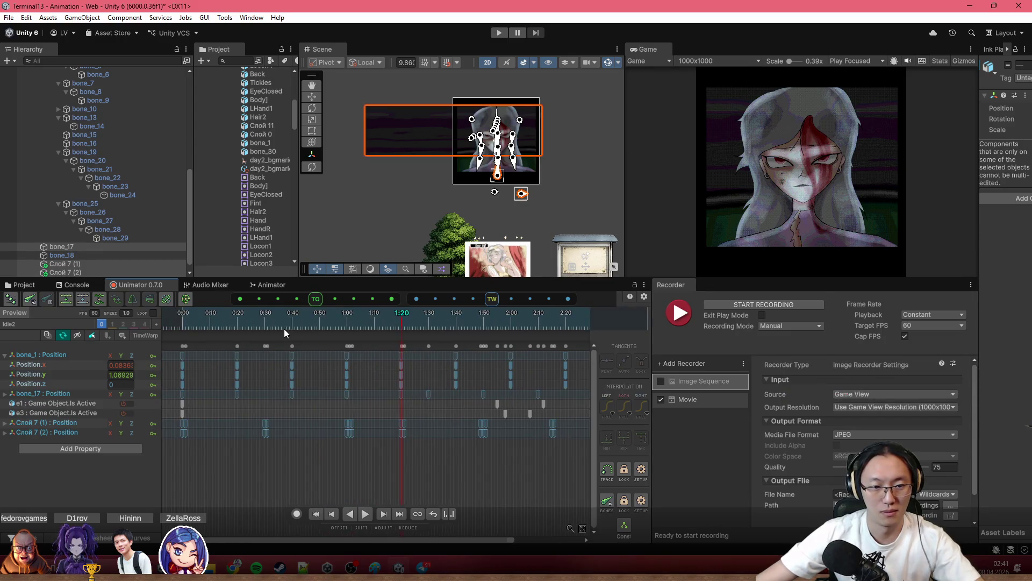
pyautogui.press(',')
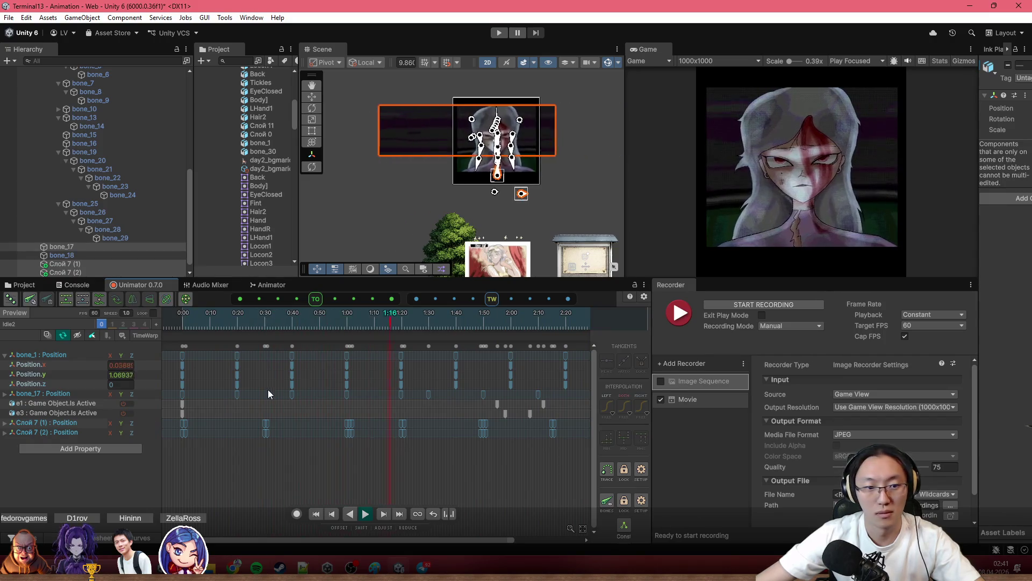
pyautogui.scroll(-2, 297, 454)
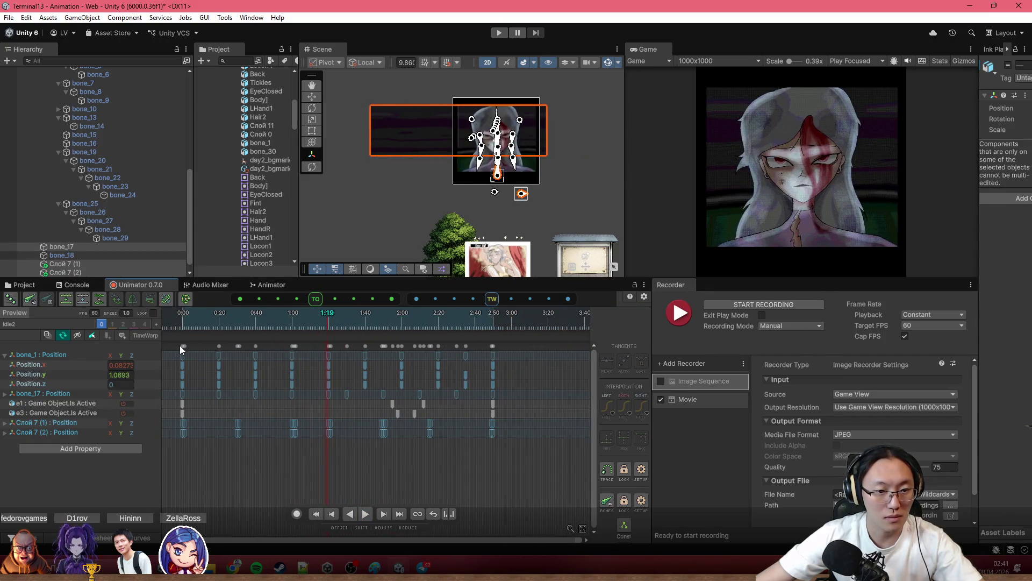
# Copy the 0:00 keyframe column of all tracks and paste it at 2:50.
pyautogui.click(182, 345)
pyautogui.hotkey('ctrl', 'c')
pyautogui.scroll(3, 494, 321)
pyautogui.hotkey('ctrl', 'v')
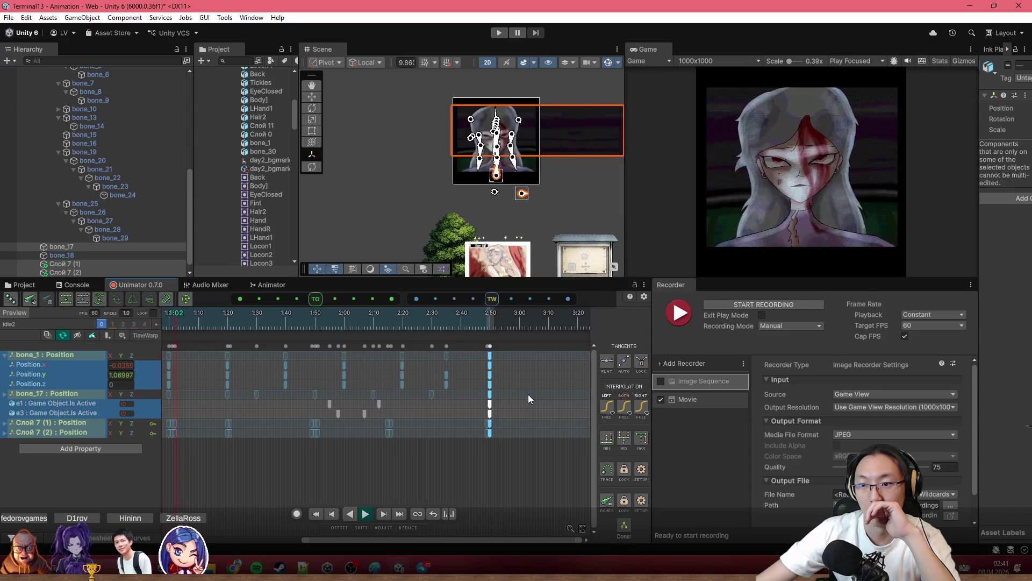
# Inspect bone_17's Position.x curve in Curves view and return to the dopesheet.
pyautogui.click(58, 394)
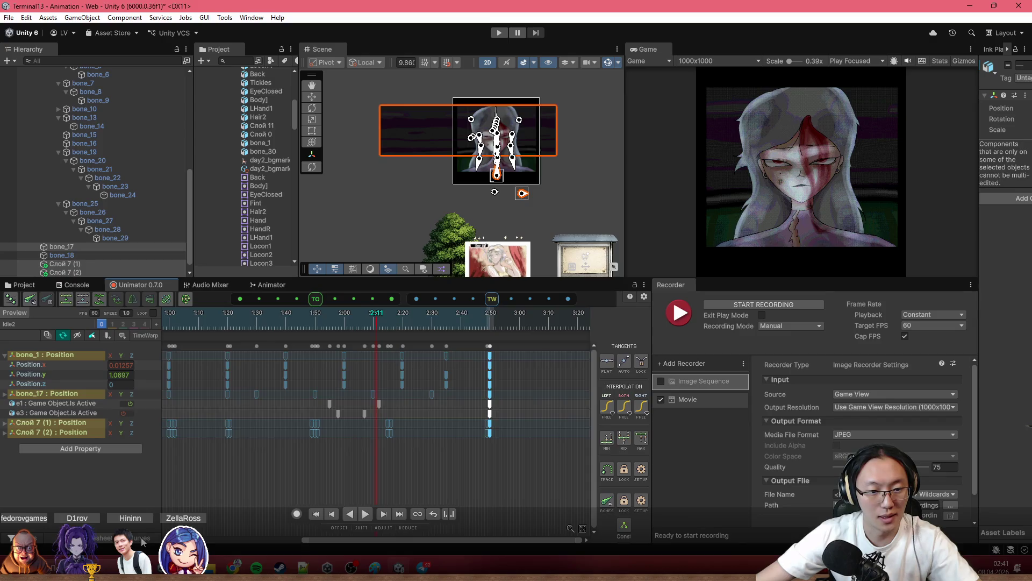
pyautogui.click(146, 537)
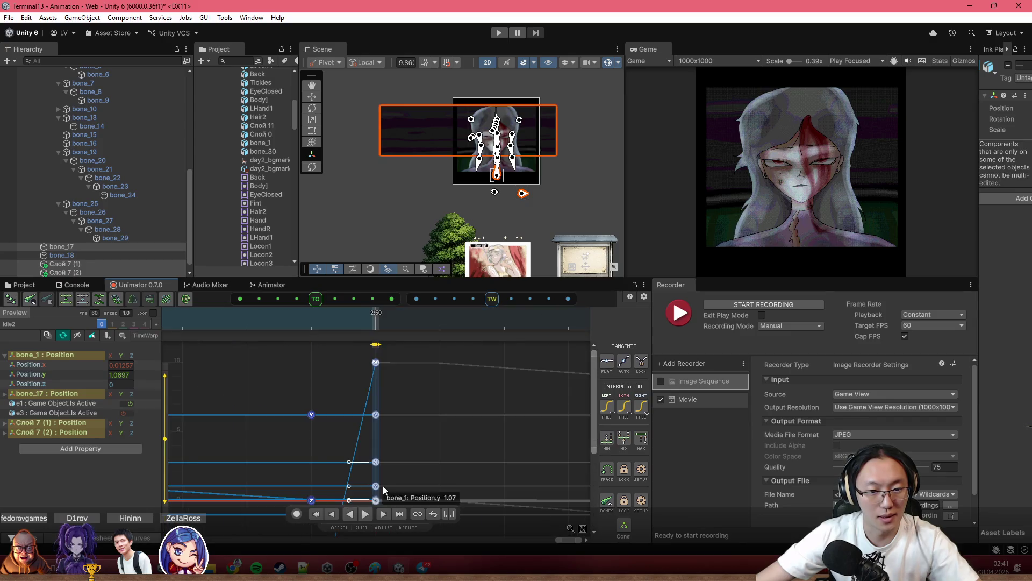
pyautogui.click(22, 395)
pyautogui.click(6, 394)
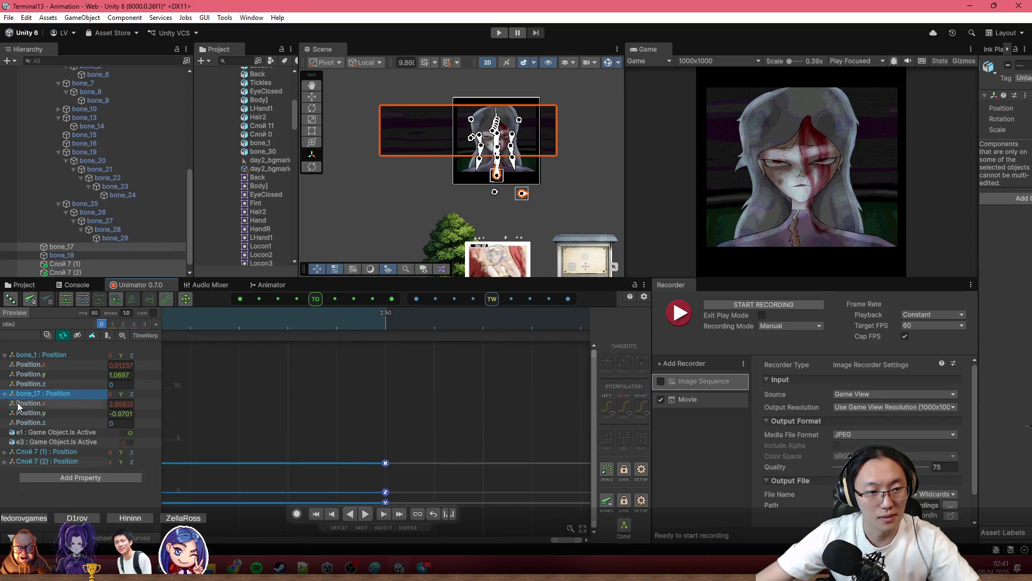
pyautogui.click(75, 408)
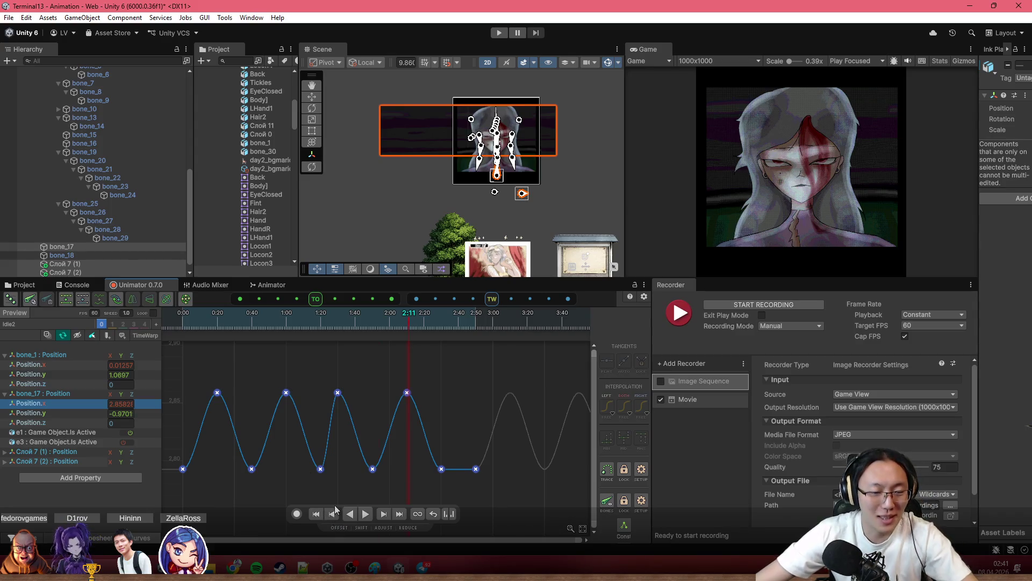
pyautogui.click(50, 395)
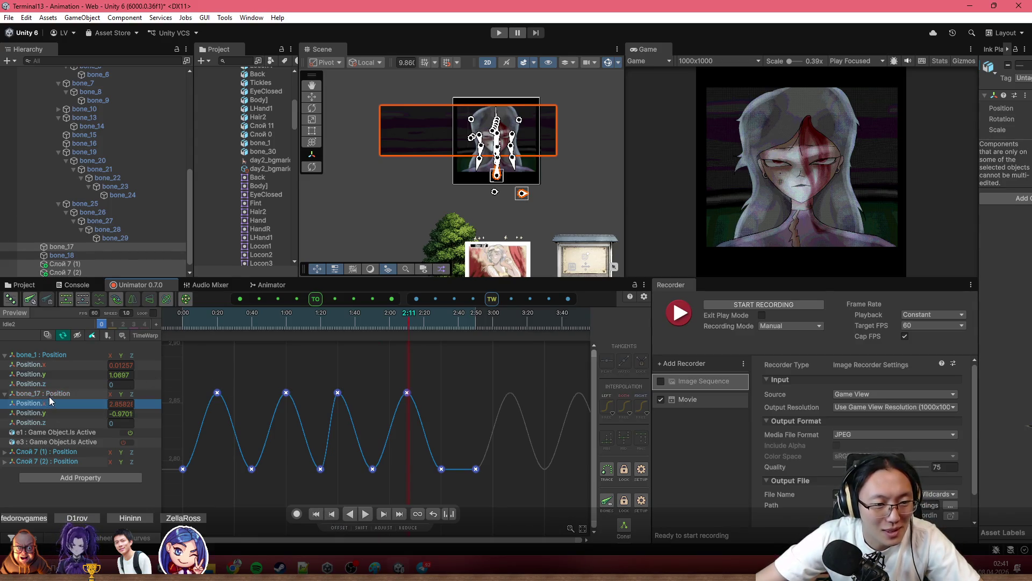
pyautogui.click(107, 536)
pyautogui.scroll(-2, 337, 453)
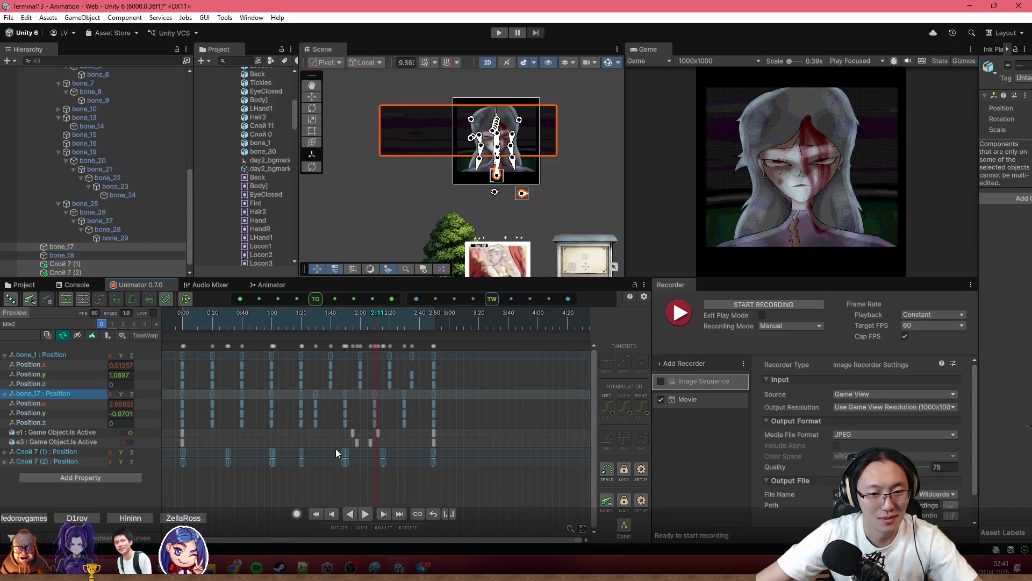
# Drag the bone_17 key column right toward 2:00 and replay the preview from 2:30.
pyautogui.click(494, 431)
pyautogui.click(281, 321)
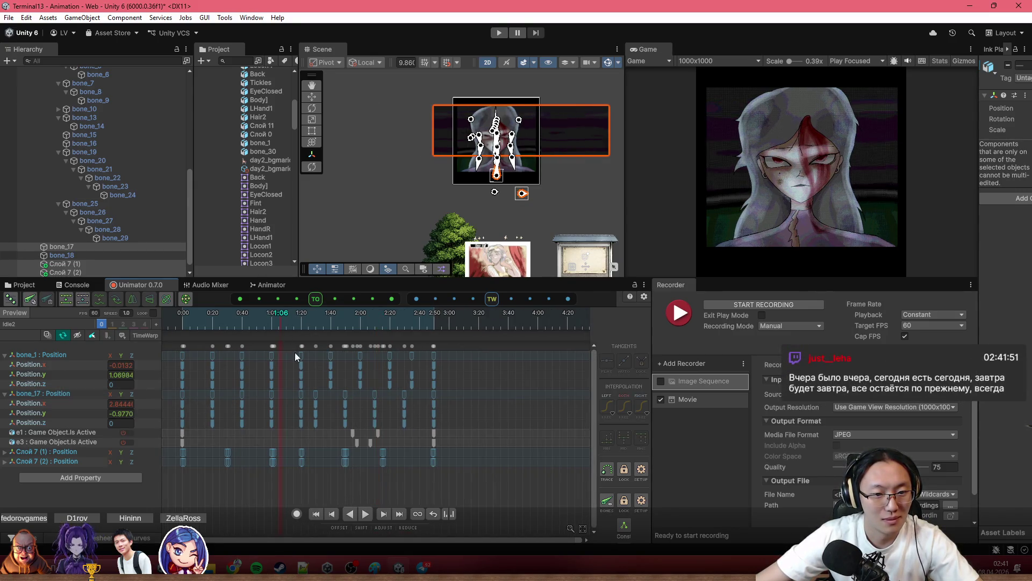
pyautogui.moveTo(313, 396); pyautogui.dragTo(332, 398)
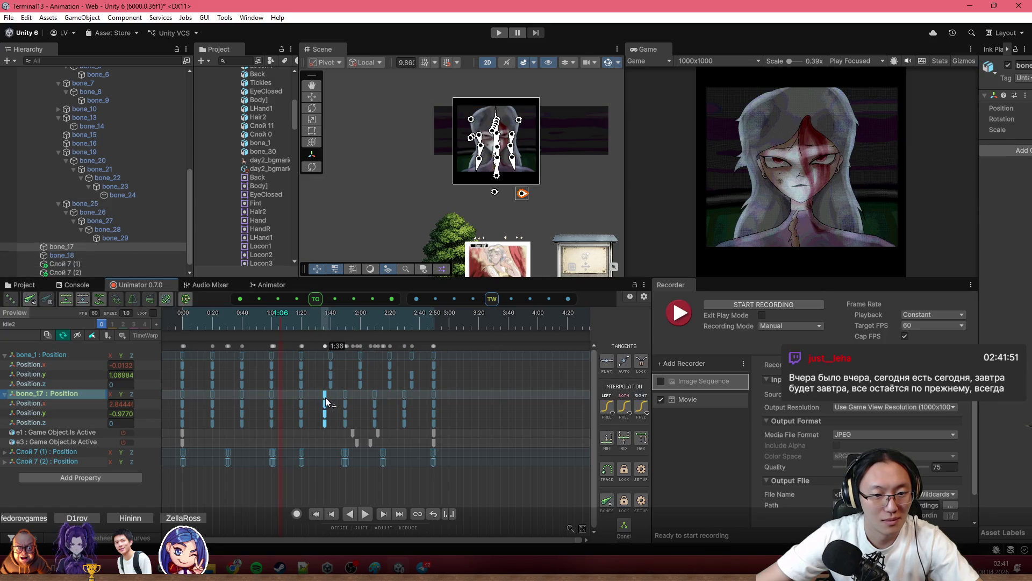
pyautogui.moveTo(331, 399); pyautogui.dragTo(393, 397)
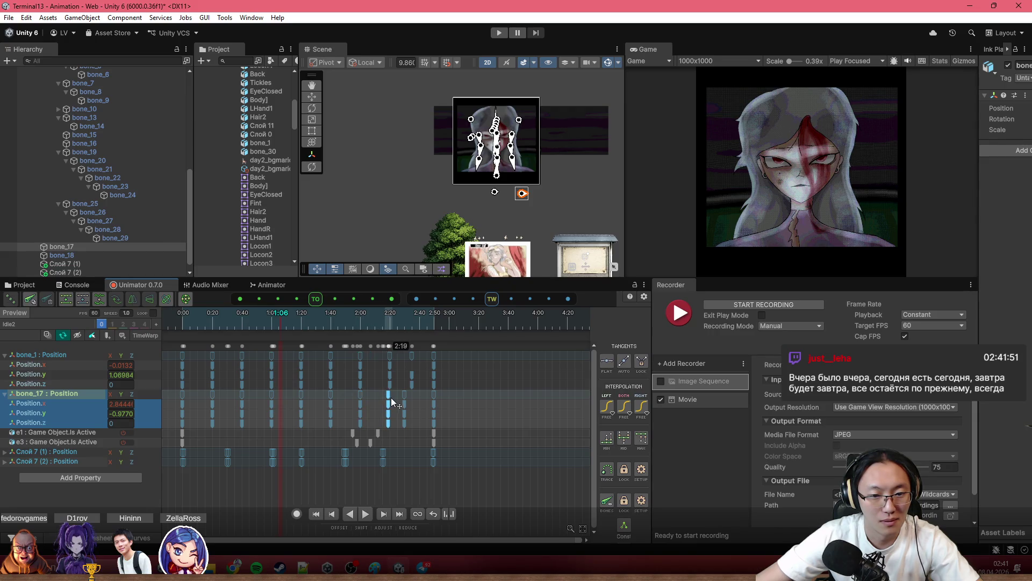
pyautogui.click(406, 395)
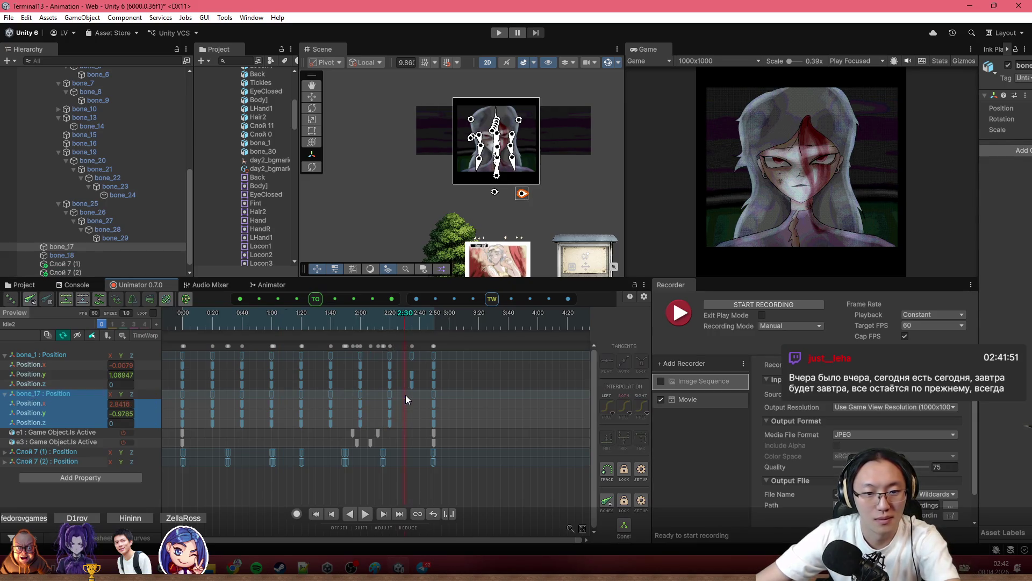
pyautogui.press('space')
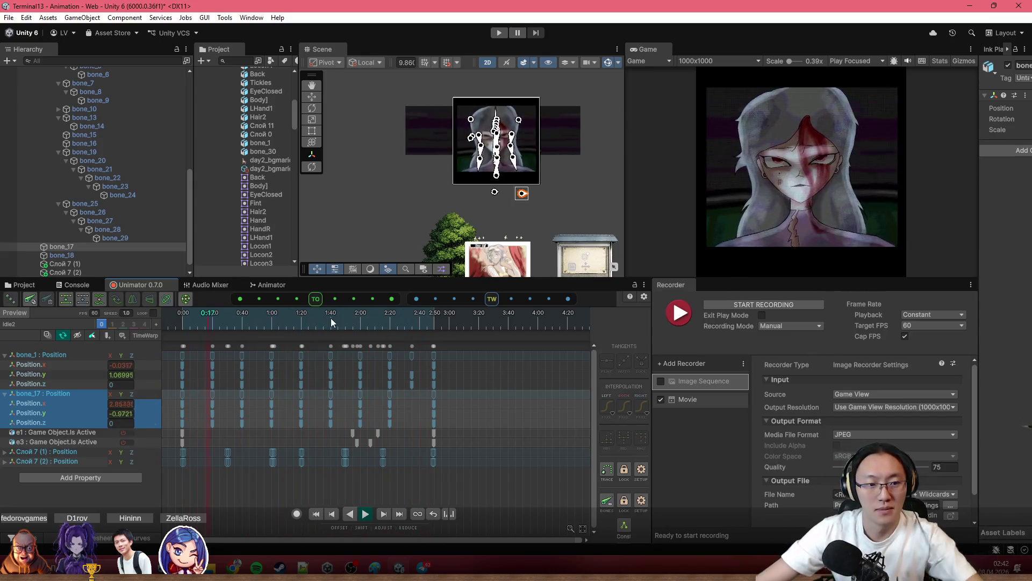
# Preview the portrait in play mode with a widened Game view, then bring up the Animator state graph.
pyautogui.click(193, 325)
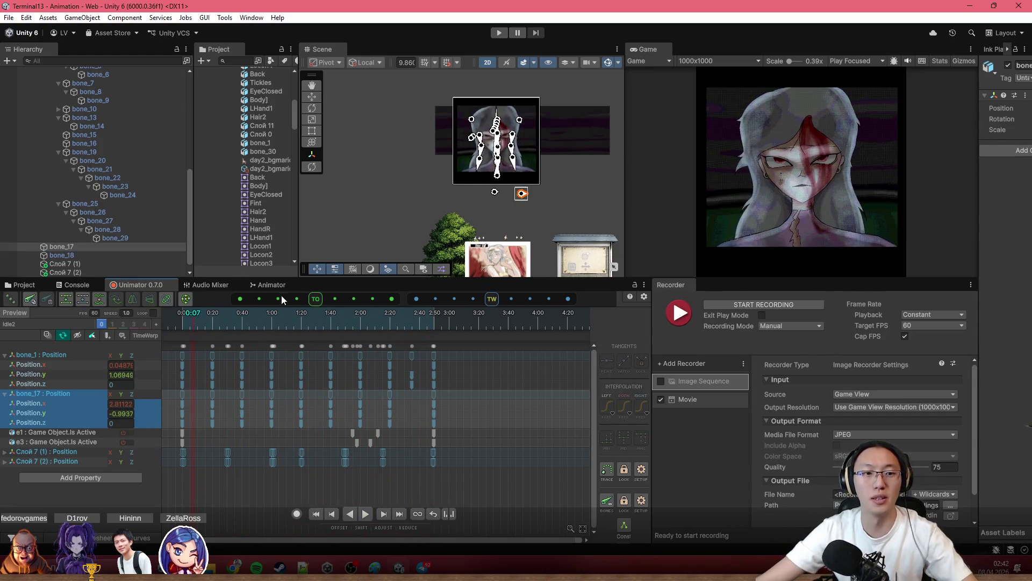
pyautogui.click(498, 32)
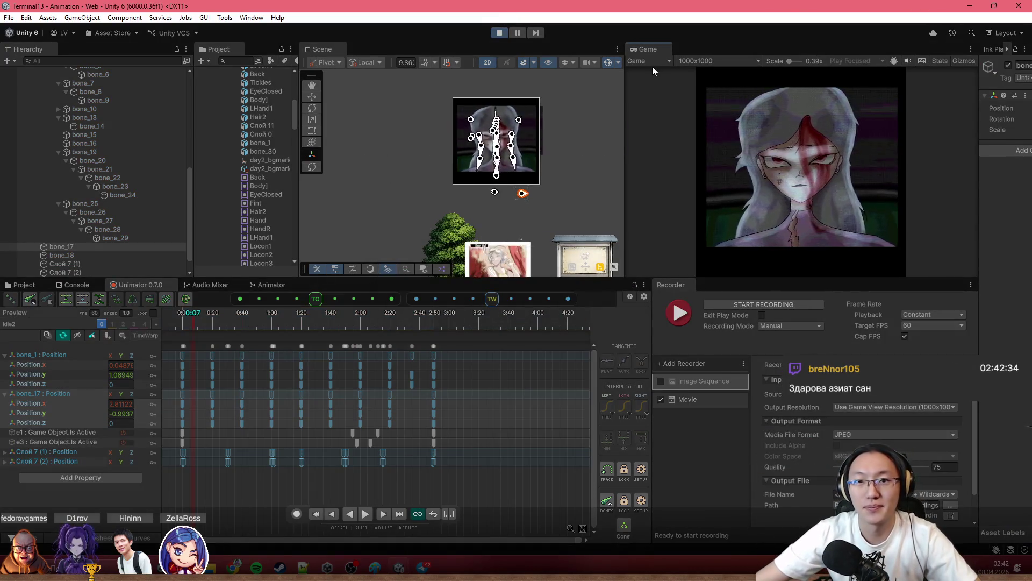
pyautogui.moveTo(626, 101); pyautogui.dragTo(474, 207)
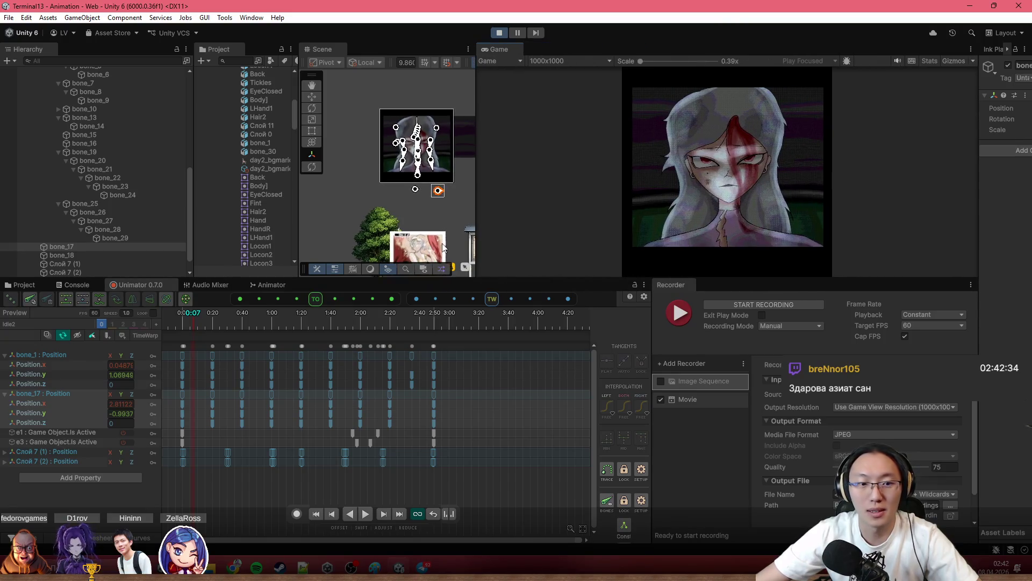
pyautogui.click(500, 36)
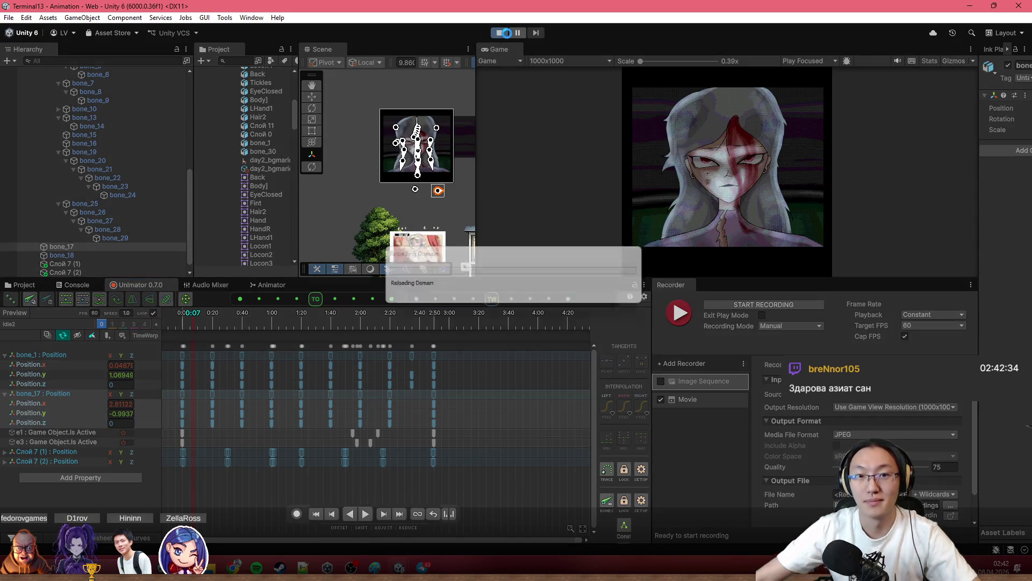
pyautogui.click(501, 34)
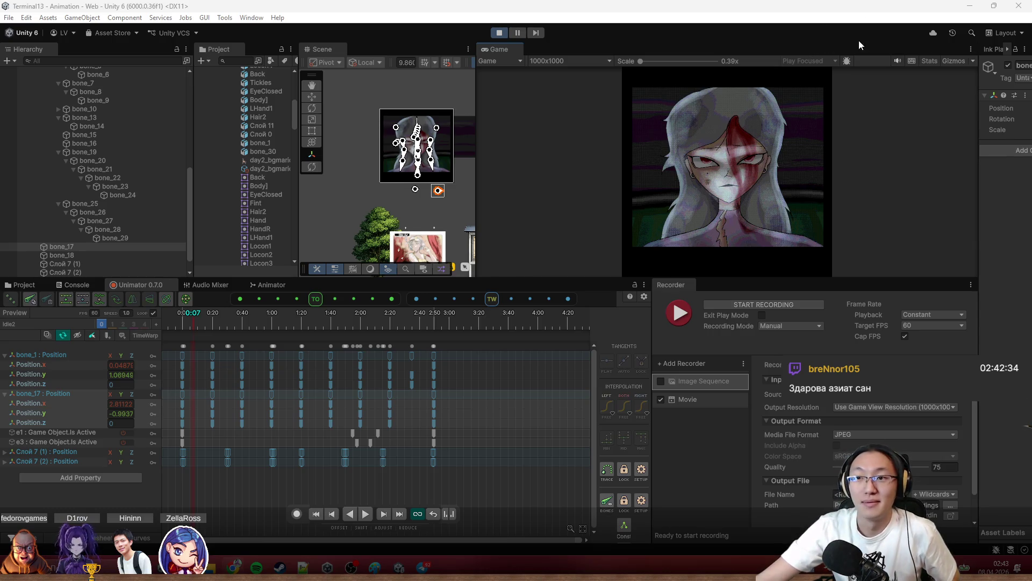
pyautogui.click(722, 124)
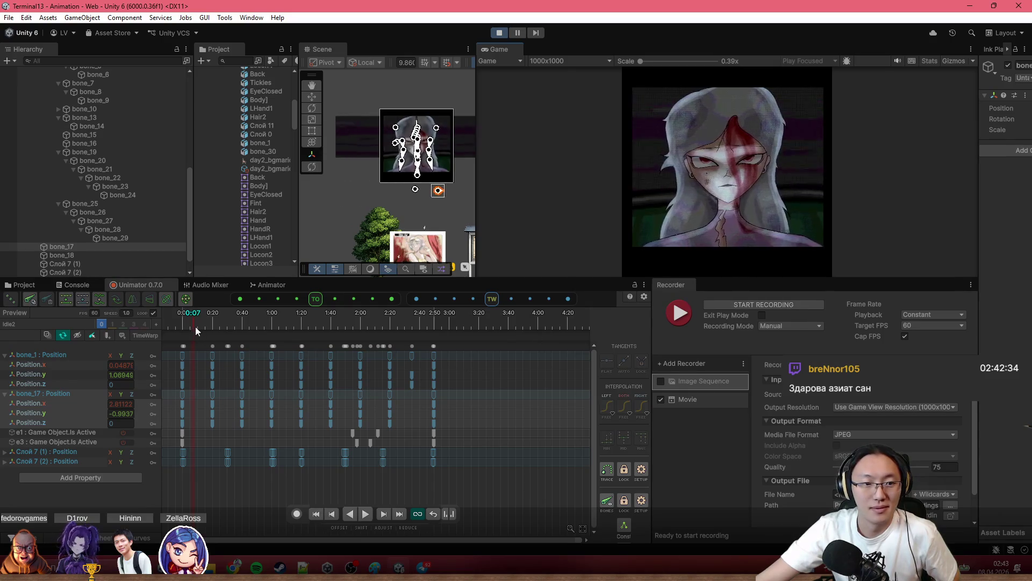
pyautogui.click(274, 287)
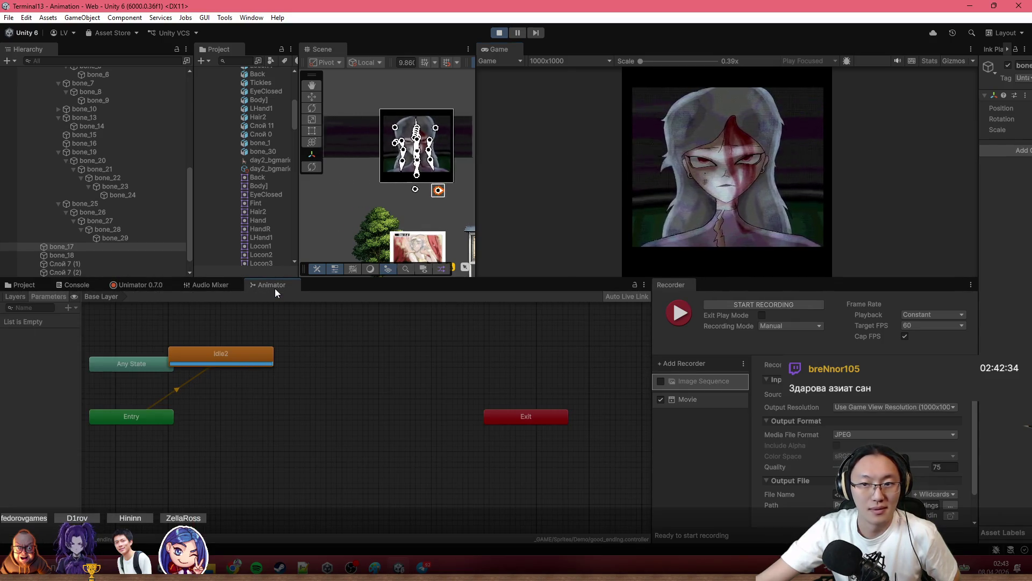
# Select the good_ending object and set the Recorder target frame rate to 30.
pyautogui.click(339, 386)
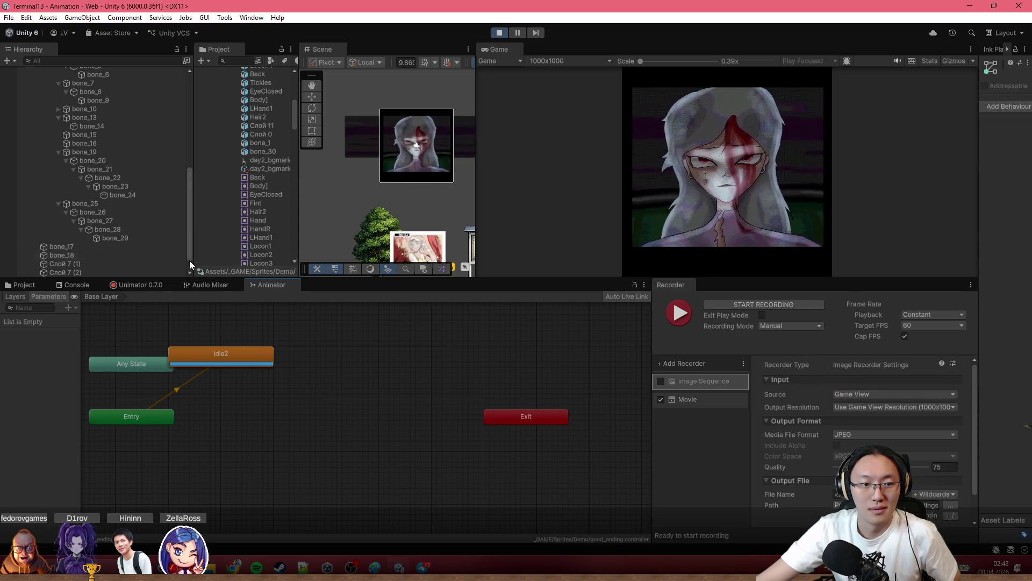
pyautogui.scroll(5, 114, 211)
pyautogui.click(90, 130)
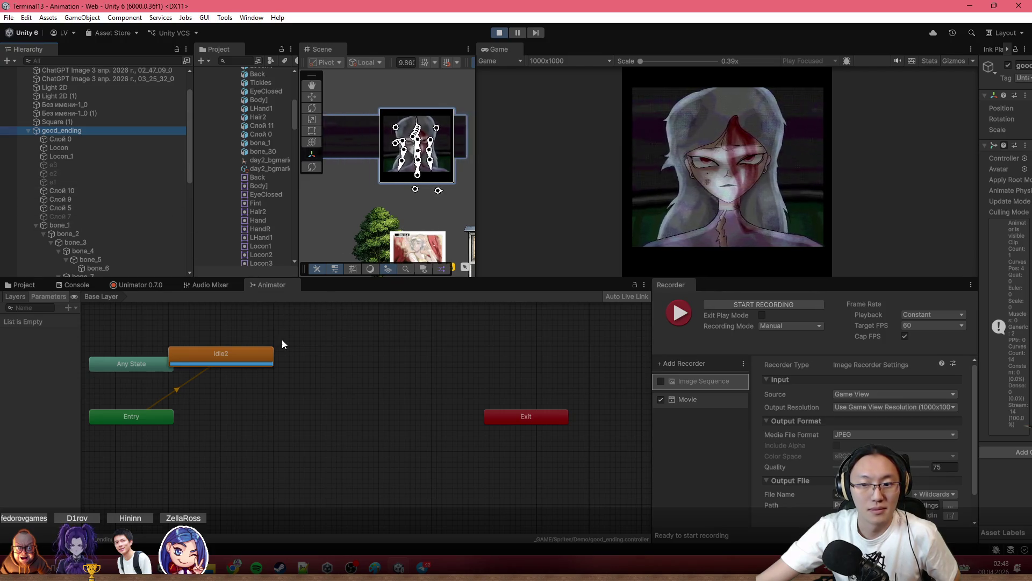
pyautogui.scroll(5, 201, 366)
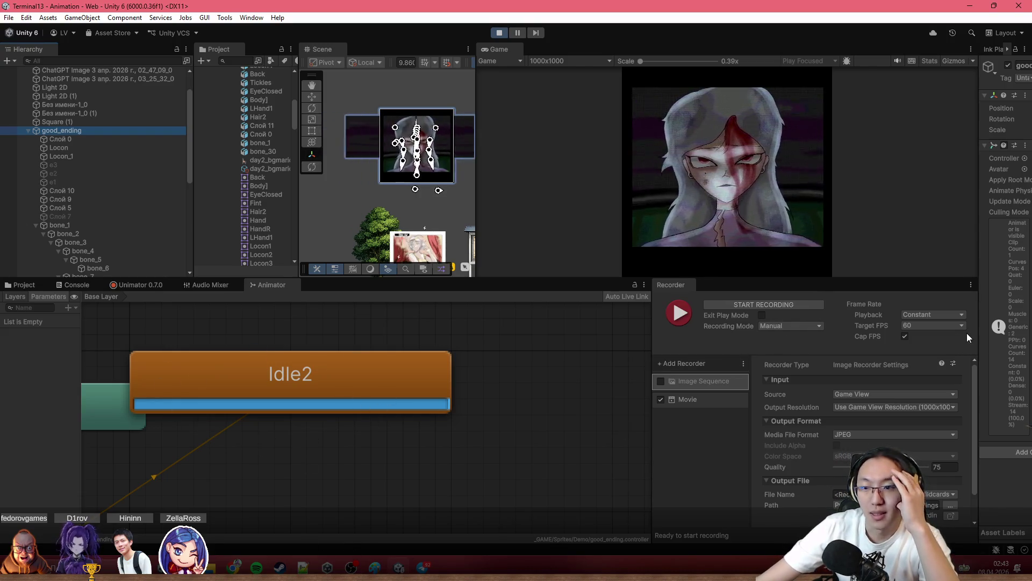
pyautogui.click(953, 326)
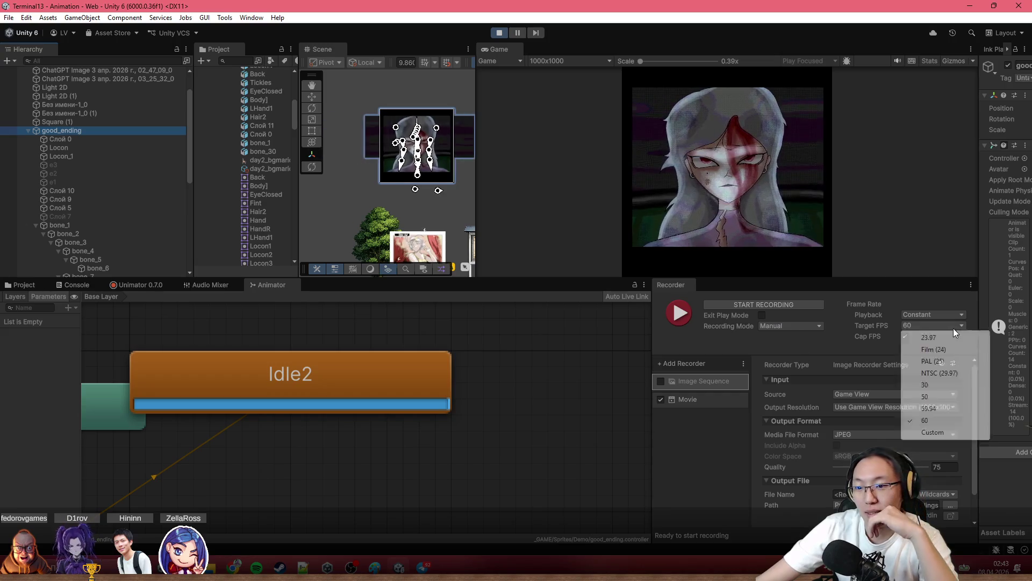
pyautogui.click(944, 382)
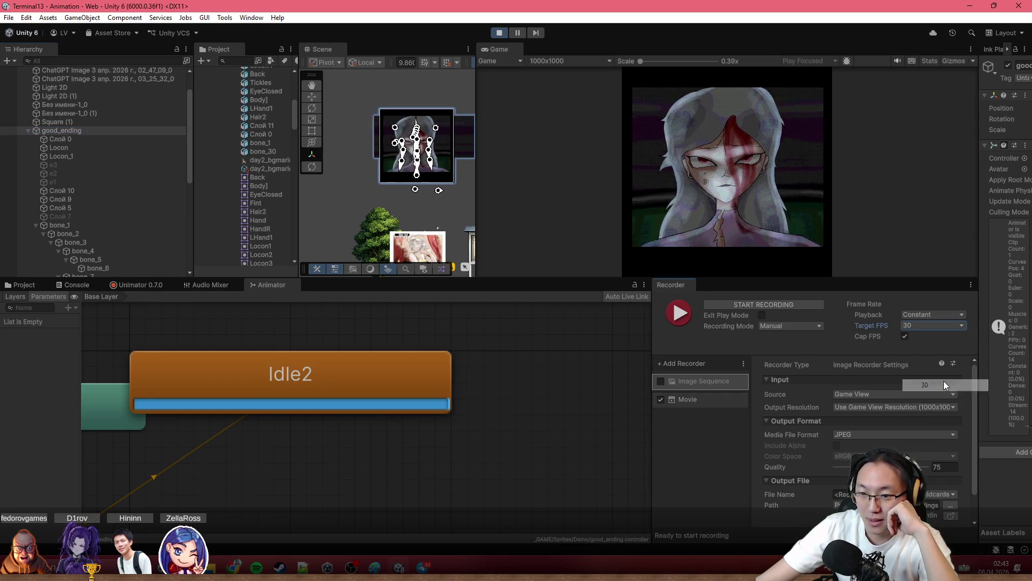
# Record the playing Game view as a movie, stop it, exit play mode and minimize Unity.
pyautogui.click(678, 314)
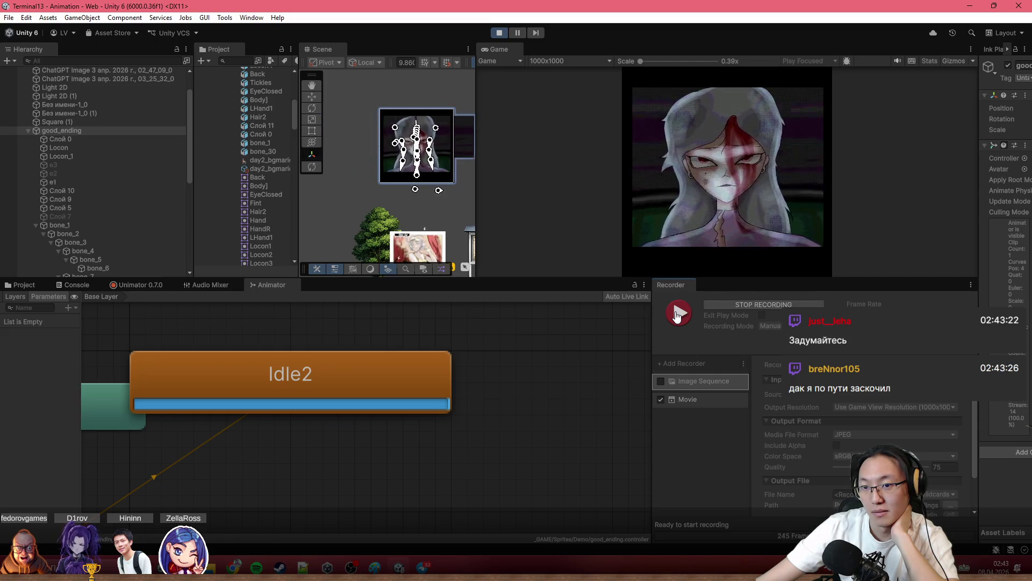
pyautogui.click(678, 316)
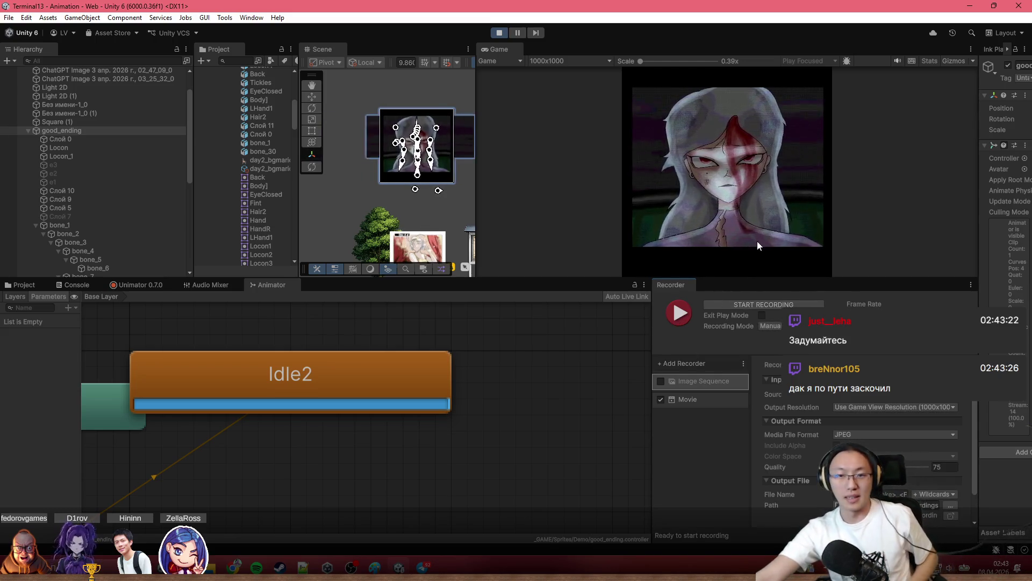
pyautogui.click(502, 33)
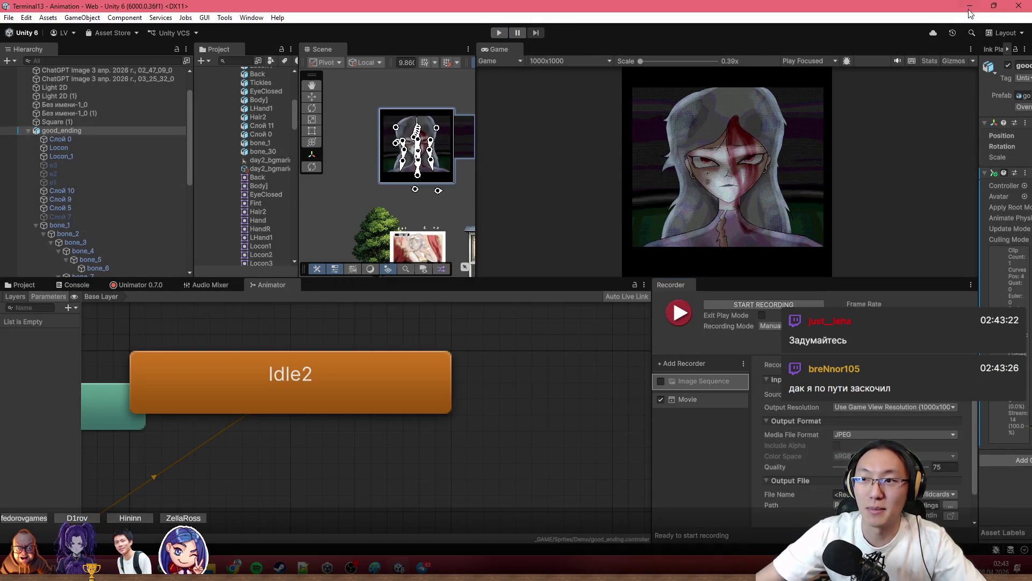
pyautogui.click(970, 13)
pyautogui.press('super')
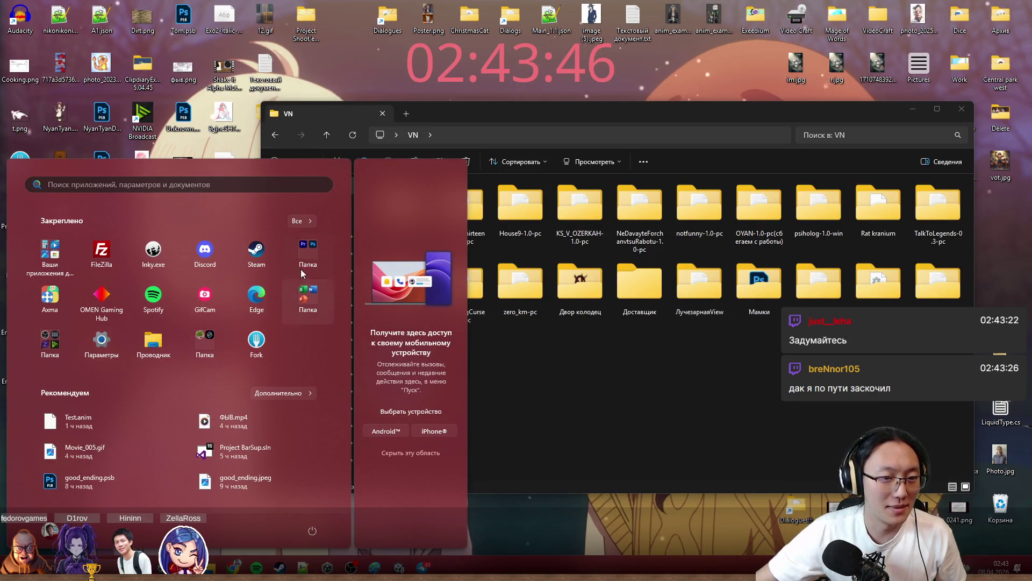
# Launch Adobe Premiere Pro 2024 from the Adobe apps folder and start a new project.
pyautogui.click(304, 247)
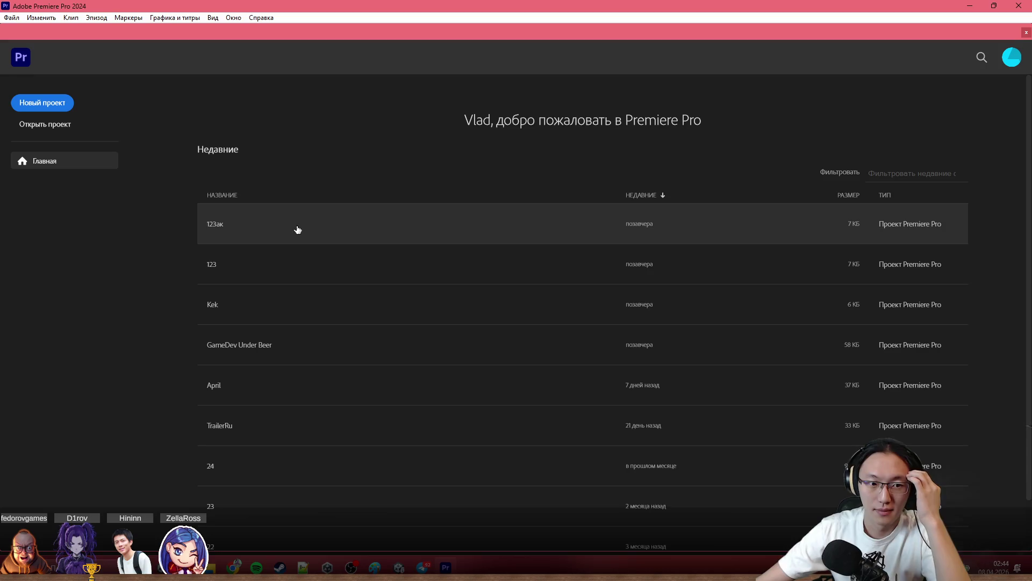
pyautogui.click(58, 102)
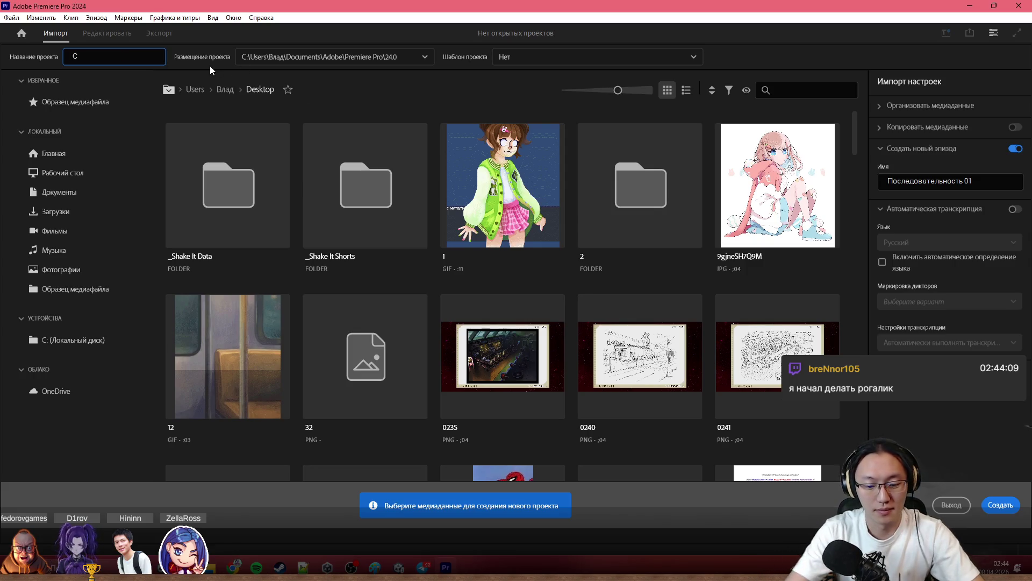
pyautogui.write('2')
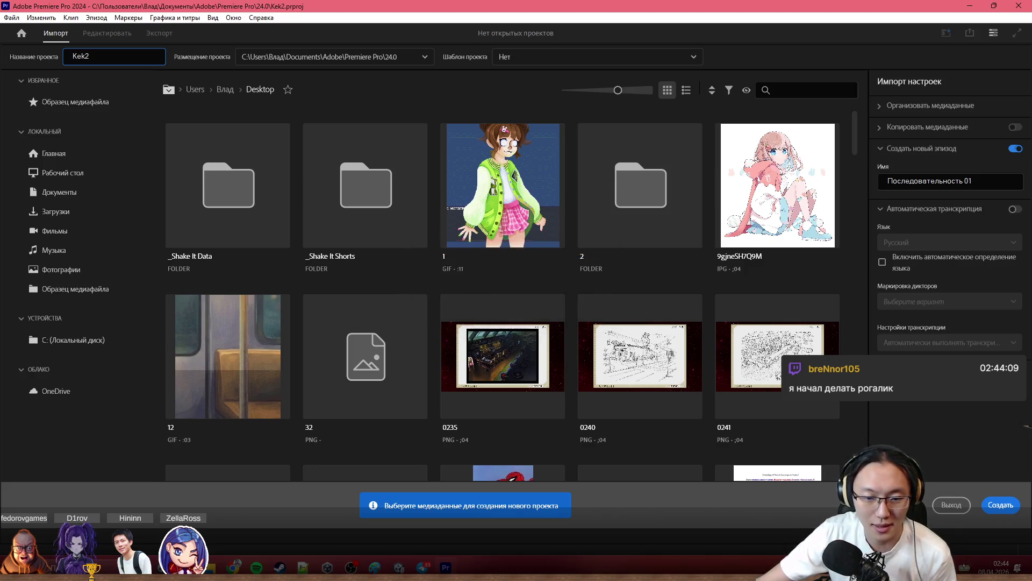
# Create the Kek2 project and drag Movie_007.mp4 from the Unity Recordings folder into it.
pyautogui.press('Return')
pyautogui.moveTo(235, 567)
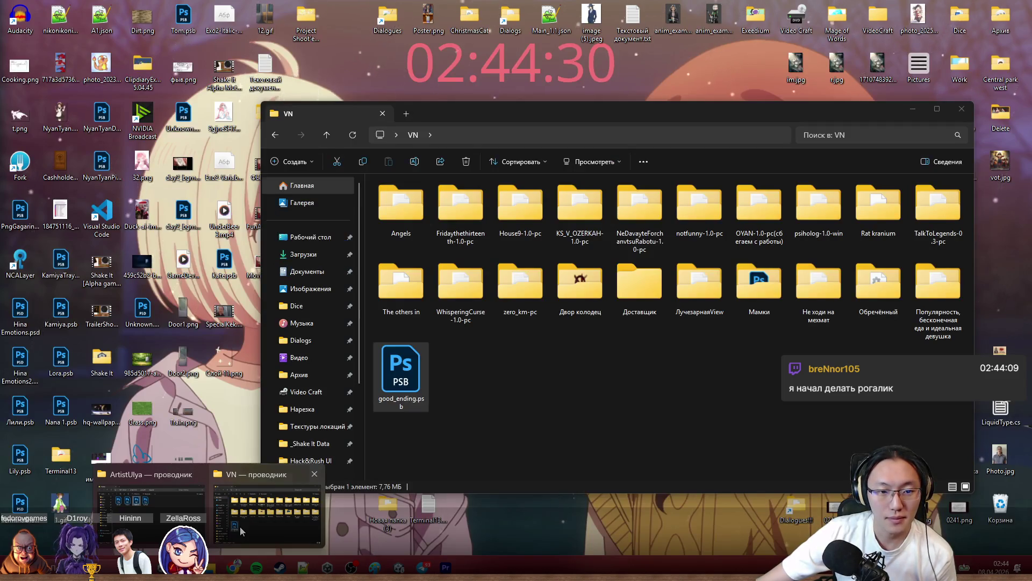
pyautogui.click(240, 530)
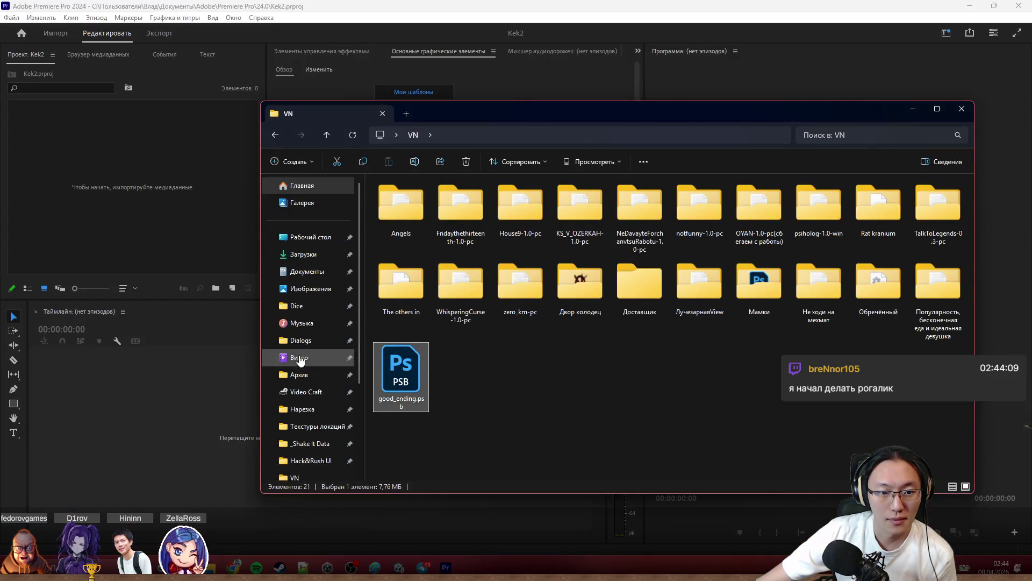
pyautogui.hotkey('alt', 'Tab')
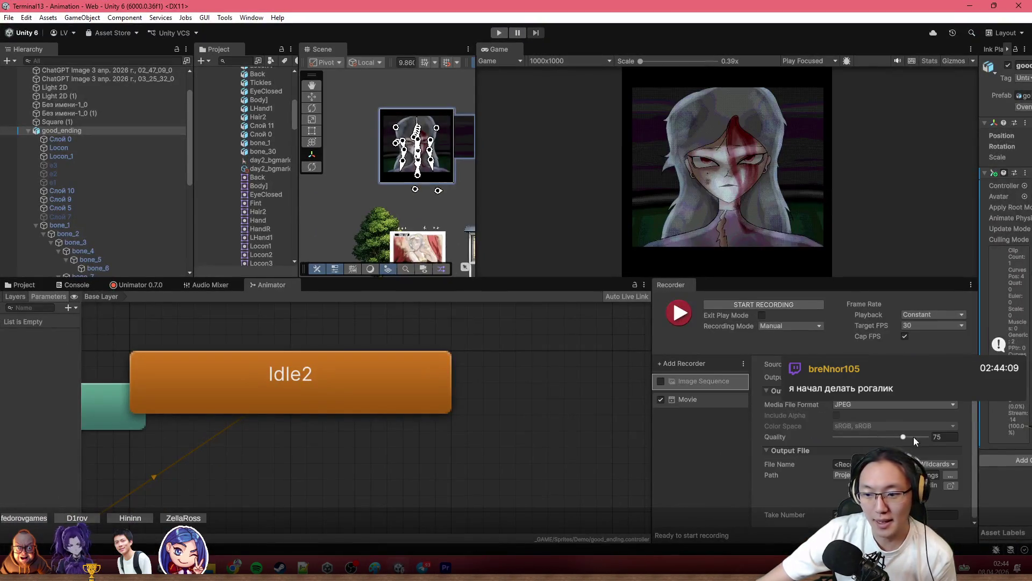
pyautogui.click(952, 486)
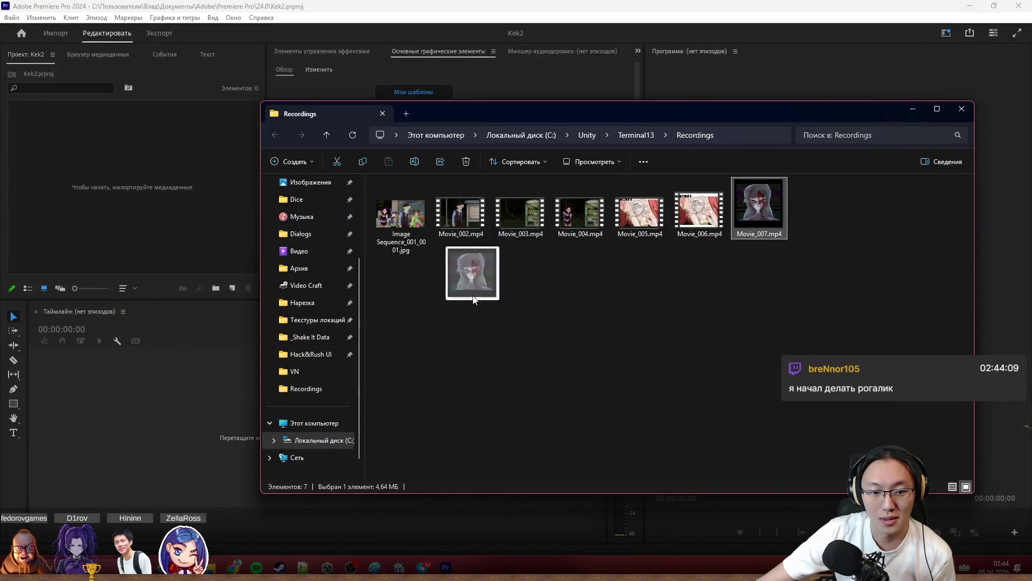
pyautogui.moveTo(749, 236); pyautogui.dragTo(189, 409)
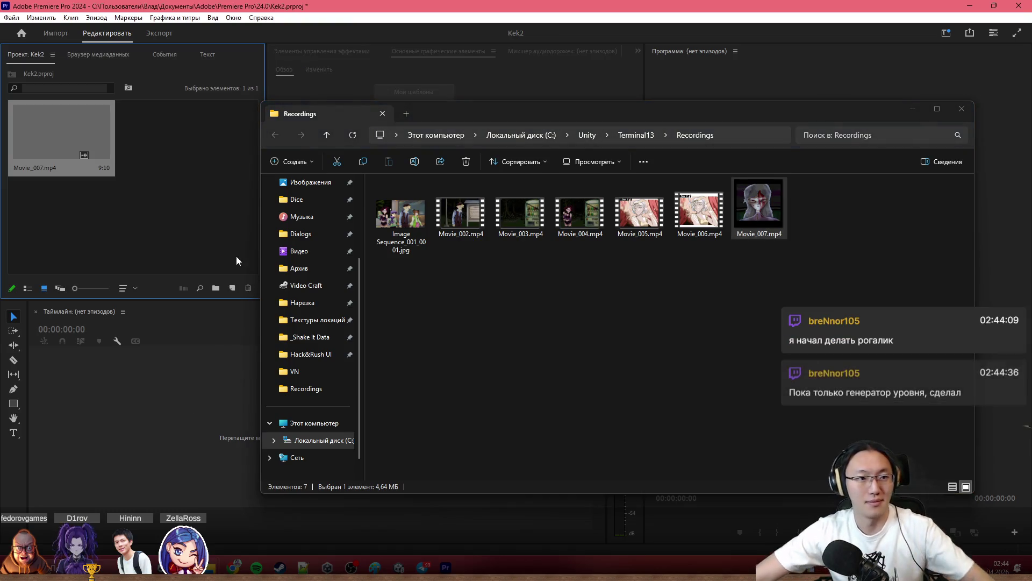
pyautogui.click(912, 110)
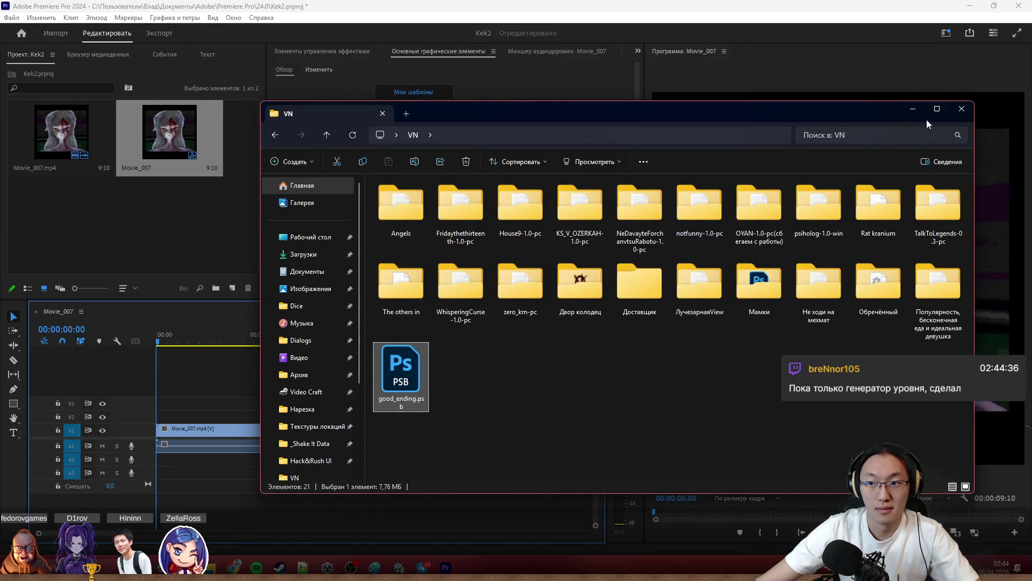
pyautogui.click(913, 108)
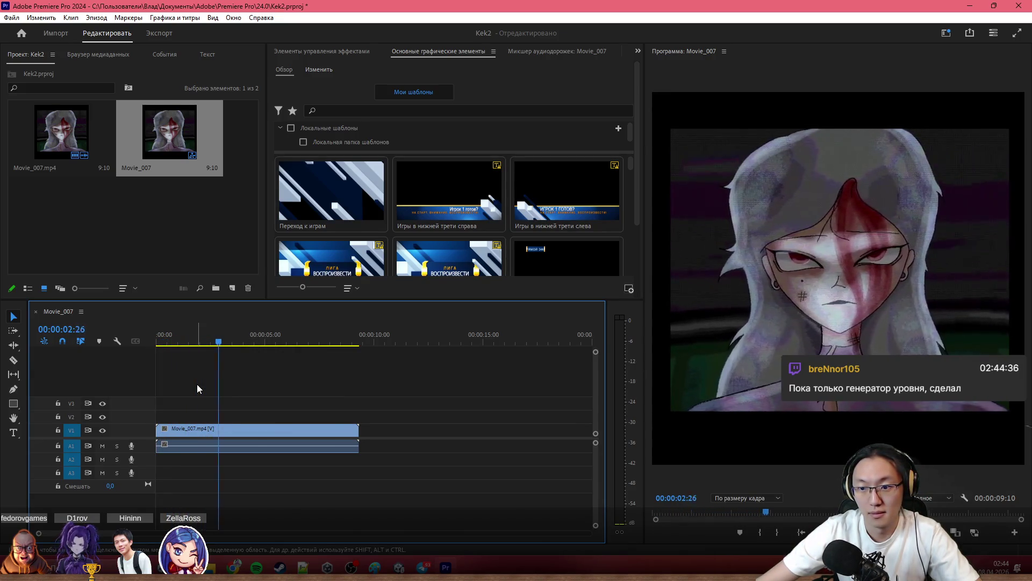
# Scrub through the start of the Movie_007 sequence and zoom the timeline in.
pyautogui.click(161, 342)
pyautogui.moveTo(160, 342); pyautogui.dragTo(207, 352)
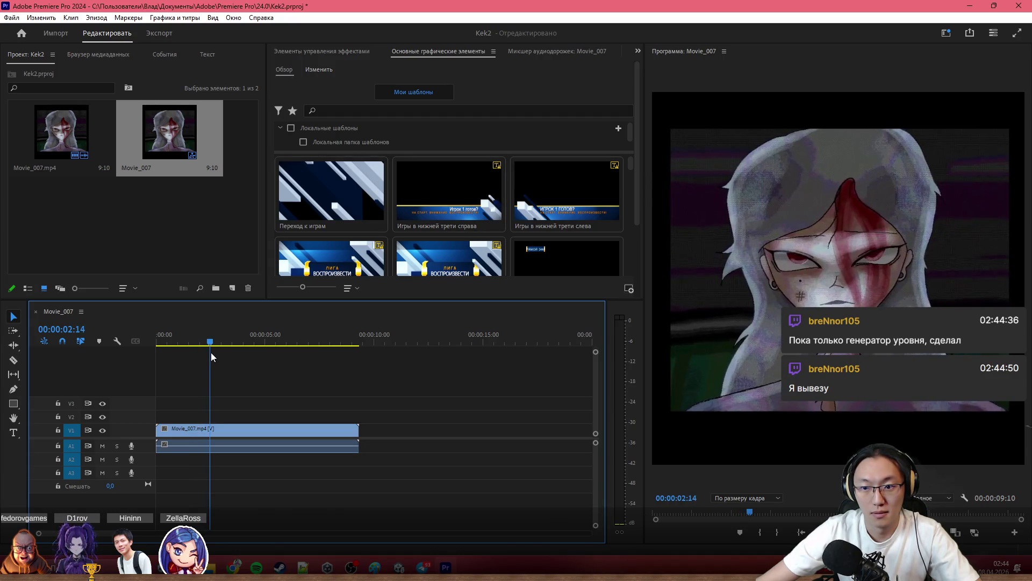
pyautogui.moveTo(207, 352); pyautogui.dragTo(209, 356)
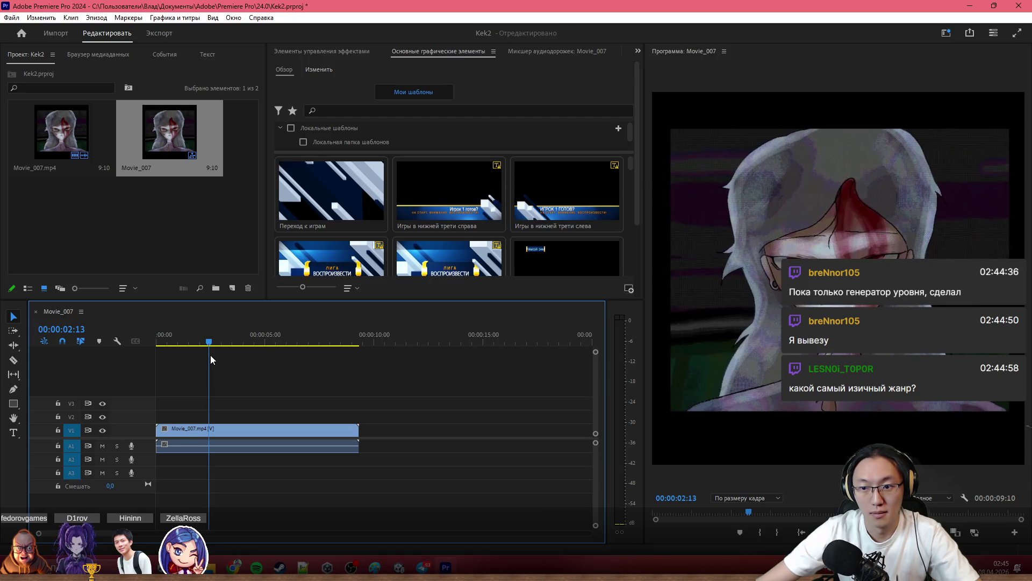
pyautogui.moveTo(211, 359); pyautogui.dragTo(213, 359)
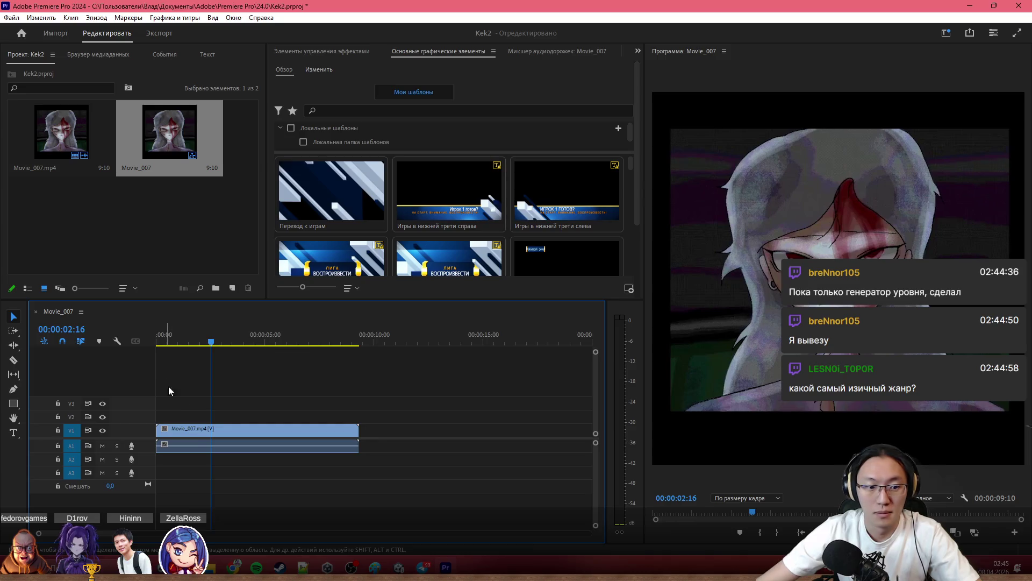
pyautogui.press('=')
pyautogui.press('=')
pyautogui.press('=')
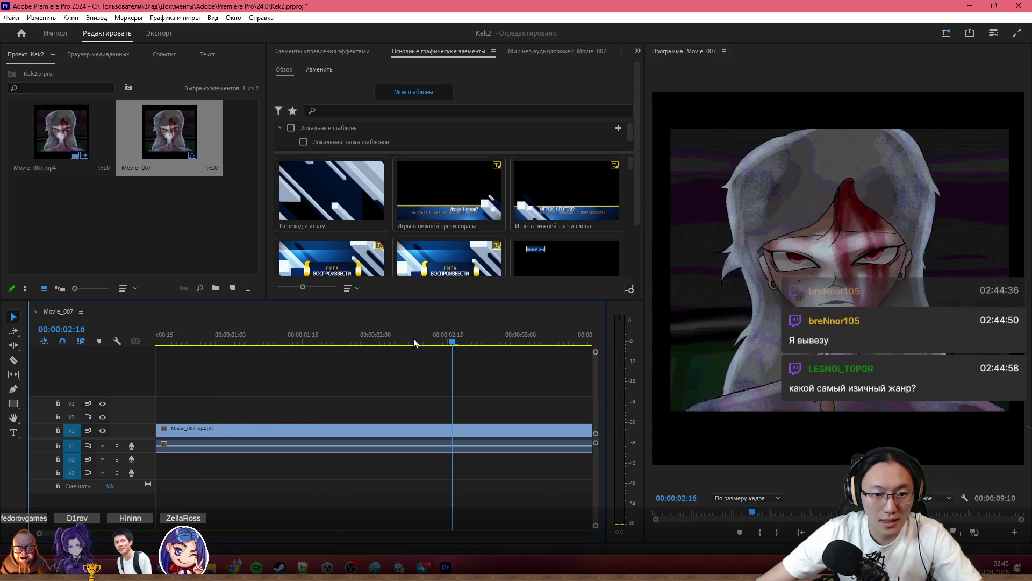
# Scrub the playhead to about 02:14, then from the start out to around five seconds and zoom in there.
pyautogui.click(428, 343)
pyautogui.moveTo(429, 344); pyautogui.dragTo(445, 345)
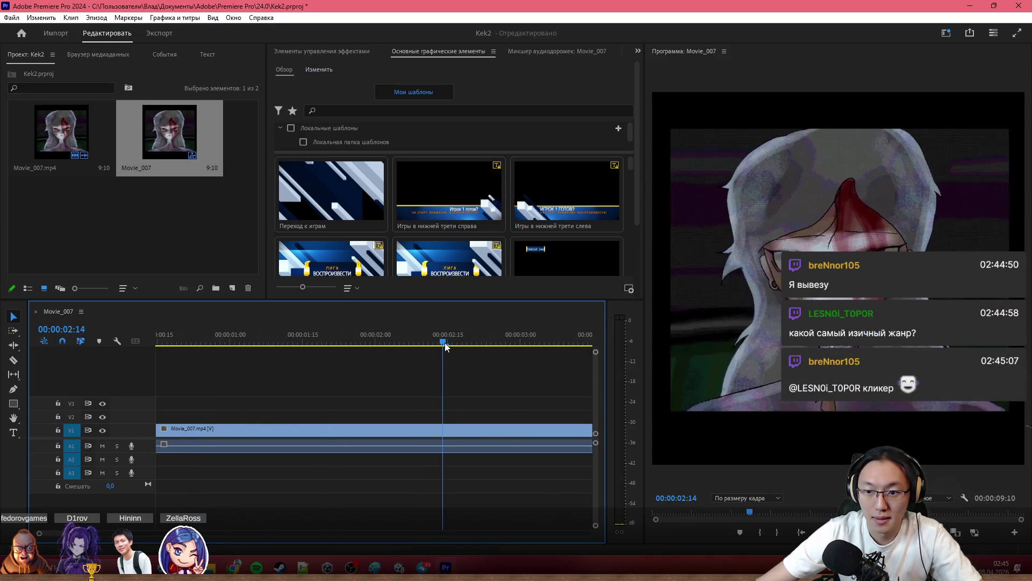
pyautogui.press('Home')
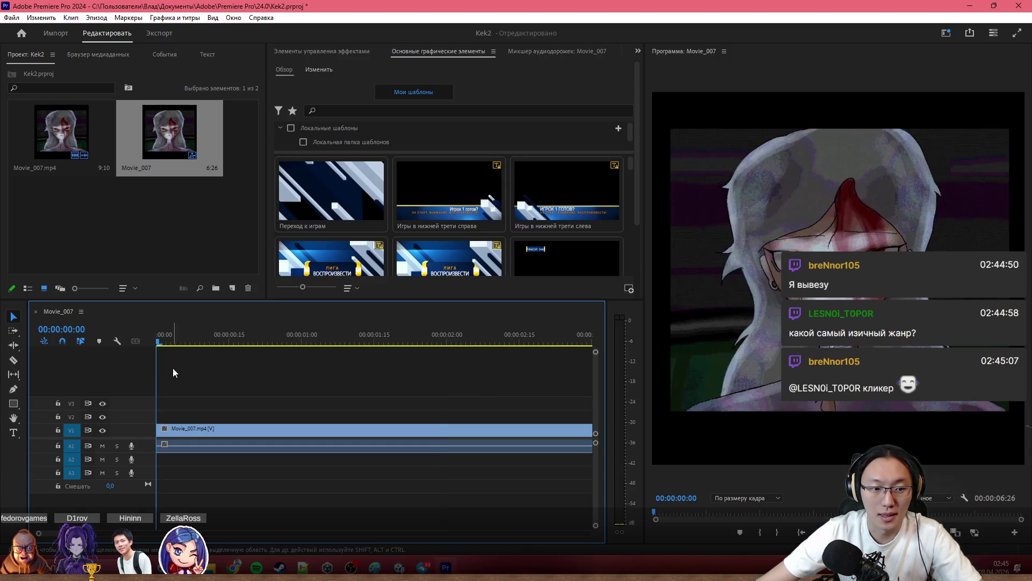
pyautogui.moveTo(157, 345); pyautogui.dragTo(519, 346)
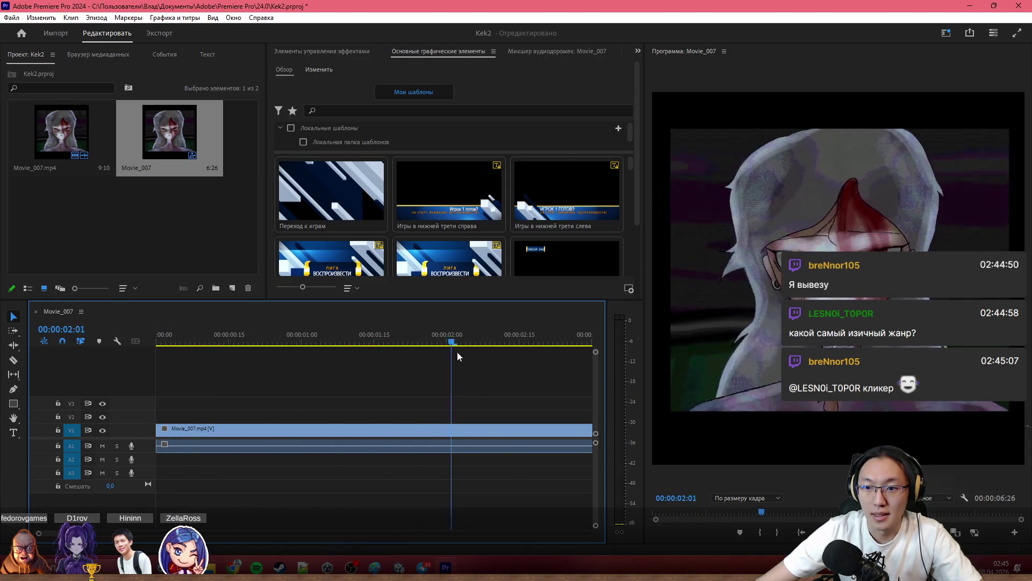
pyautogui.scroll(-3, 304, 349)
pyautogui.moveTo(273, 345); pyautogui.dragTo(419, 359)
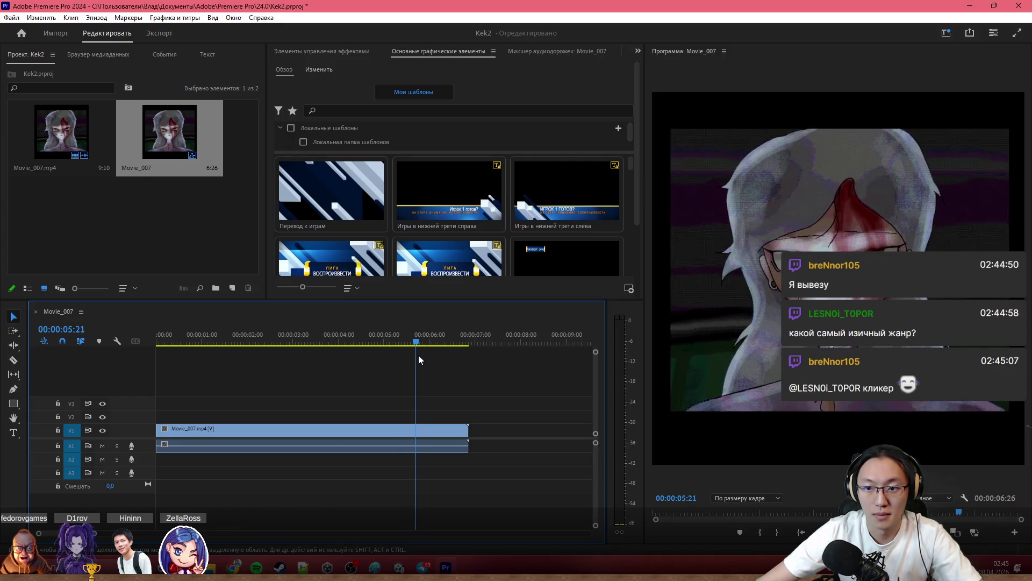
pyautogui.press('=')
# Cut the clip at 00:00:05:21 and delete everything after the cut.
pyautogui.hotkey('ctrl', 'k')
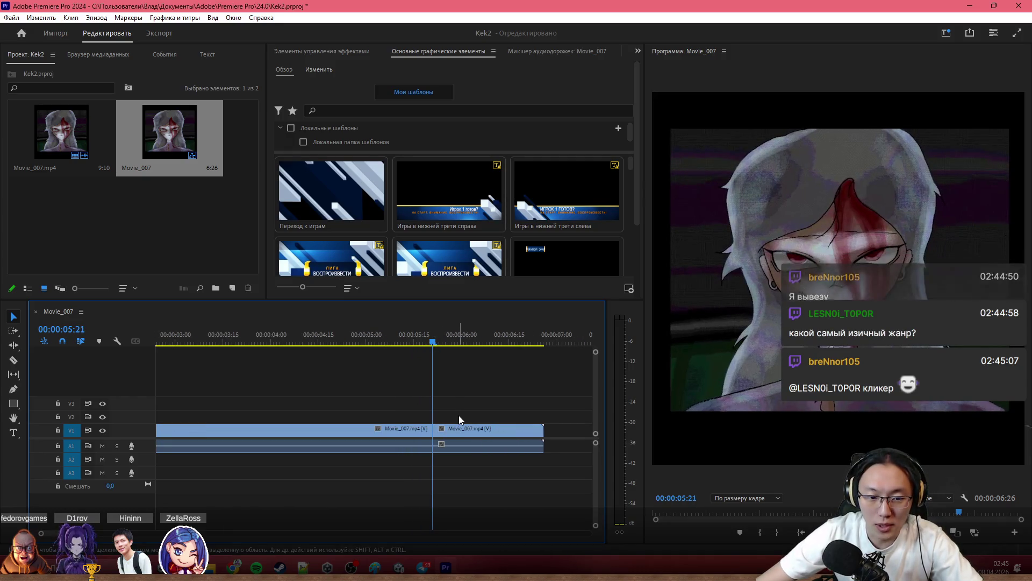
pyautogui.press('-')
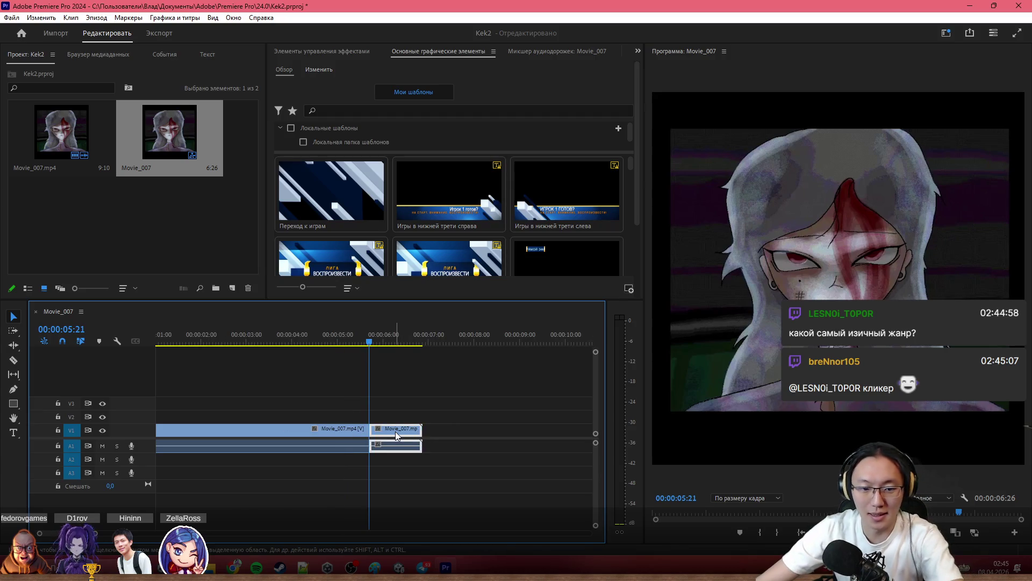
pyautogui.press('Delete')
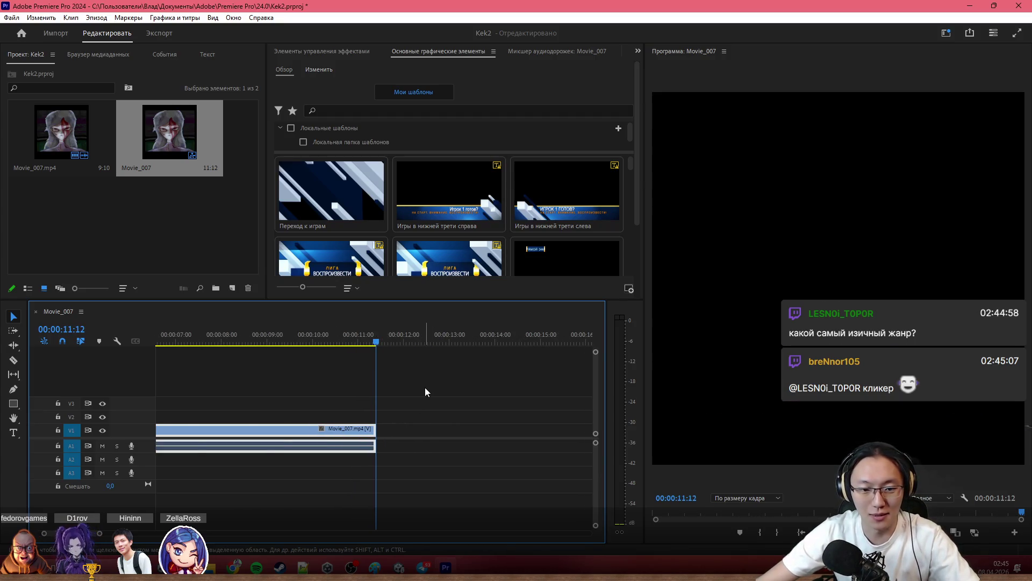
pyautogui.scroll(-4, 426, 400)
pyautogui.scroll(5, 314, 436)
pyautogui.scroll(3, 342, 440)
# Play the doubled sequence from the start and scrub around the join near five seconds.
pyautogui.press('space')
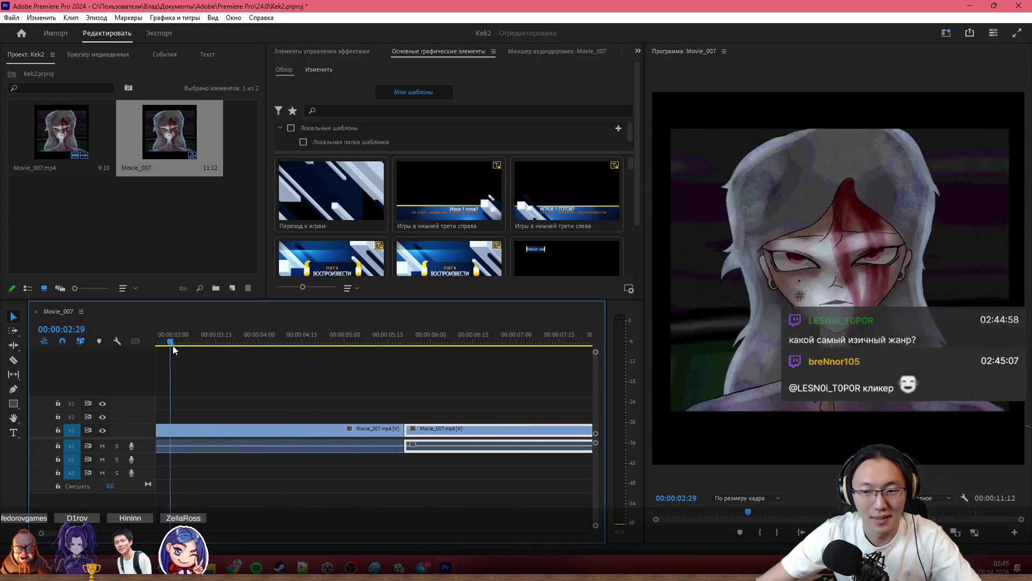
pyautogui.scroll(-3, 327, 423)
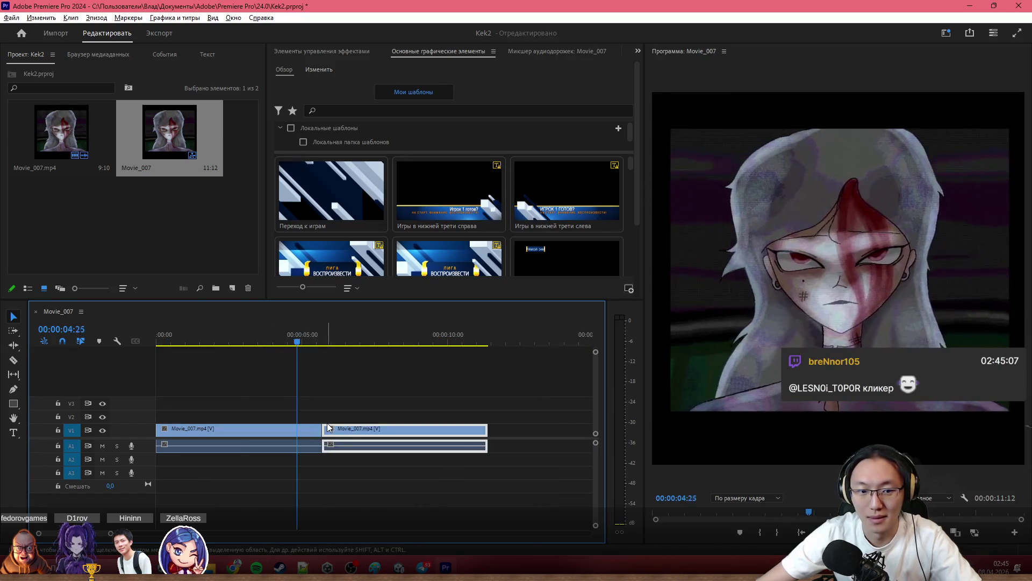
pyautogui.scroll(-2, 334, 428)
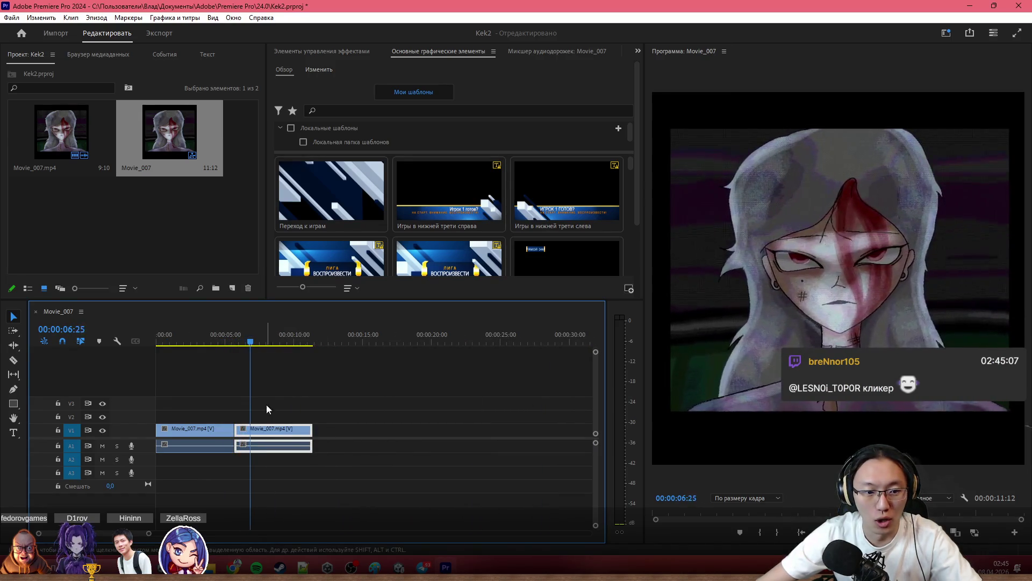
pyautogui.moveTo(201, 336); pyautogui.dragTo(141, 336)
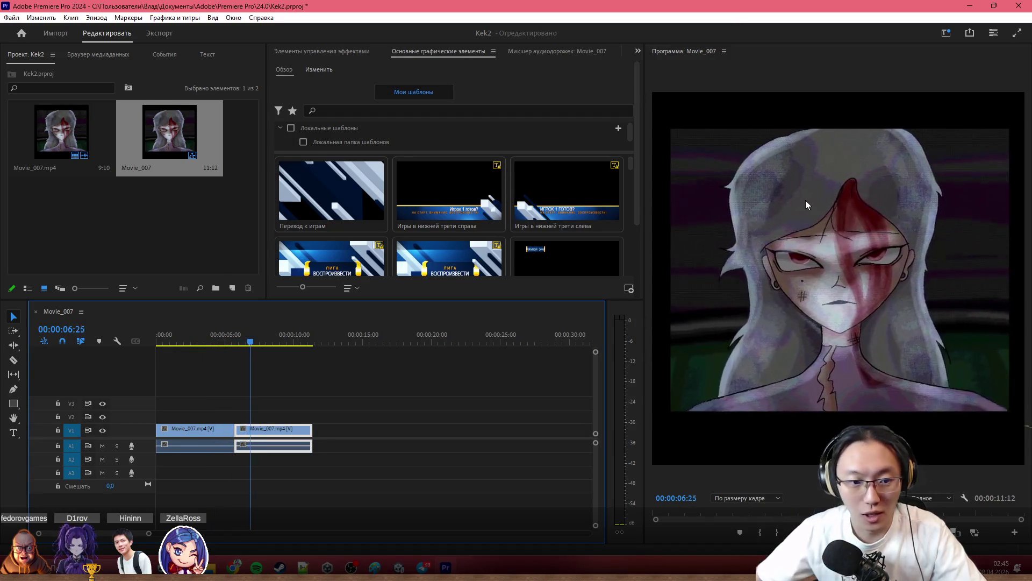
pyautogui.click(221, 343)
pyautogui.moveTo(220, 344); pyautogui.dragTo(230, 343)
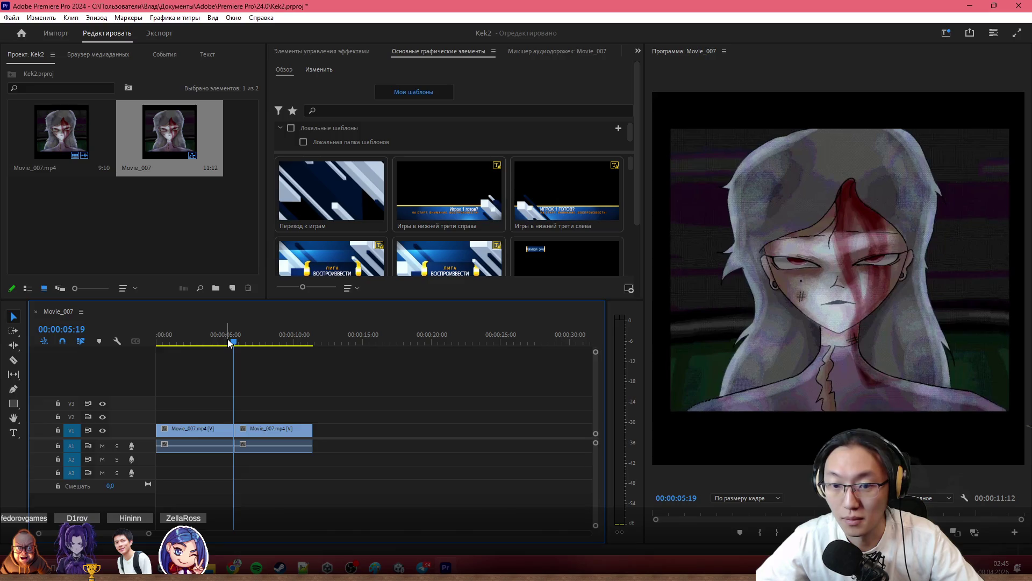
# Review the join between the copies frame by frame around 00:00:05:20.
pyautogui.moveTo(230, 342); pyautogui.dragTo(232, 343)
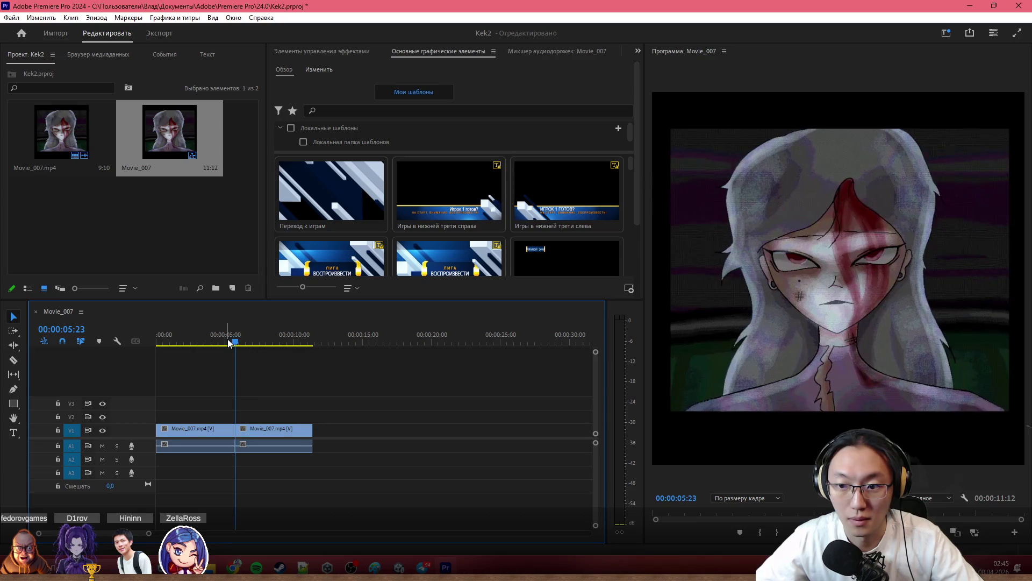
pyautogui.press('space')
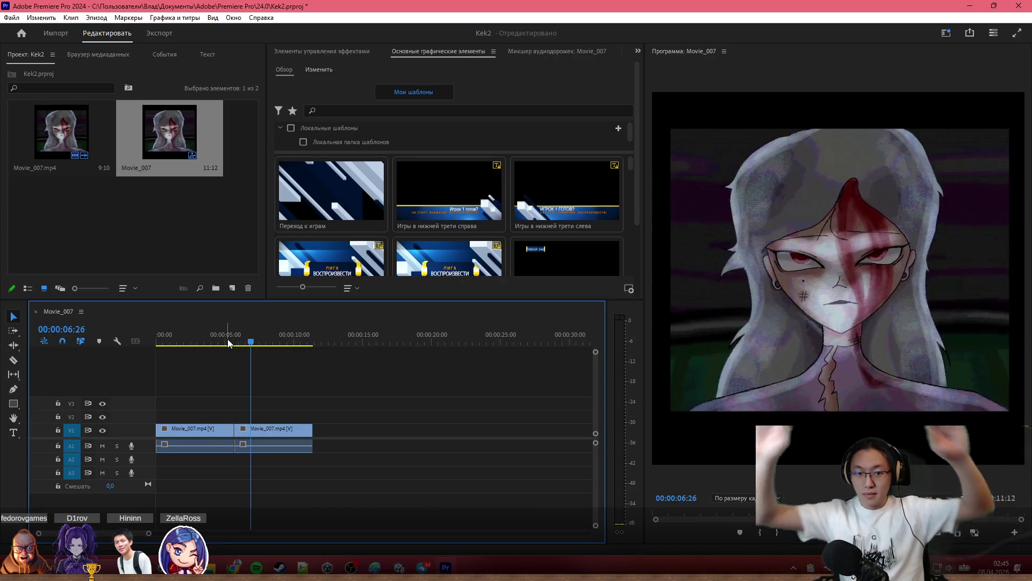
pyautogui.click(215, 342)
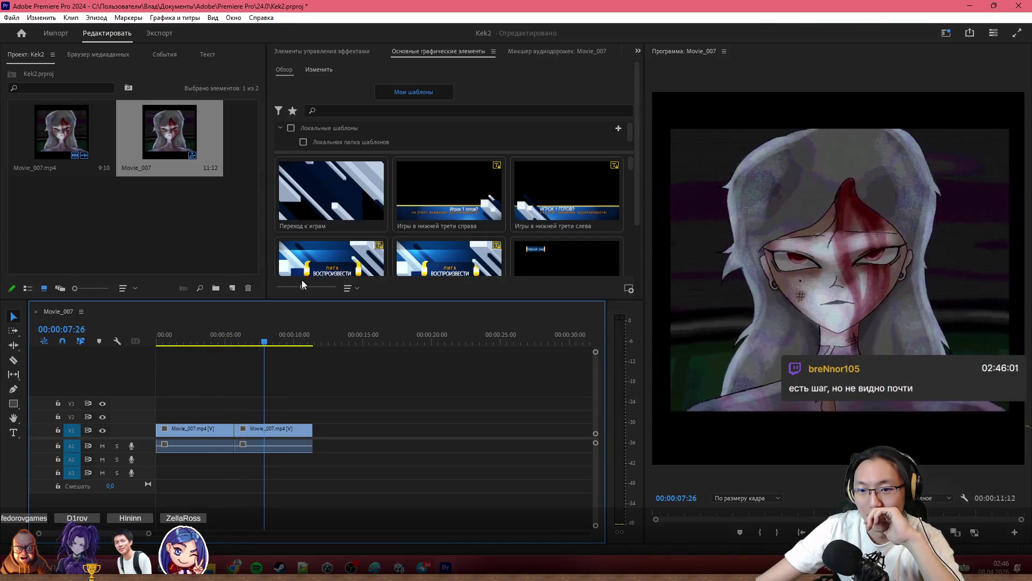
pyautogui.press('space')
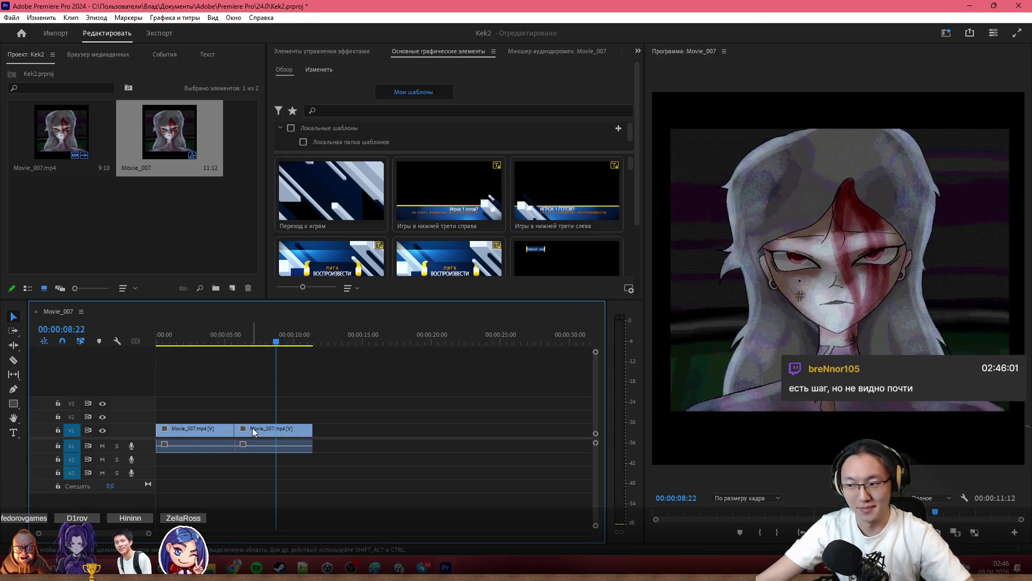
pyautogui.press('=')
pyautogui.press('=')
pyautogui.press('=')
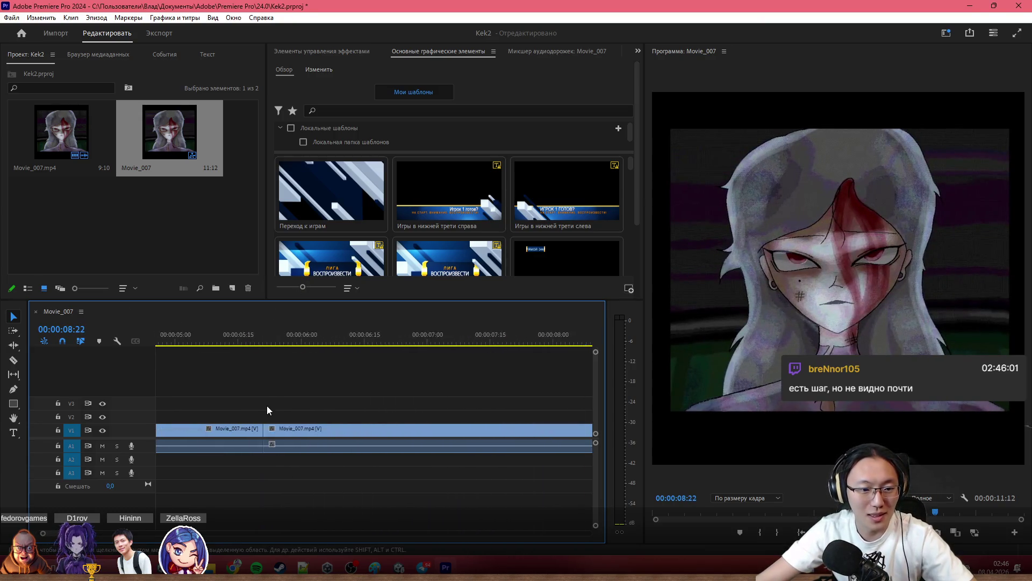
pyautogui.click(324, 344)
pyautogui.moveTo(327, 347); pyautogui.dragTo(296, 343)
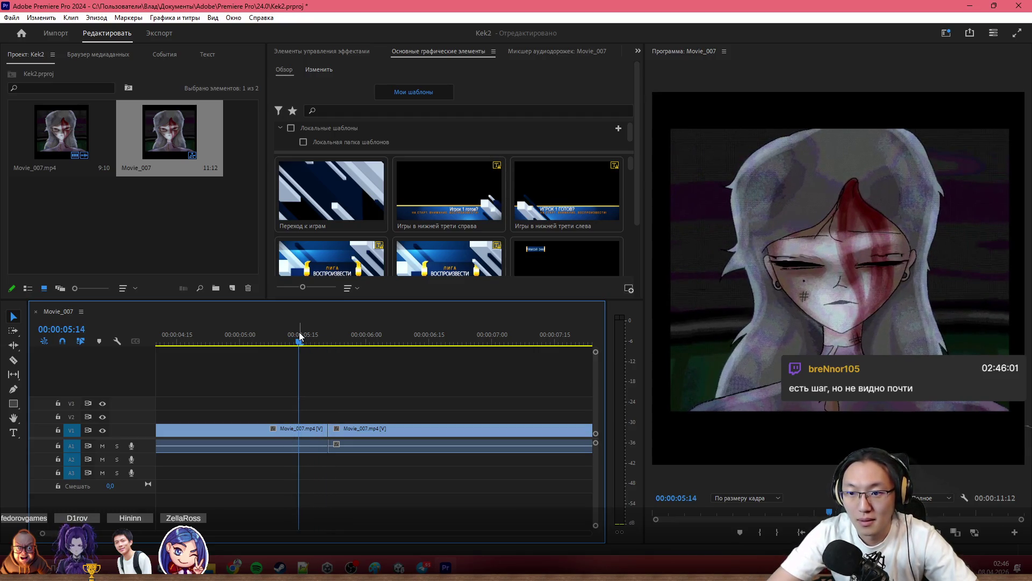
pyautogui.press('Right')
pyautogui.press('Right')
pyautogui.press('Right')
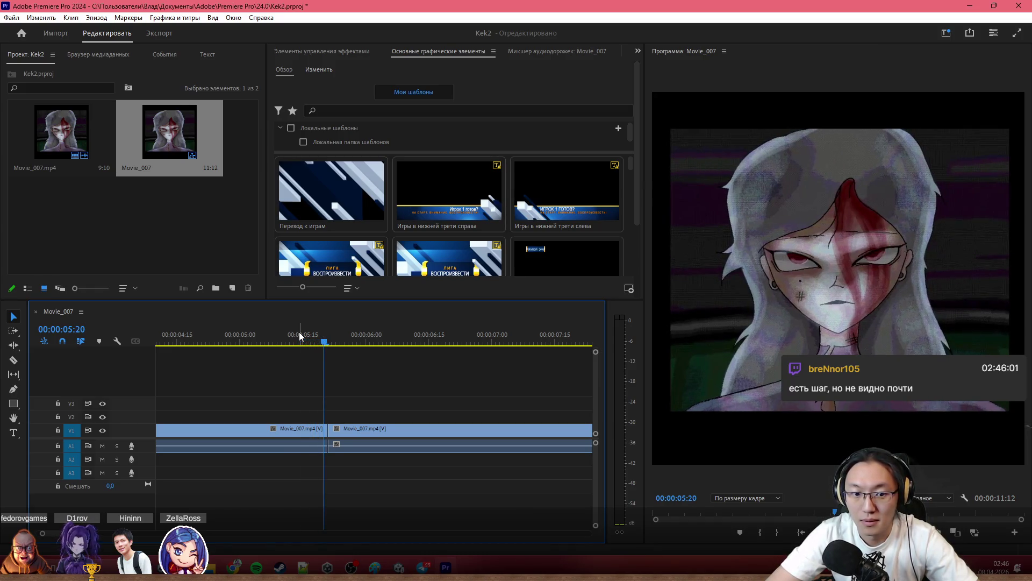
# Trim the sequence to a single loop ending at 5:20 and bring up export settings (Ctrl+M).
pyautogui.press('End')
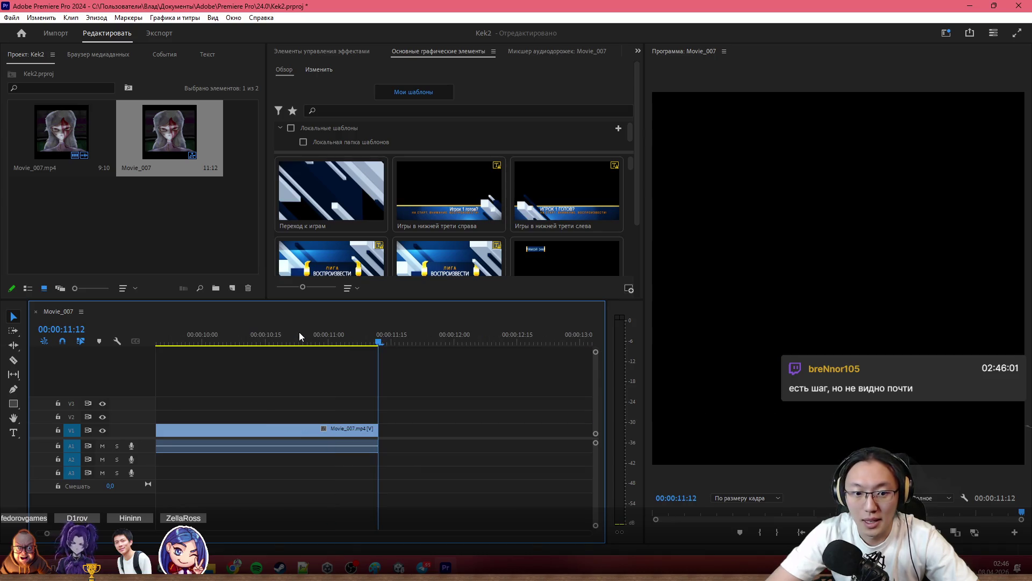
pyautogui.scroll(1, 477, 396)
pyautogui.press('-')
pyautogui.press('-')
pyautogui.press('-')
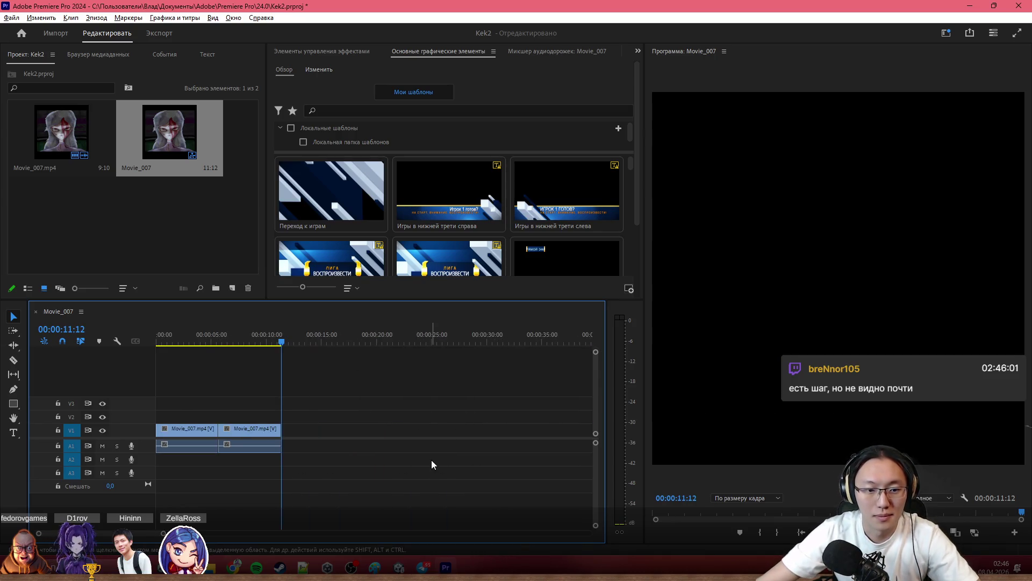
pyautogui.click(220, 333)
pyautogui.press('=')
pyautogui.press('=')
pyautogui.press('=')
pyautogui.scroll(2, 265, 387)
pyautogui.click(332, 342)
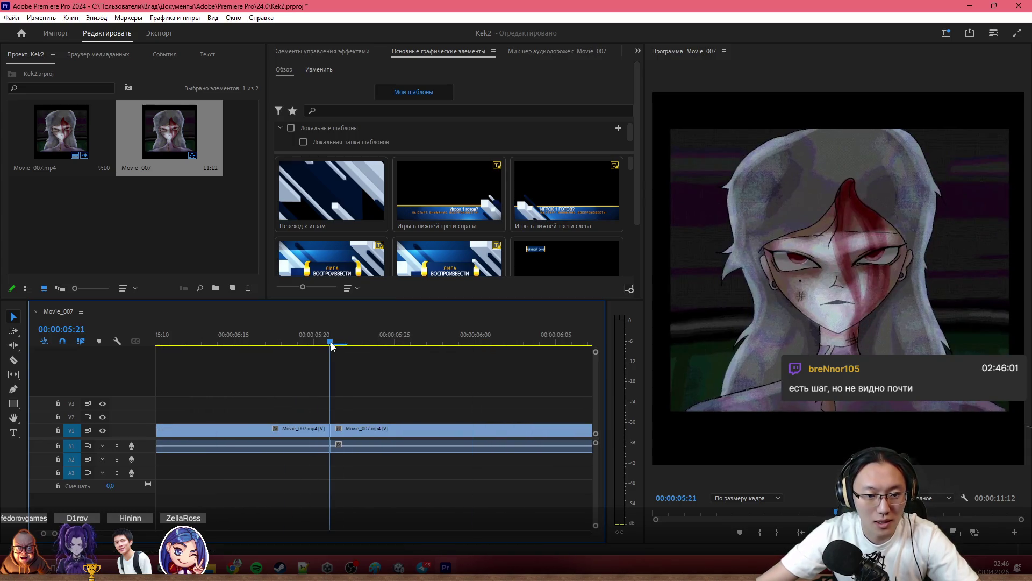
pyautogui.press('Left')
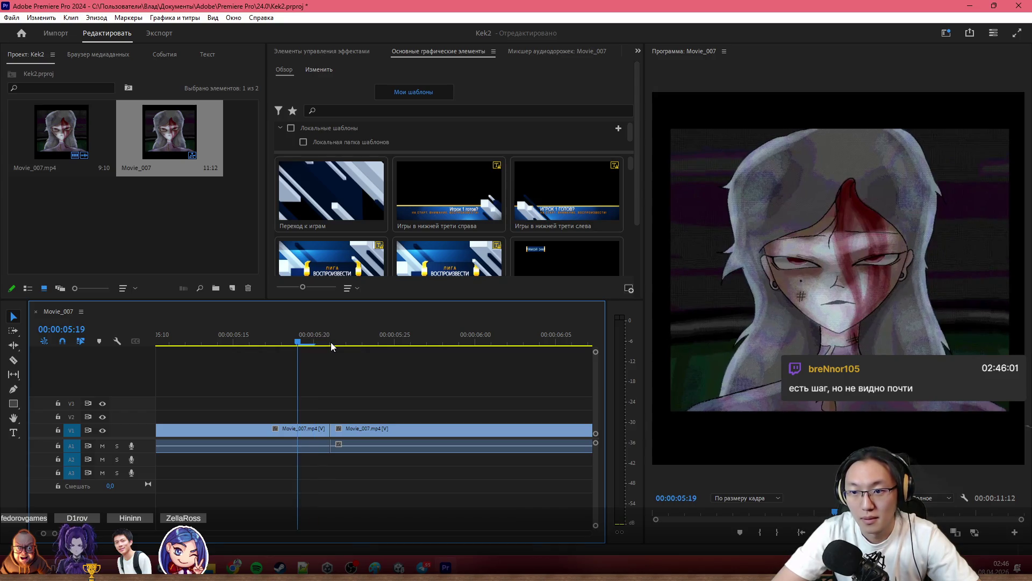
pyautogui.press('Right')
pyautogui.hotkey('ctrl', 'm')
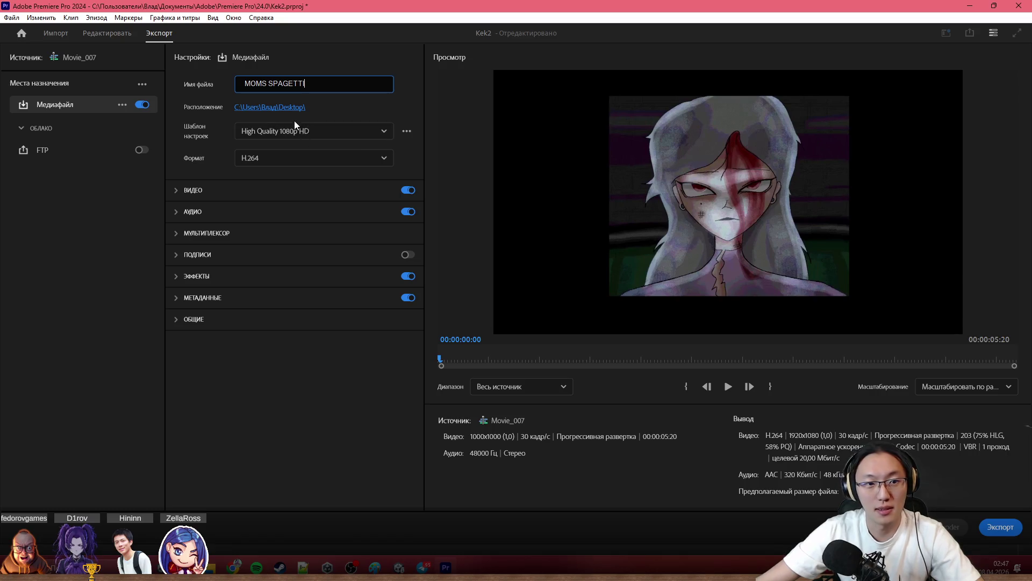
# Export the 5:20 loop as MOMS SPAGETTI.mp4 (H.264 1080p) to the Desktop and minimize Premiere.
pyautogui.click(277, 190)
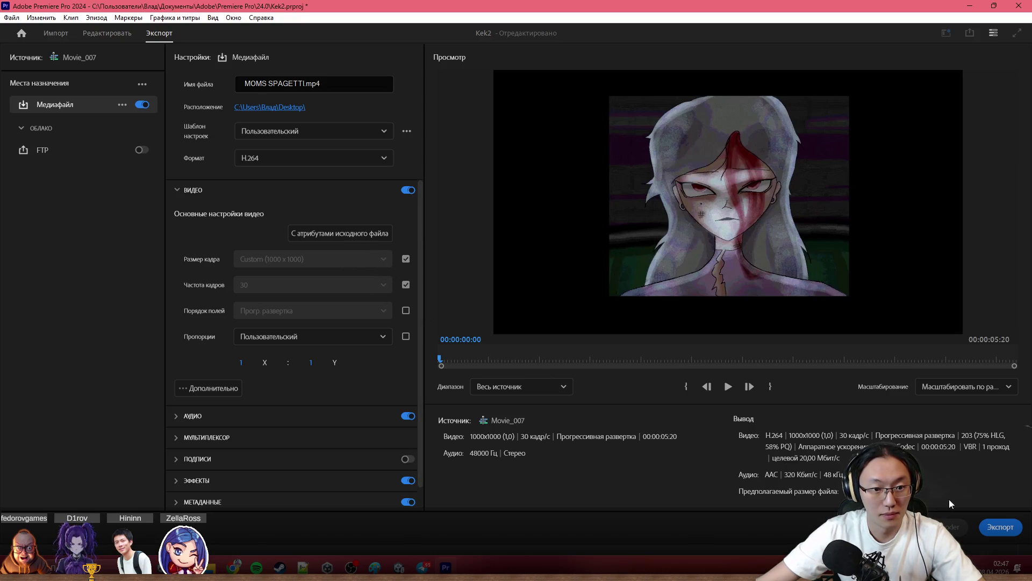
pyautogui.click(1000, 527)
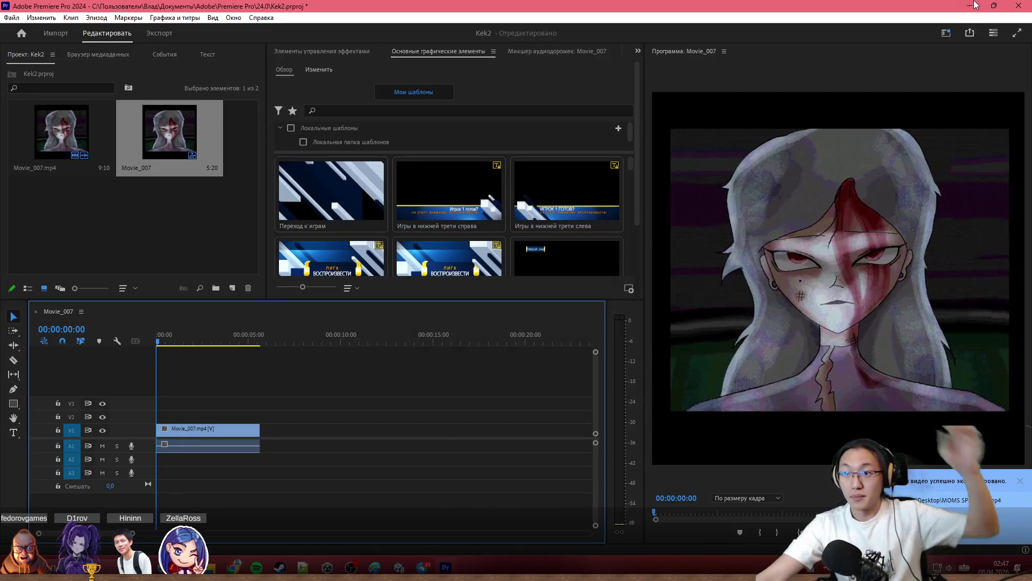
pyautogui.click(968, 10)
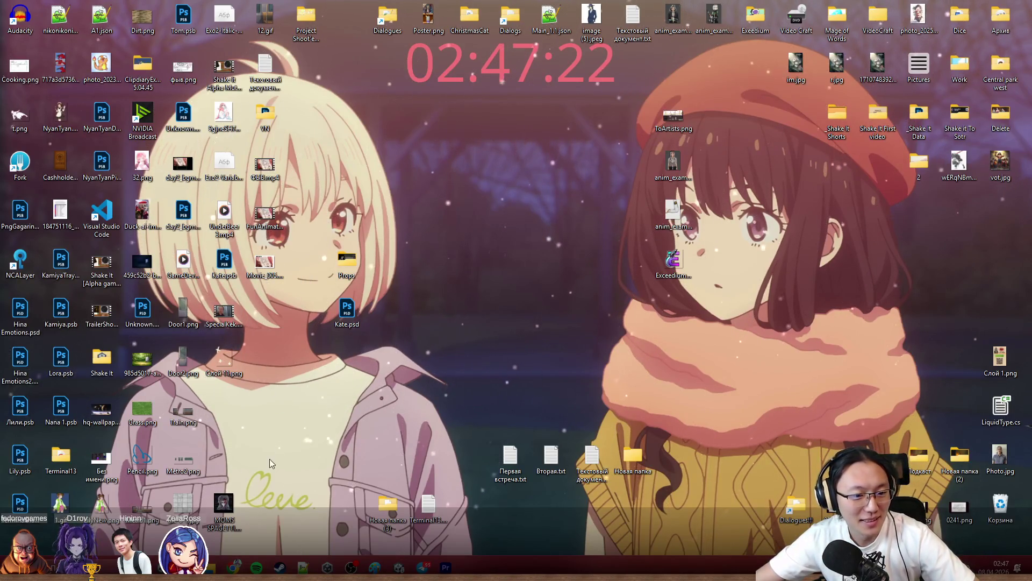
# Play MOMS SPAGETTI.mp4 in Windows Media Player with repeat-one on to check the loop.
pyautogui.moveTo(223, 504); pyautogui.dragTo(227, 416)
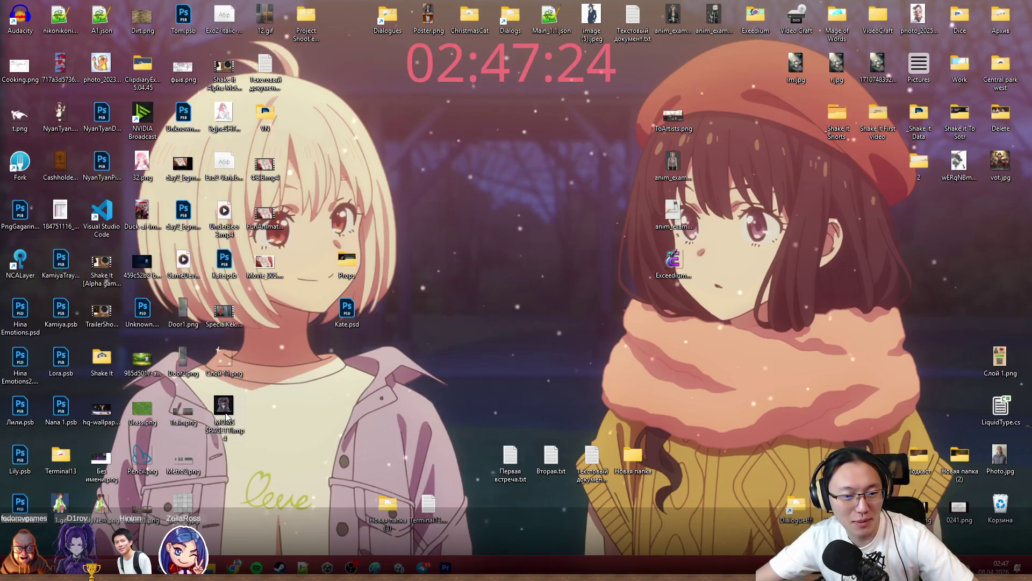
pyautogui.doubleClick(226, 413)
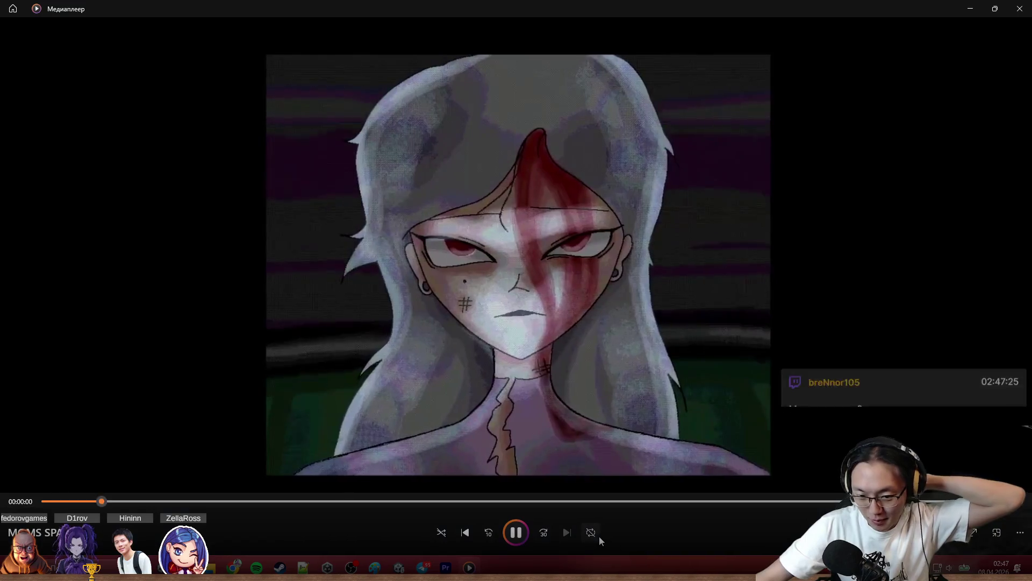
pyautogui.click(597, 535)
pyautogui.click(592, 533)
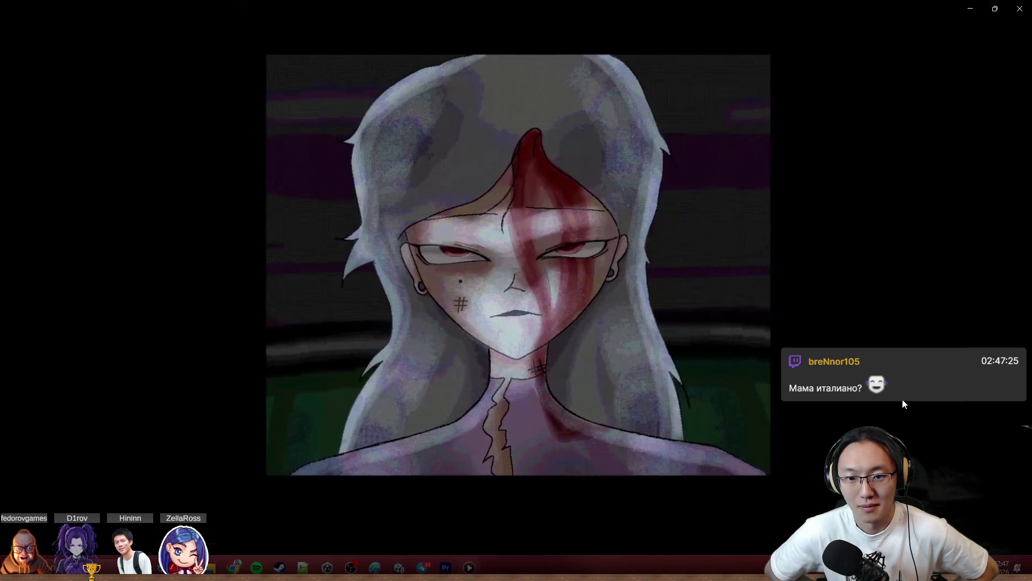
# Close the media player and return to the Premiere Pro Kek2 project.
pyautogui.click(998, 7)
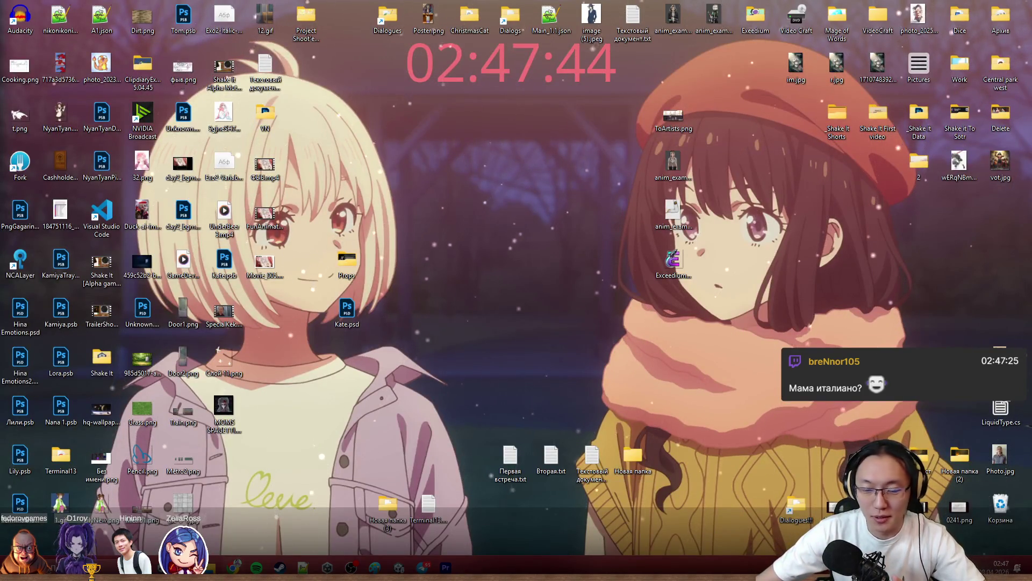
pyautogui.click(449, 568)
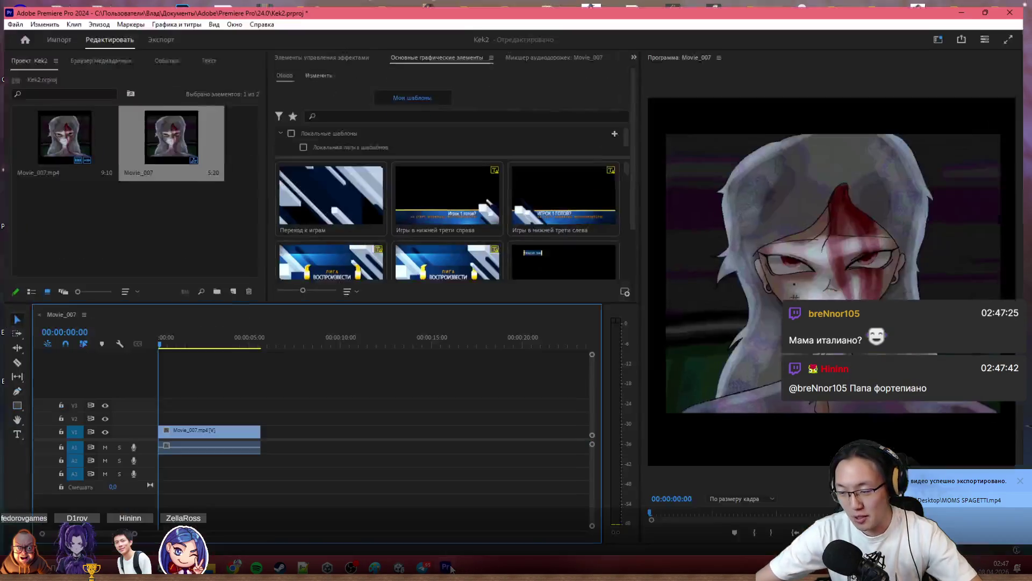
# Export the loop again with Format set to Animated GIF, producing Movie_007.gif on the Desktop.
pyautogui.click(159, 32)
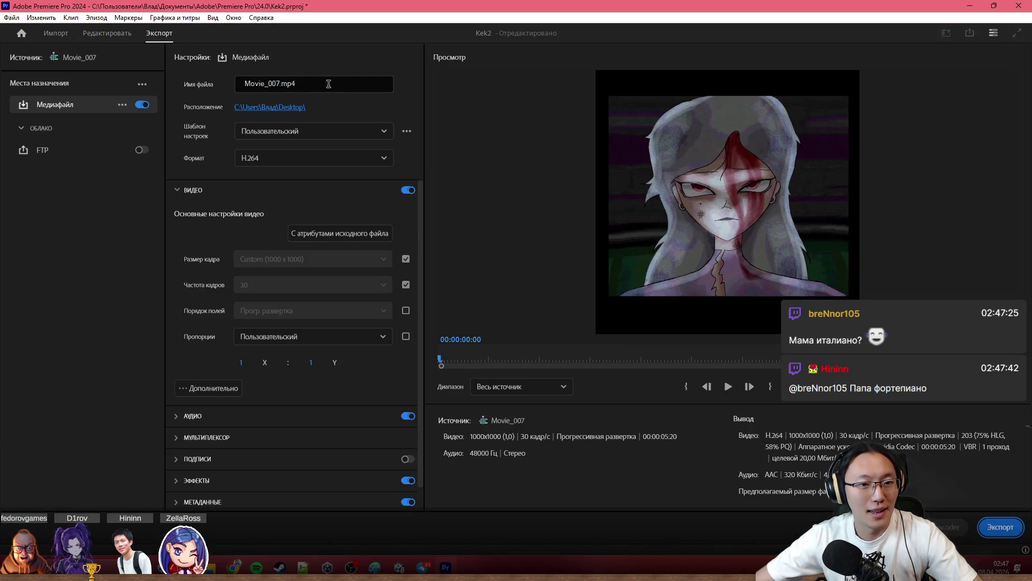
pyautogui.click(299, 131)
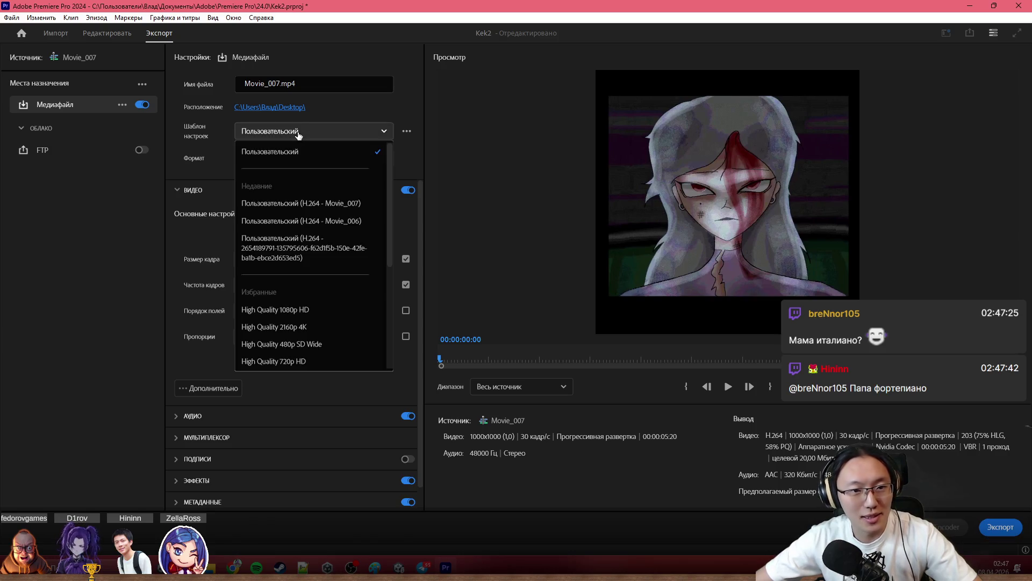
pyautogui.click(307, 150)
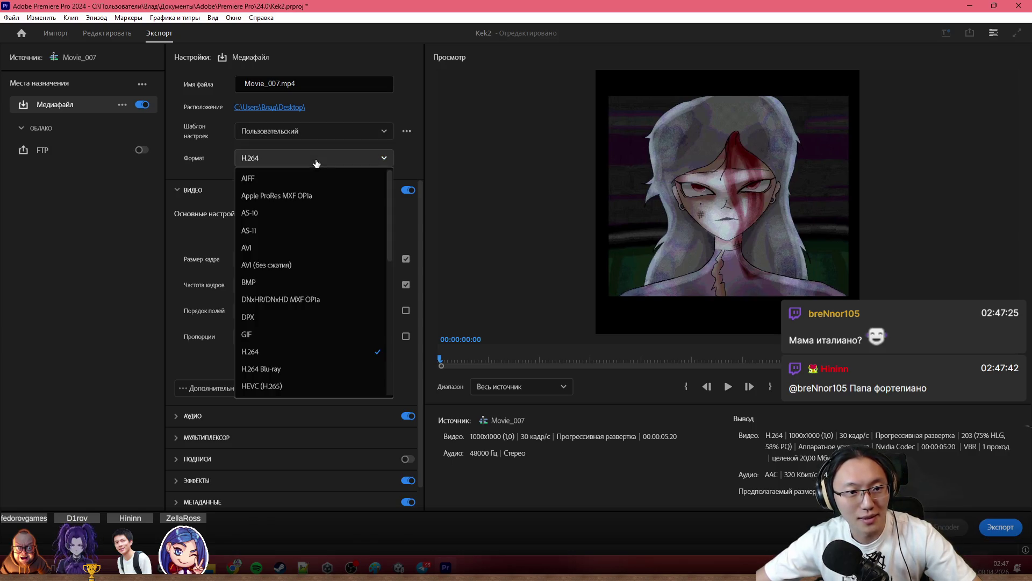
pyautogui.scroll(-2, 318, 324)
pyautogui.scroll(-2, 315, 326)
pyautogui.scroll(-2, 315, 327)
pyautogui.click(314, 324)
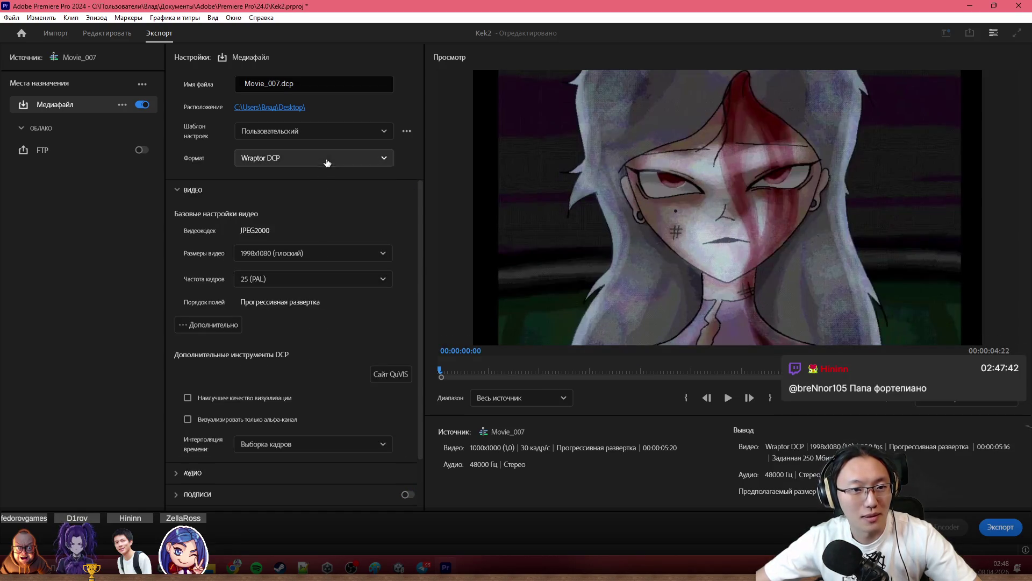
pyautogui.click(324, 159)
pyautogui.click(313, 333)
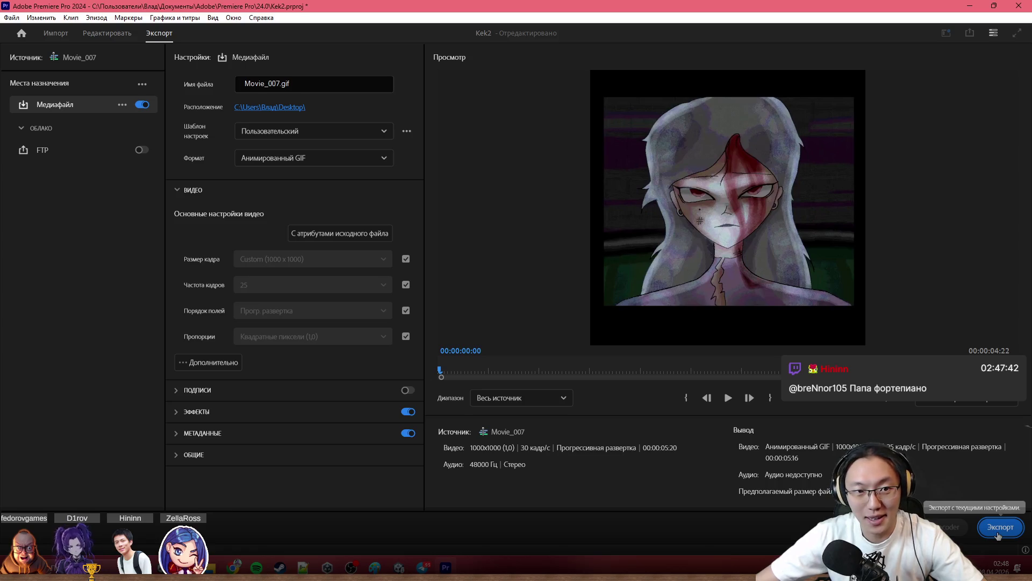
pyautogui.click(999, 532)
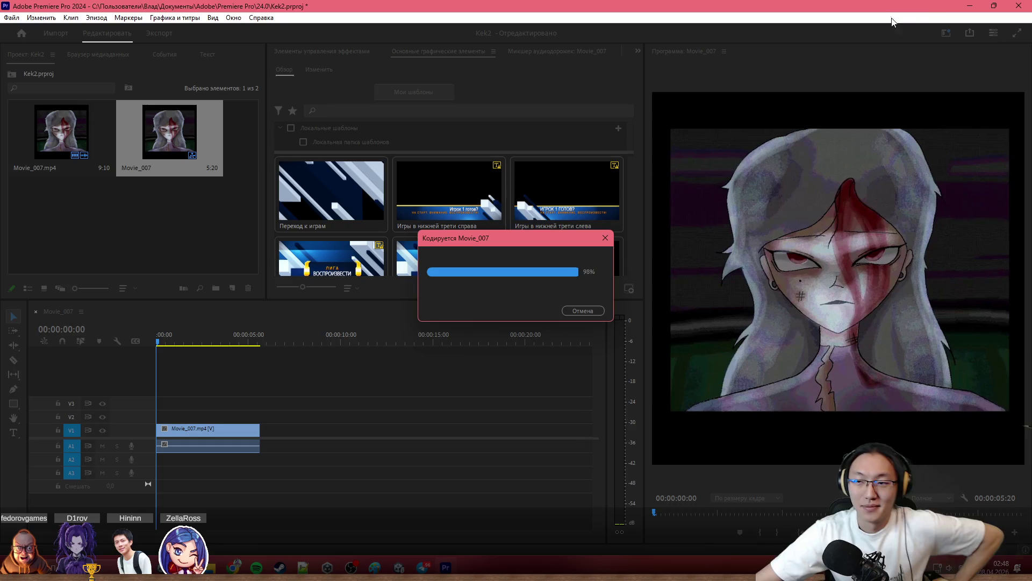
# Check Movie_007.gif's properties on the desktop, then start a new Chrome window.
pyautogui.click(971, 7)
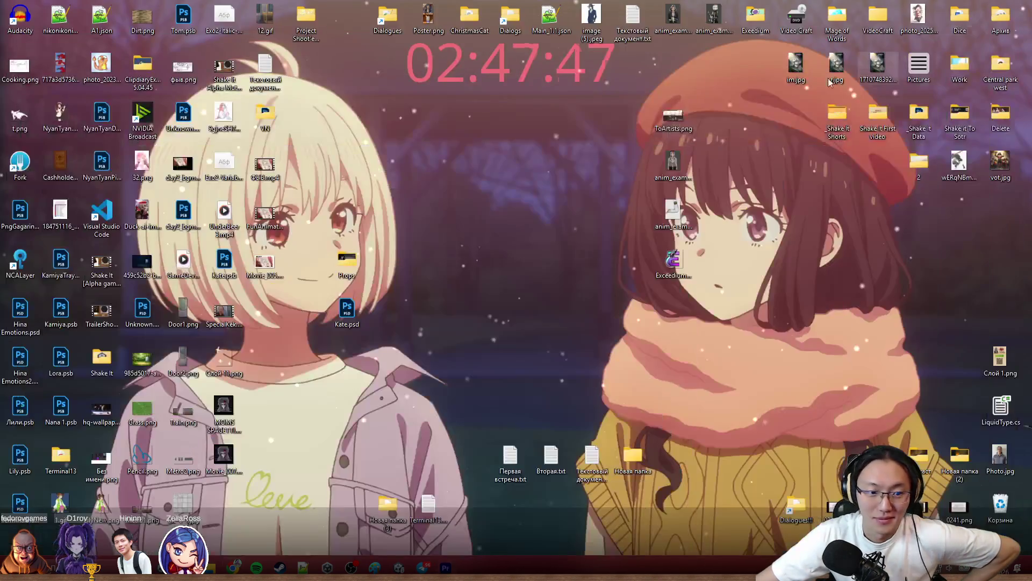
pyautogui.rightClick(225, 460)
pyautogui.click(301, 313)
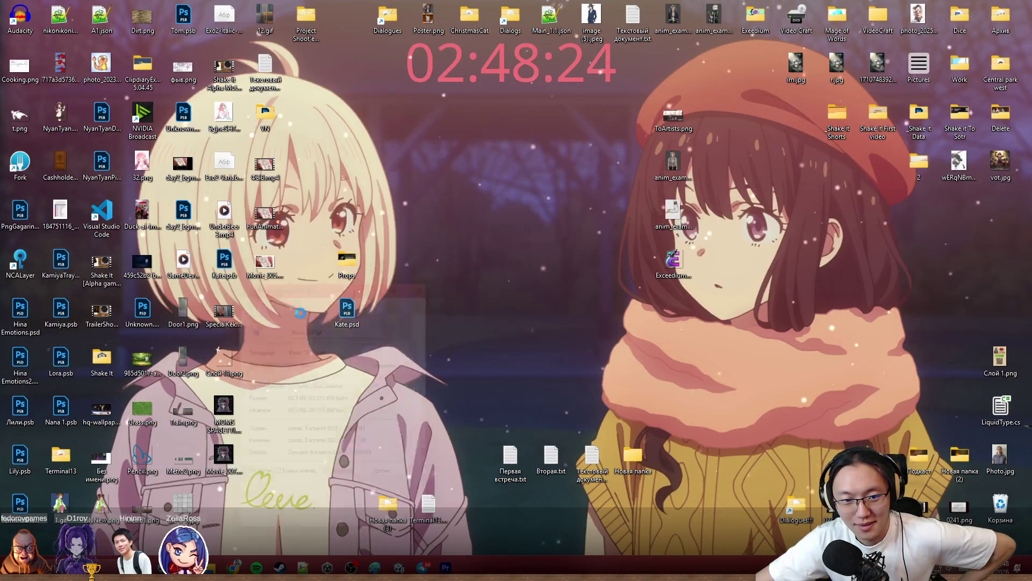
pyautogui.press('Escape')
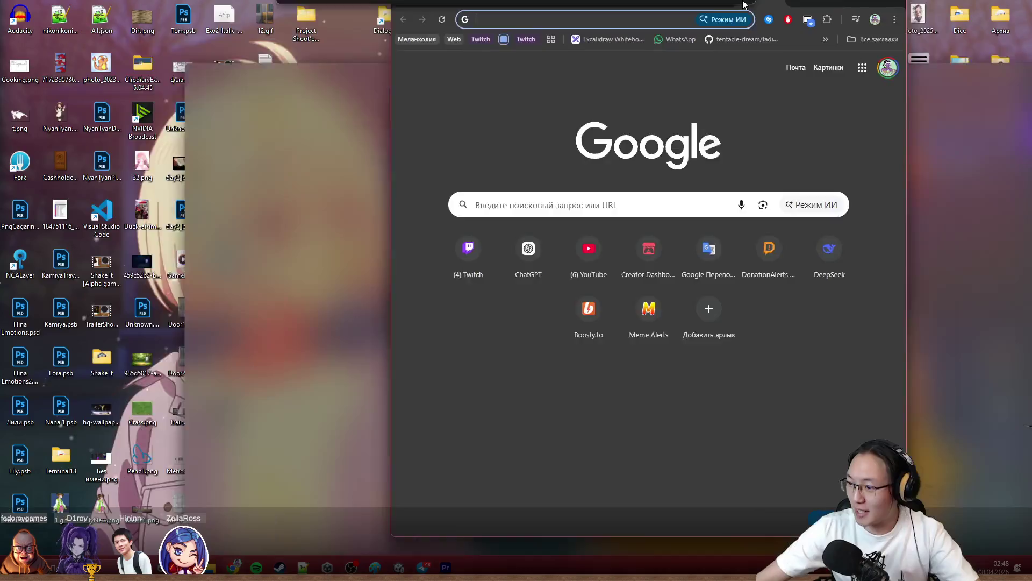
pyautogui.doubleClick(743, 5)
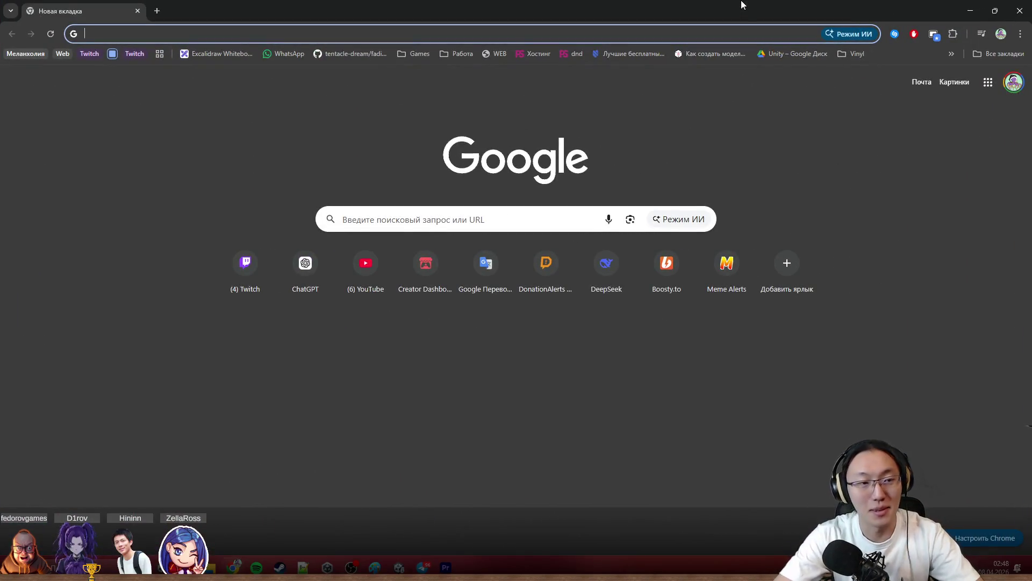
pyautogui.write('gi')
# Load CloudConvert's MP4-to-WEBM page, drop in MOMS SPAGETTI.mp4 and start the conversion.
pyautogui.press('BackSpace')
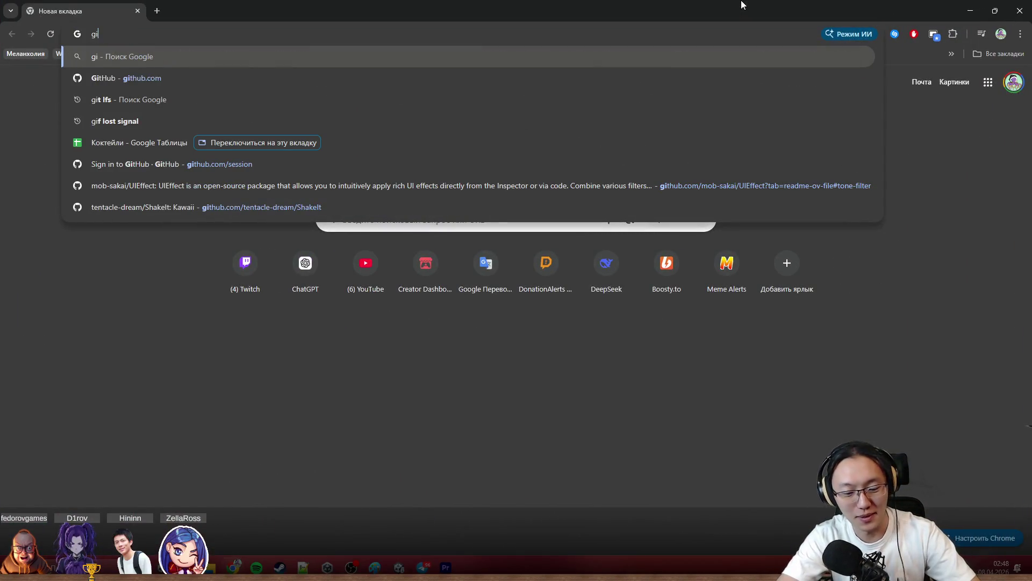
pyautogui.press('BackSpace')
pyautogui.press('BackSpace')
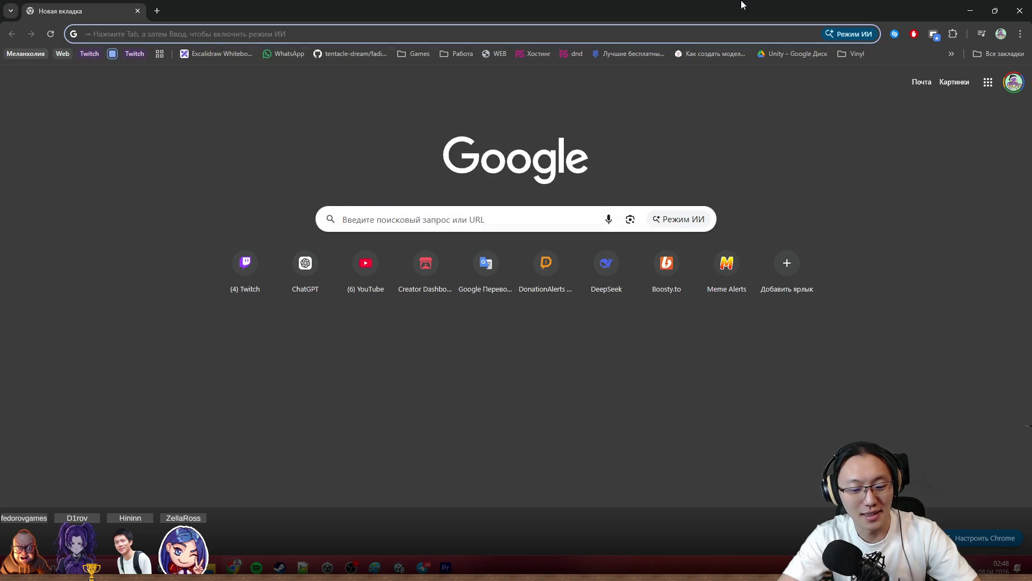
pyautogui.write('mp4')
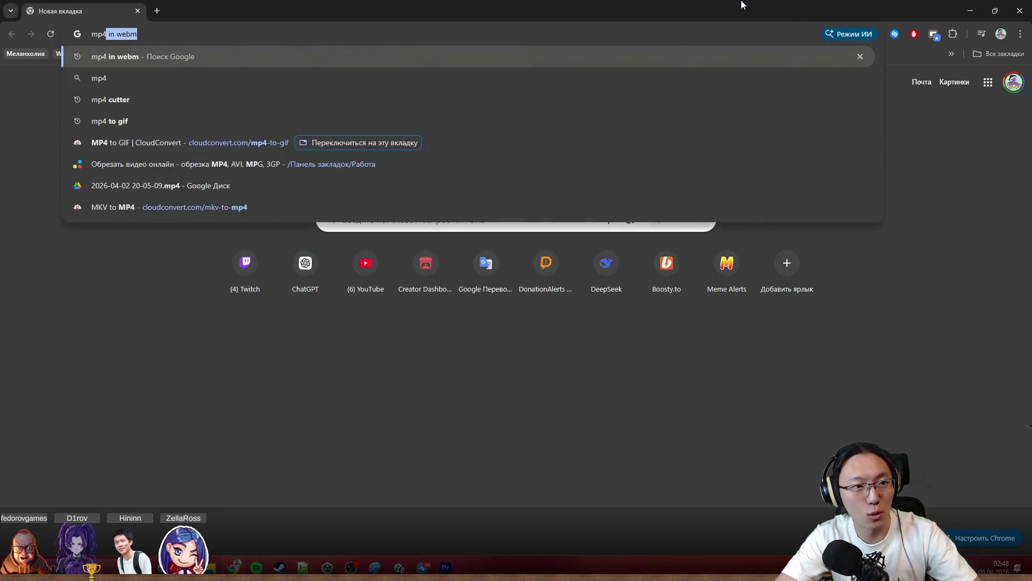
pyautogui.press('Return')
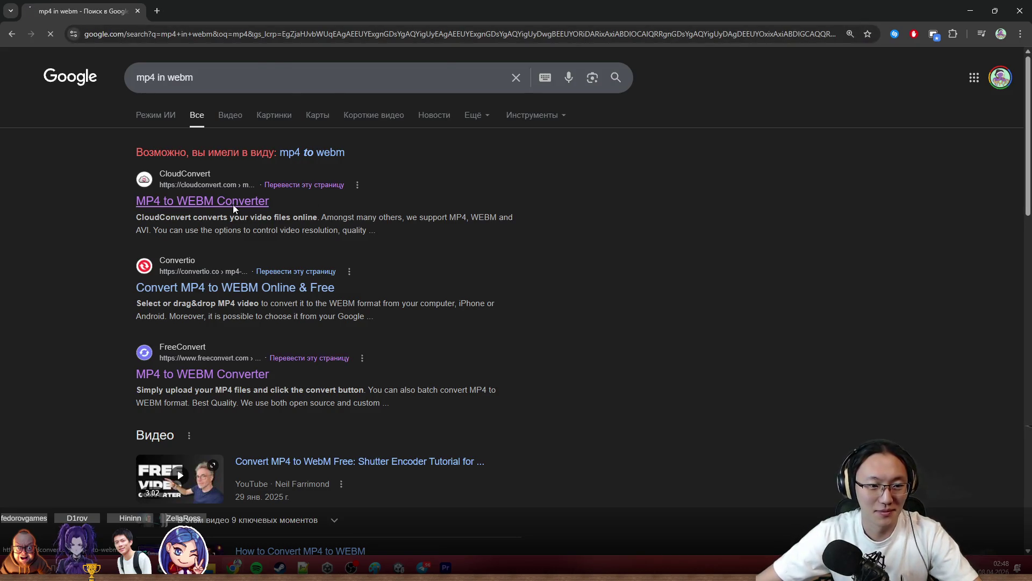
pyautogui.click(233, 204)
pyautogui.press('super+Down')
pyautogui.moveTo(285, 397)
pyautogui.mouseDown()
pyautogui.moveTo(292, 409)
pyautogui.moveTo(614, 338)
pyautogui.mouseUp()
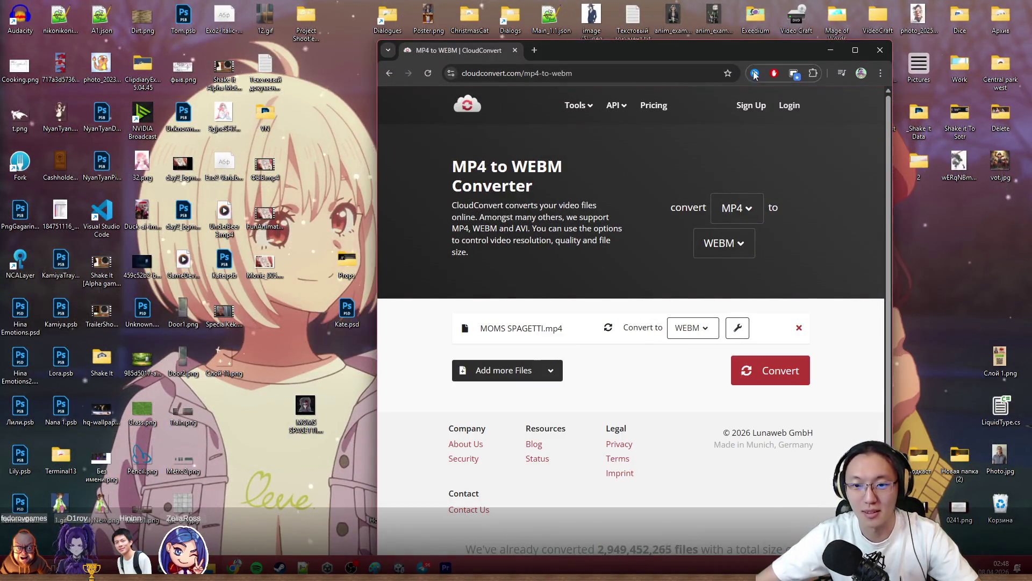
pyautogui.doubleClick(701, 56)
pyautogui.click(768, 288)
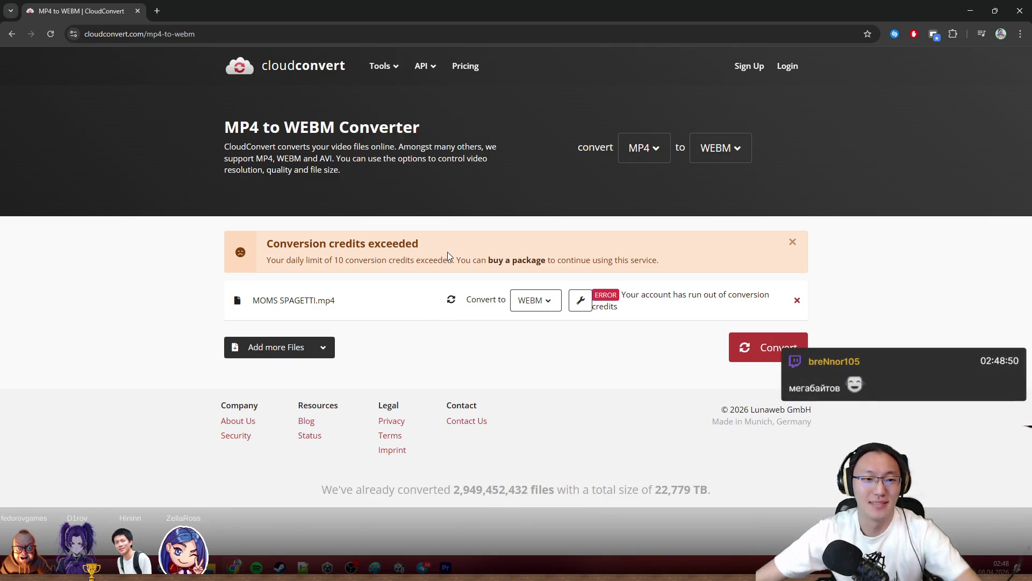
# After the daily-credit error, grab the converter address and hide Chrome to show the desktop.
pyautogui.click(994, 11)
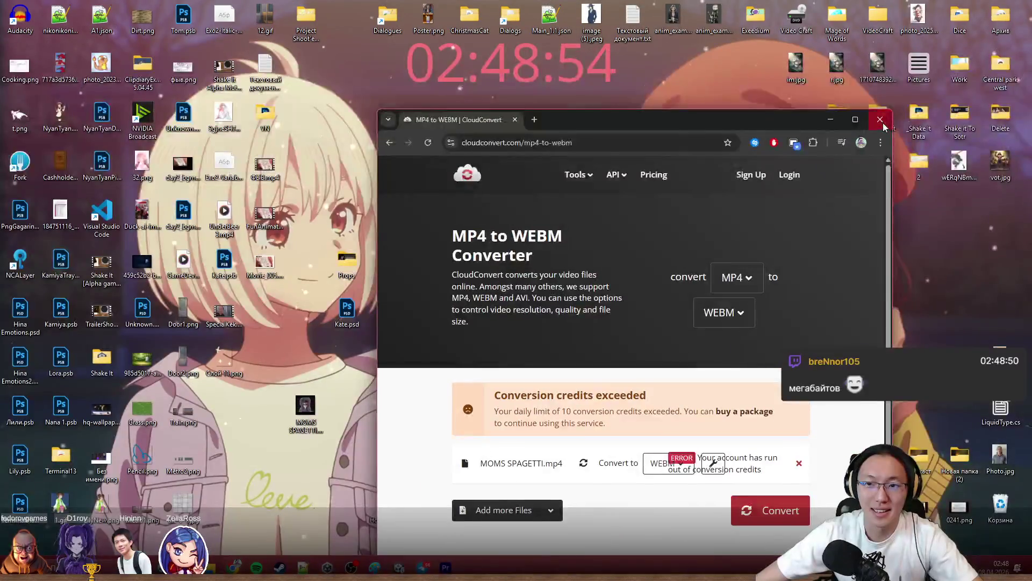
pyautogui.click(835, 128)
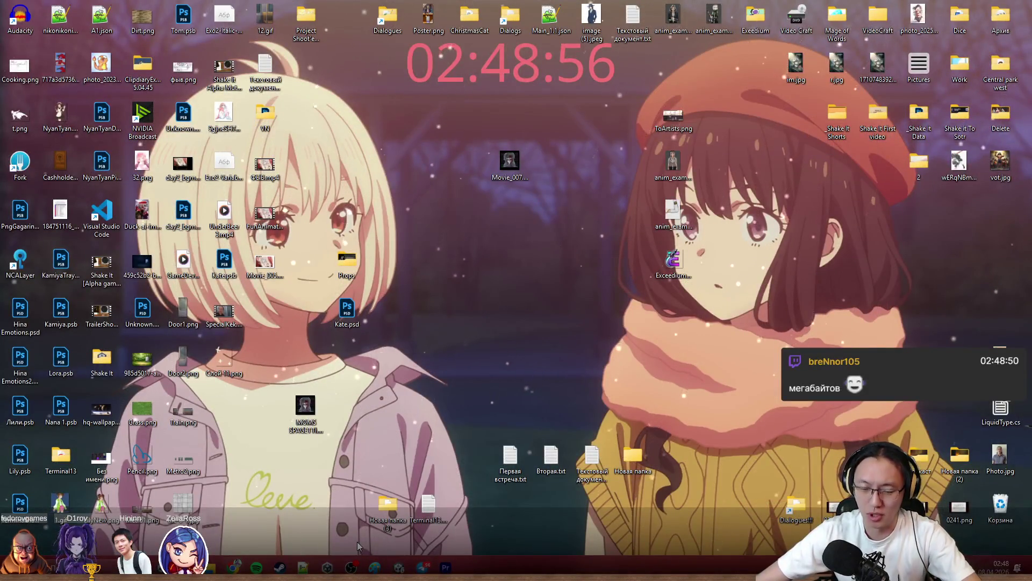
pyautogui.hotkey('alt', 'Tab')
pyautogui.click(565, 33)
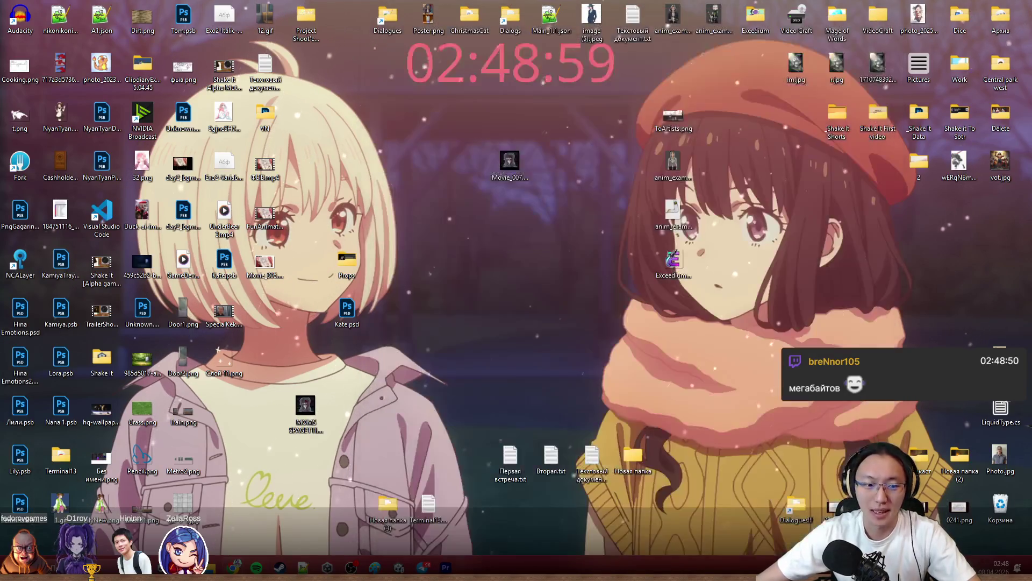
pyautogui.click(830, 11)
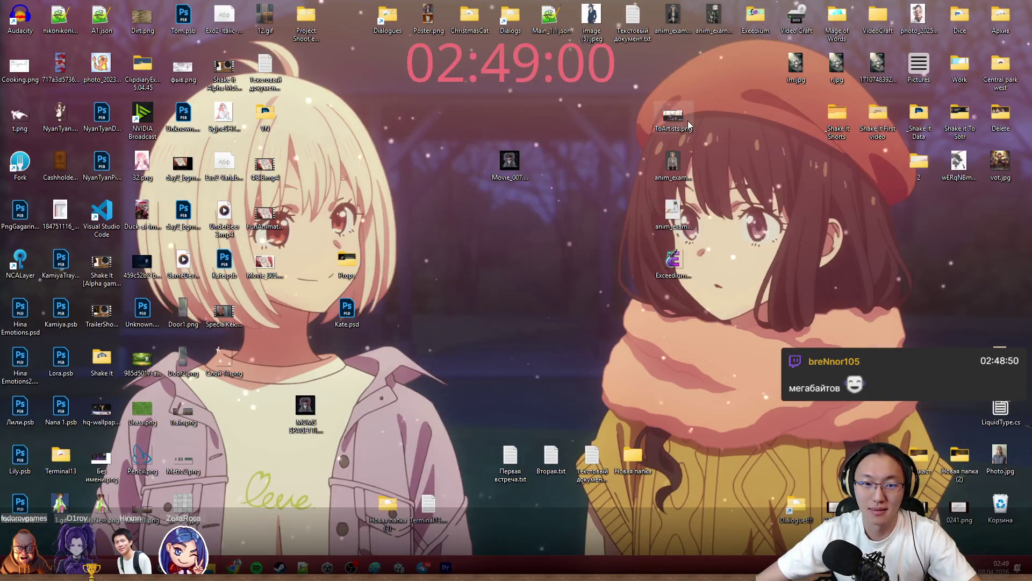
# Load the CloudConvert page in Yandex Browser and add MOMS SPAGETTI.mp4 to it.
pyautogui.hotkey('alt', 'Tab')
pyautogui.click(638, 30)
pyautogui.write('https://cloudconvert.com/mp4-converter')
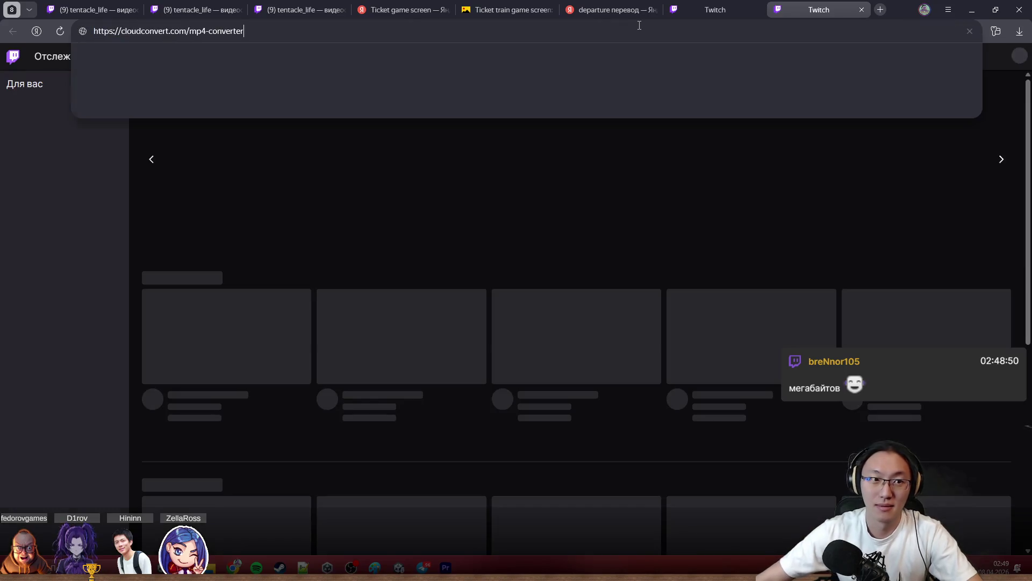
pyautogui.press('Return')
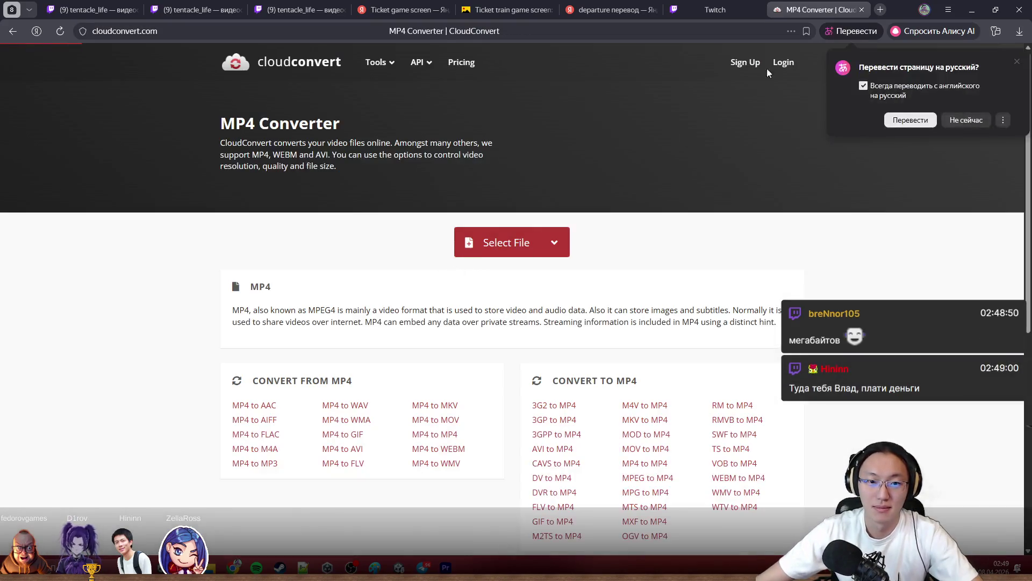
pyautogui.moveTo(710, 31); pyautogui.dragTo(800, 69)
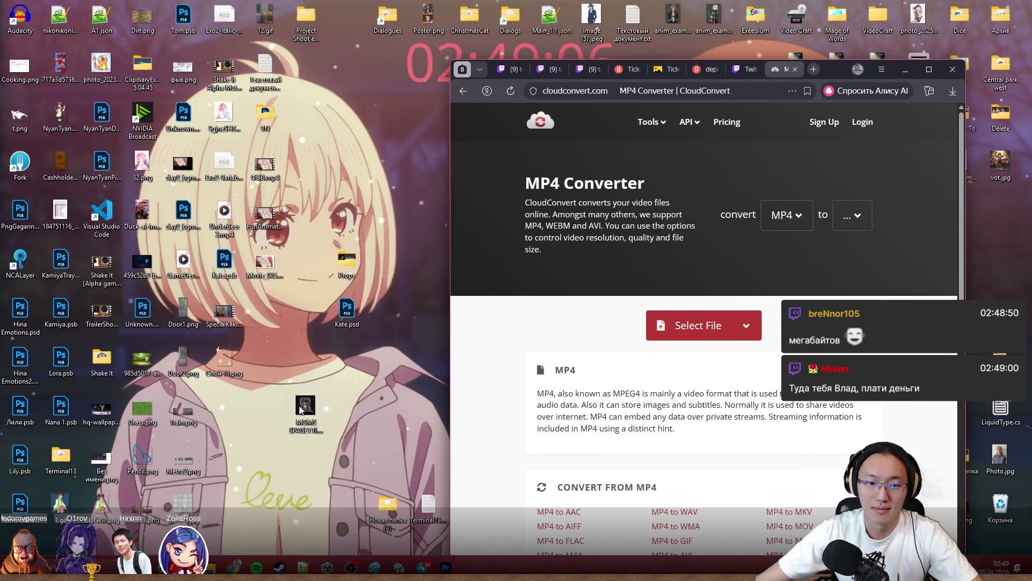
pyautogui.moveTo(299, 409); pyautogui.dragTo(749, 328)
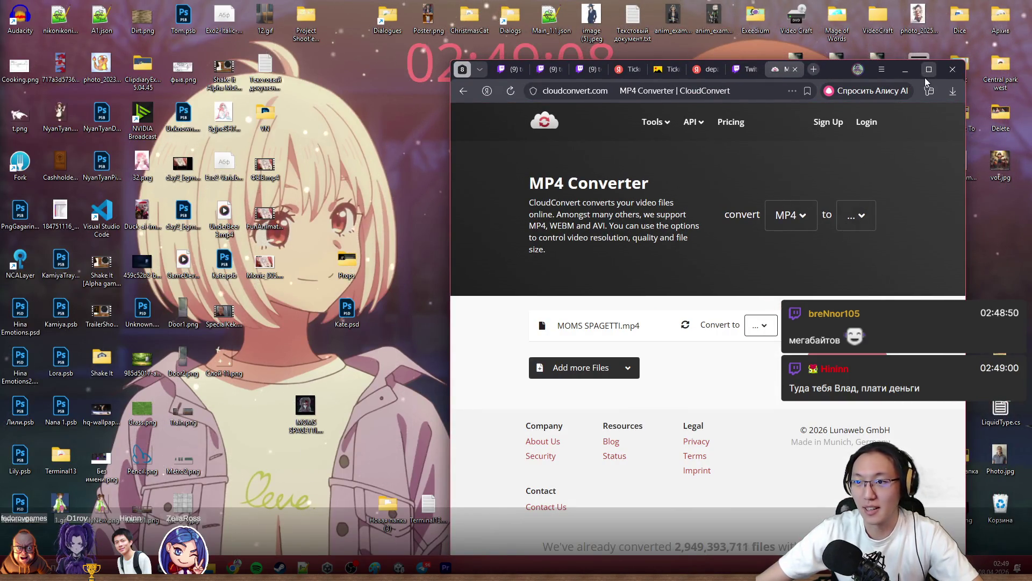
pyautogui.click(925, 77)
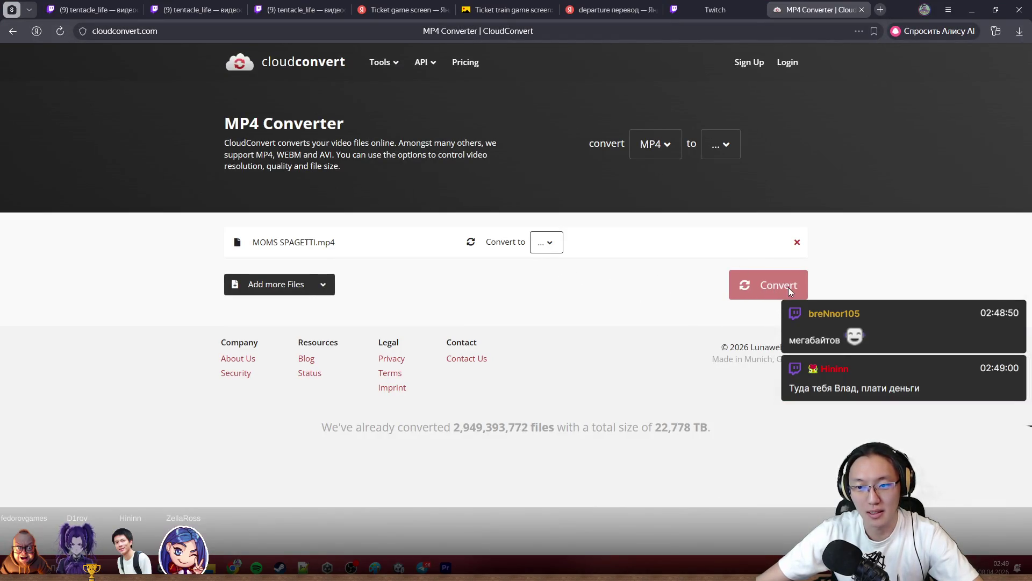
# Choose GIF output, start converting, hit the credits error and close the CloudConvert tab.
pyautogui.click(547, 244)
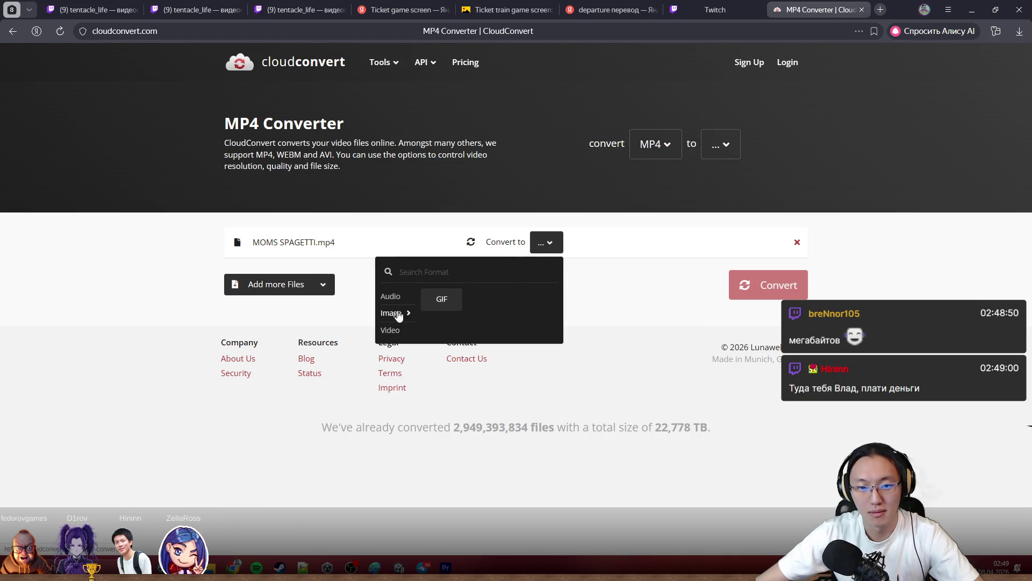
pyautogui.click(441, 299)
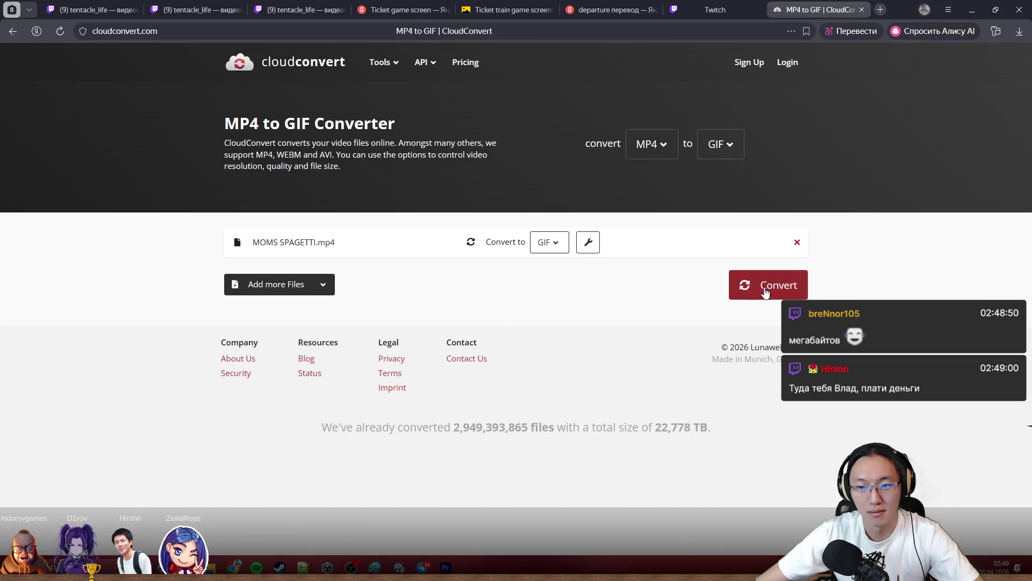
pyautogui.click(762, 286)
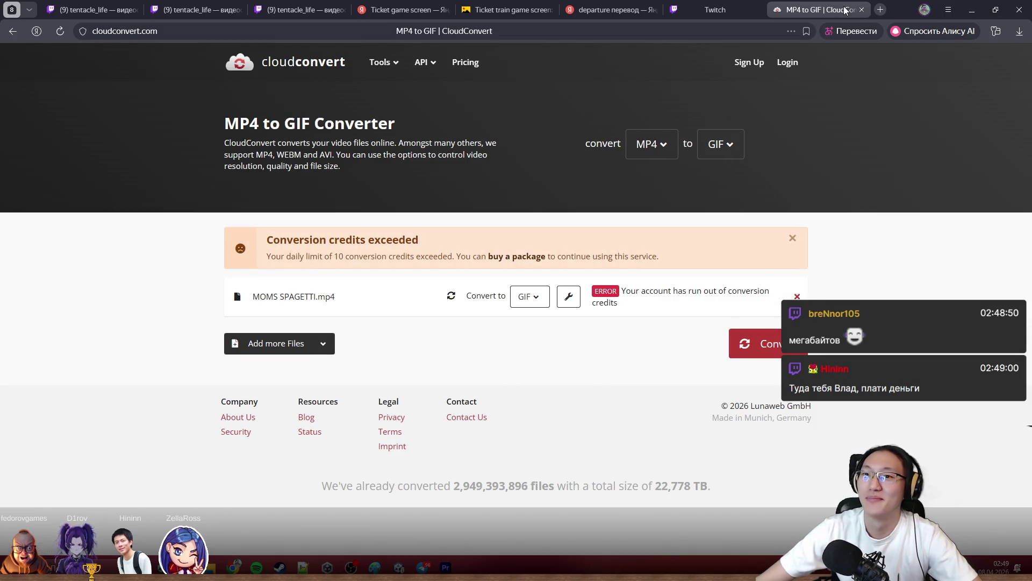
pyautogui.click(861, 11)
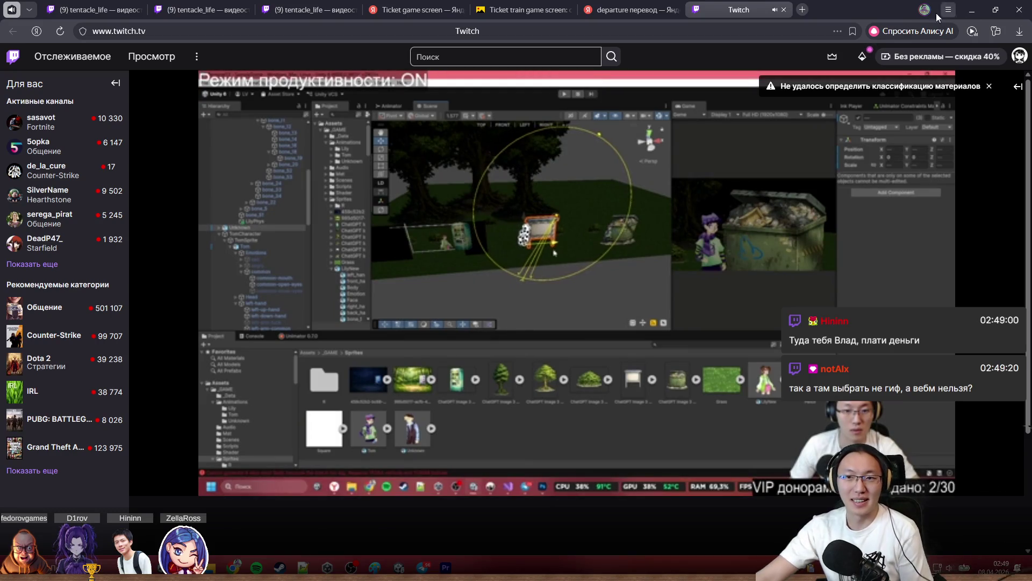
# Close the Twitch tab and browser and switch back to the Premiere Pro Kek2 project.
pyautogui.click(783, 11)
pyautogui.press('super+d')
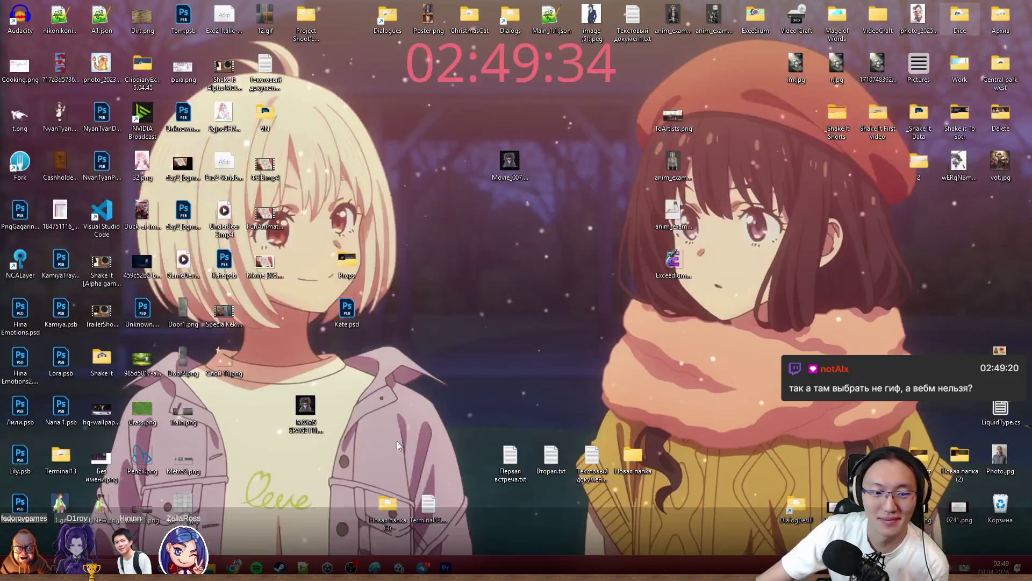
pyautogui.hotkey('alt', 'Tab')
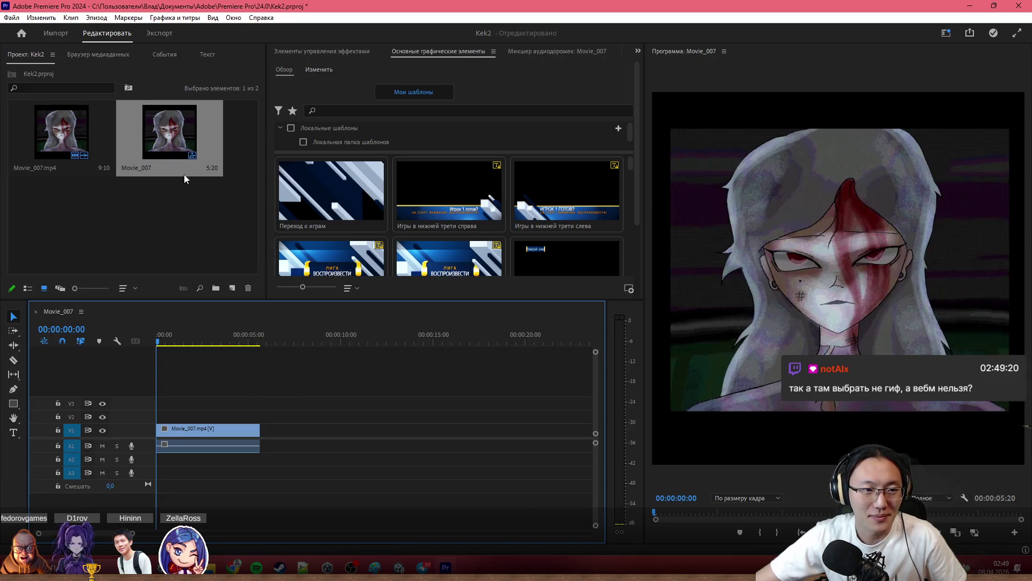
# Reopen export settings for Movie_007_1.gif and scroll through the Format list with Animated GIF chosen.
pyautogui.click(172, 37)
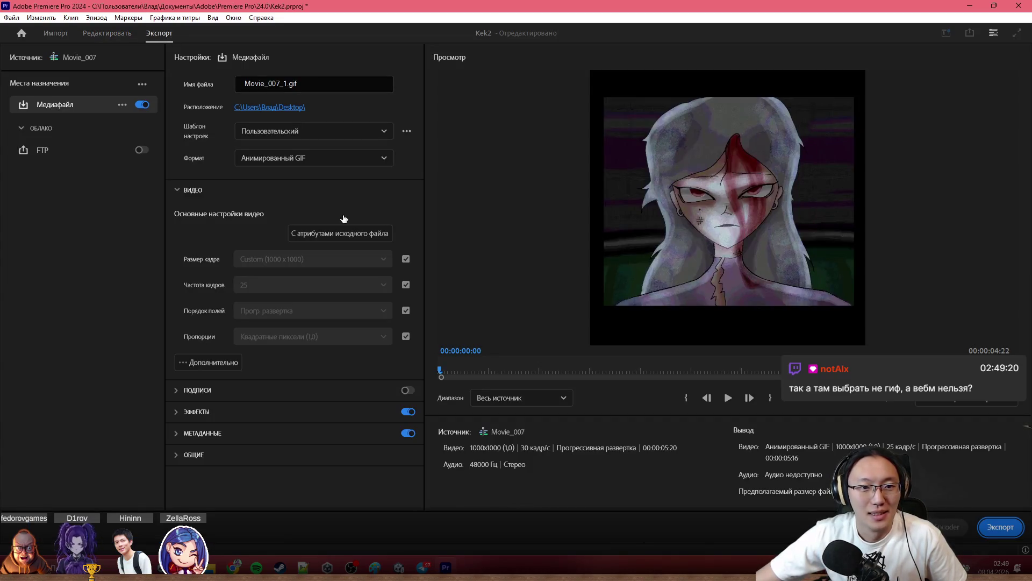
pyautogui.click(346, 158)
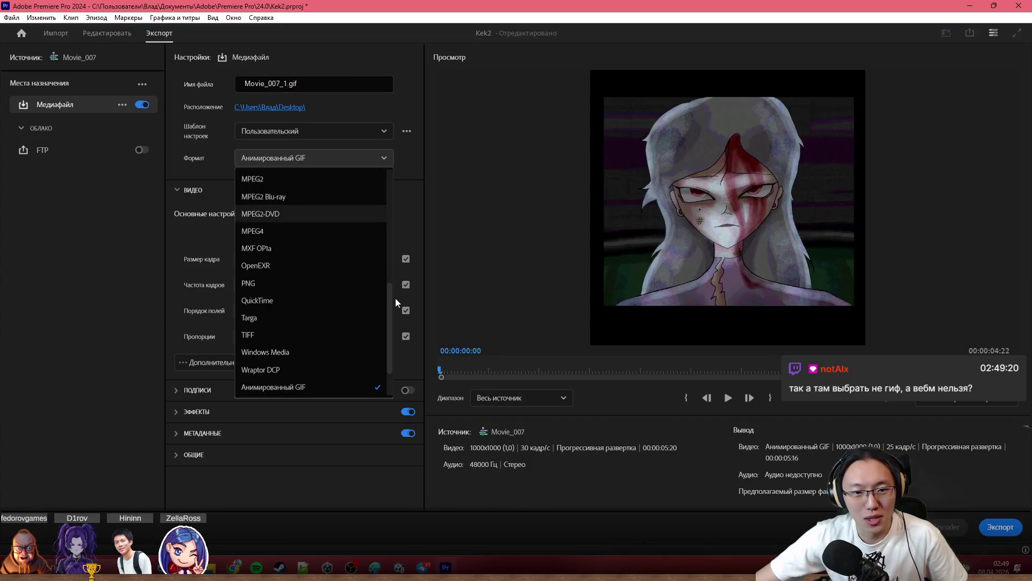
pyautogui.moveTo(390, 300)
pyautogui.mouseDown()
pyautogui.moveTo(396, 333)
pyautogui.moveTo(417, 180)
pyautogui.moveTo(428, 256)
pyautogui.moveTo(422, 320)
pyautogui.mouseUp()
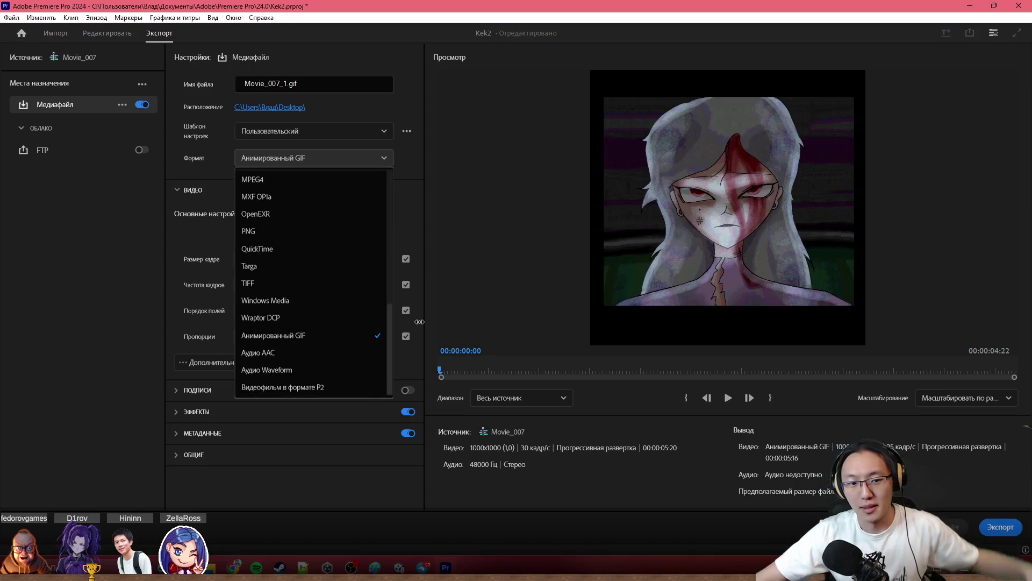
# Leave the export format list, bring Telegram forward in All chats, and enter a direct conversation.
pyautogui.click(544, 298)
pyautogui.click(424, 568)
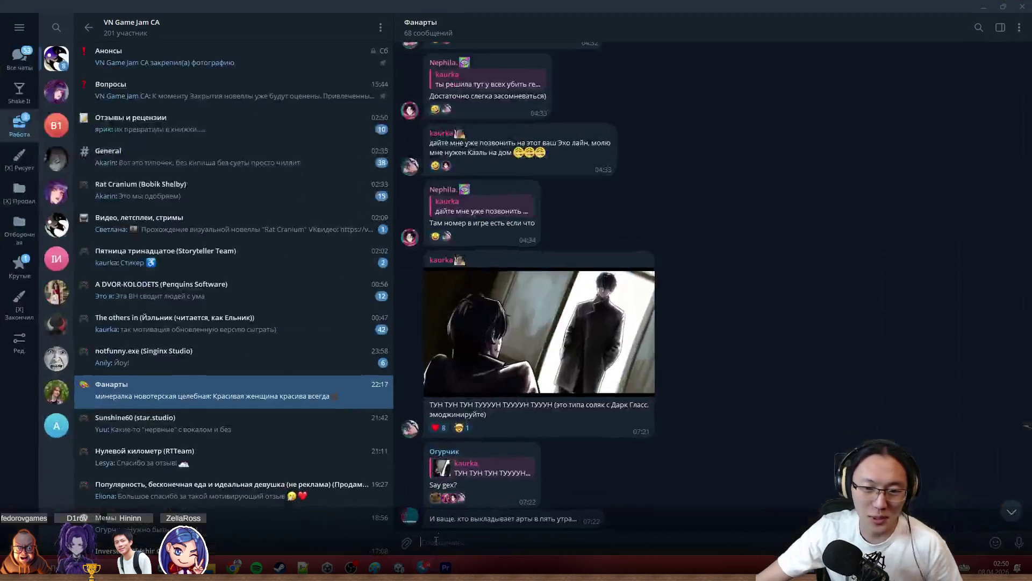
pyautogui.click(18, 69)
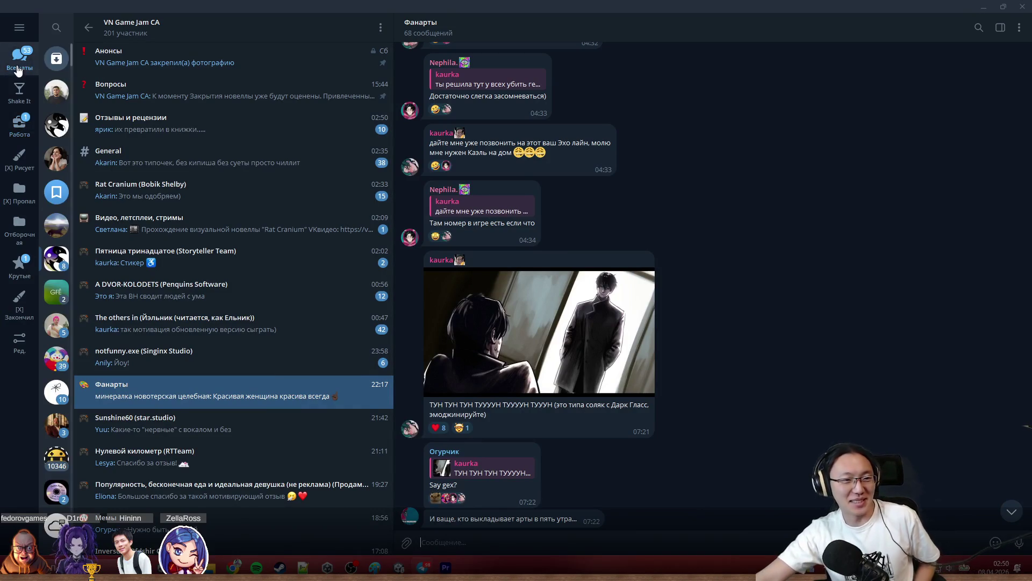
pyautogui.click(56, 425)
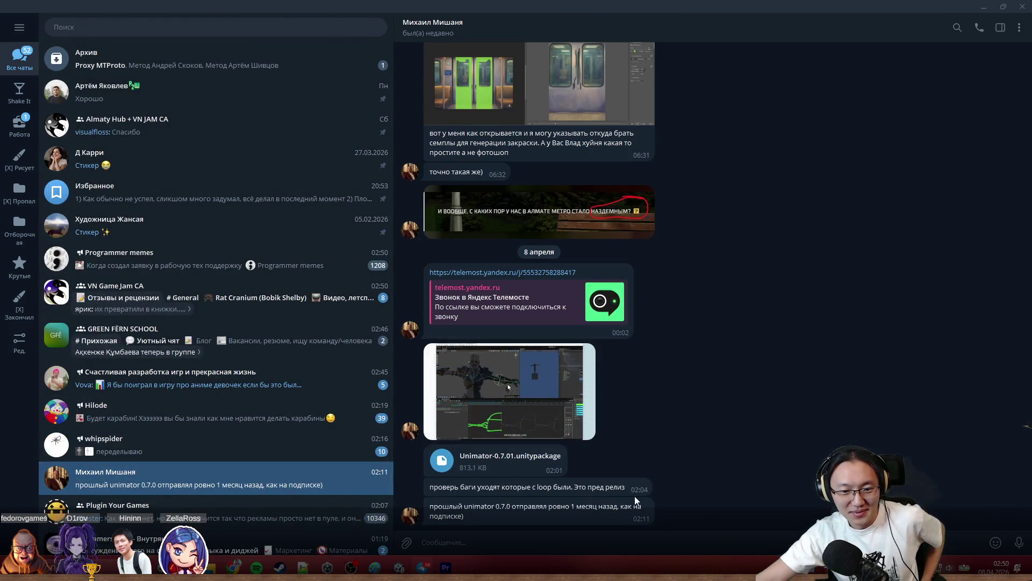
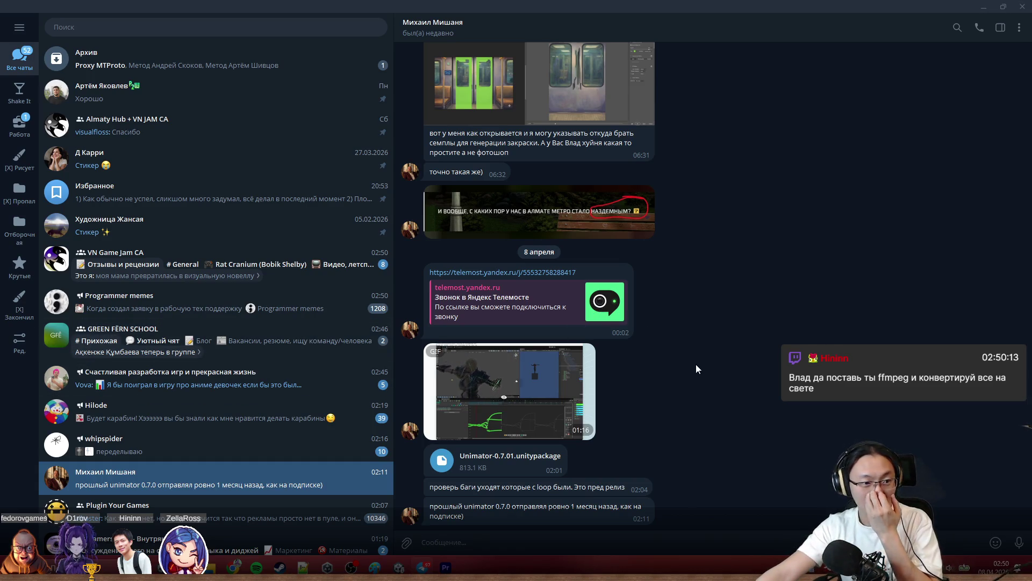
# List the chats in Telegram's Работа folder, then switch to the browser for a web search.
pyautogui.click(19, 127)
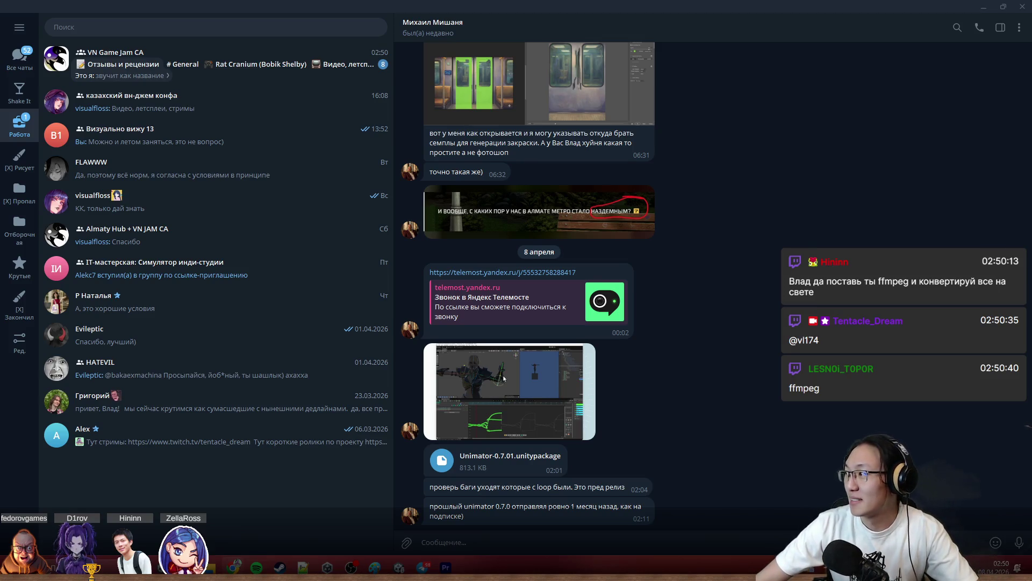
pyautogui.hotkey('alt', 'Tab')
pyautogui.write('ffmpeg')
# Search for ffmpeg and look over the official FFmpeg homepage.
pyautogui.press('Return')
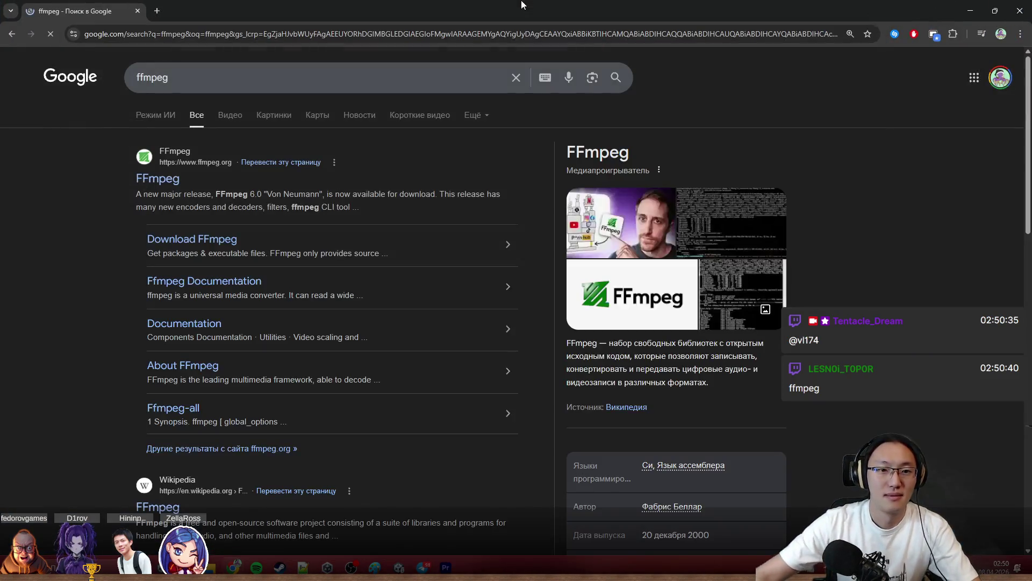
pyautogui.click(172, 188)
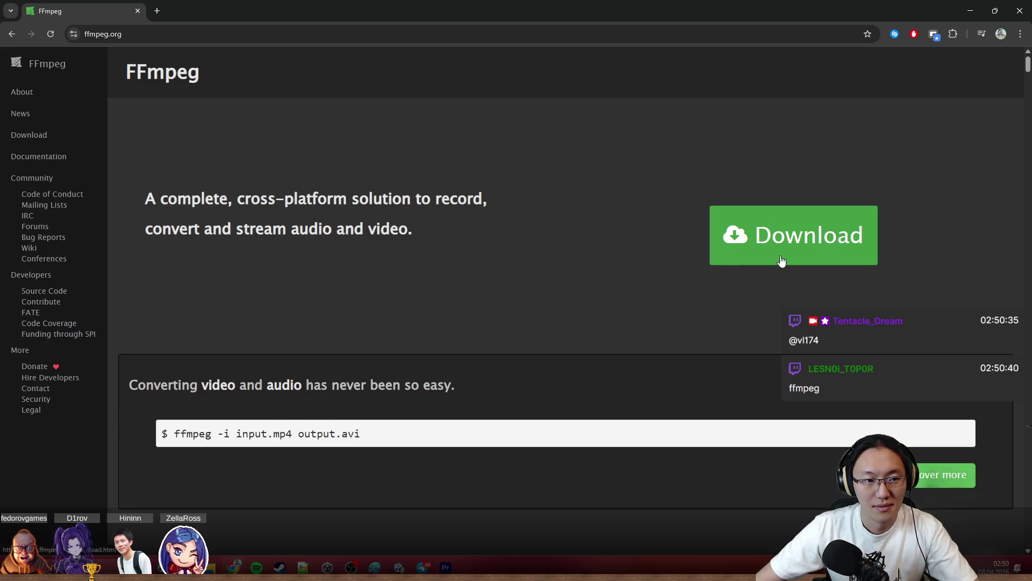
pyautogui.scroll(-5, 390, 274)
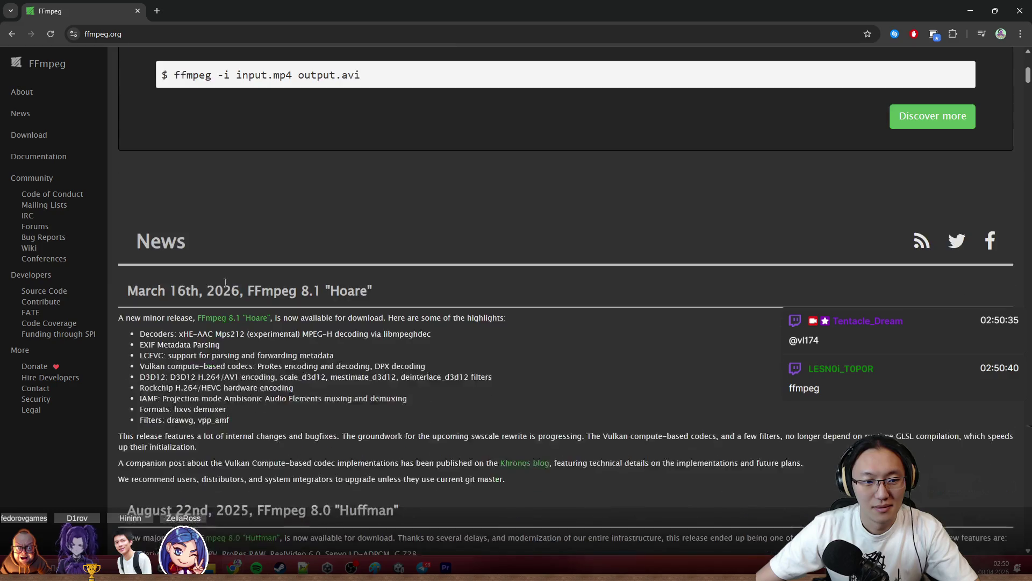
pyautogui.scroll(1, 225, 281)
pyautogui.moveTo(395, 166); pyautogui.dragTo(176, 160)
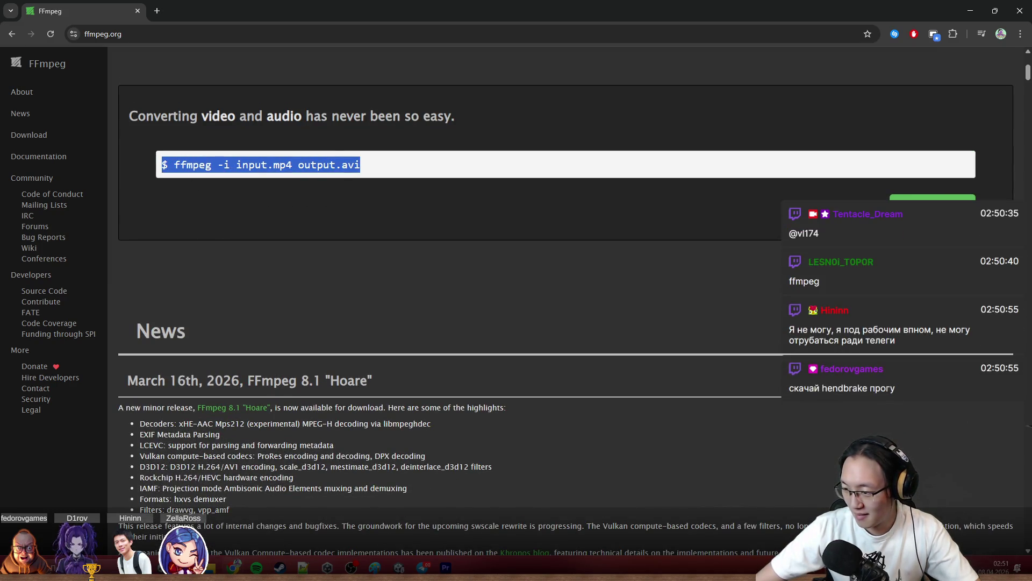
pyautogui.hotkey('alt', 'Tab')
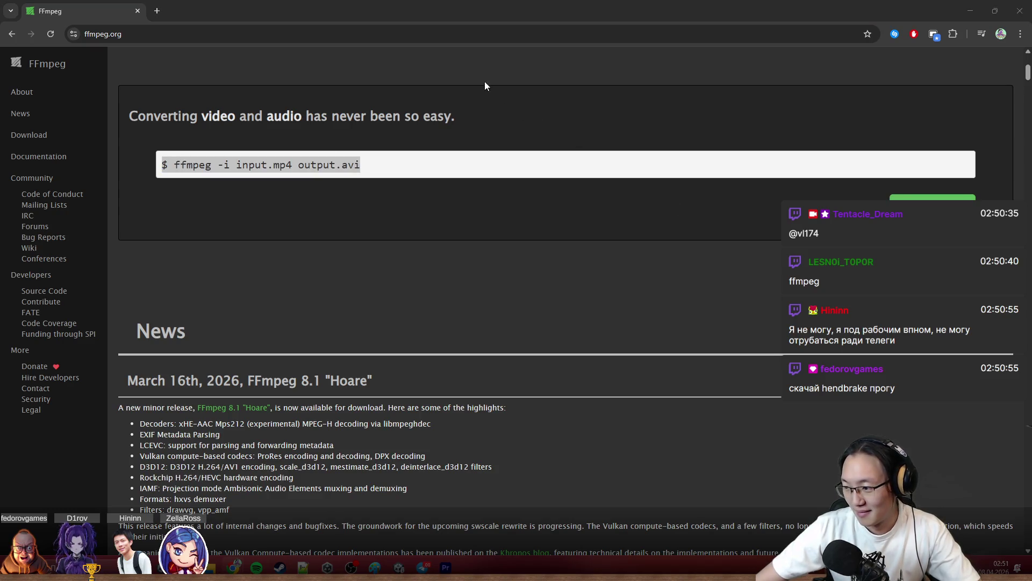
# Search for hendbrake and open the official HandBrake site from the results.
pyautogui.click(393, 33)
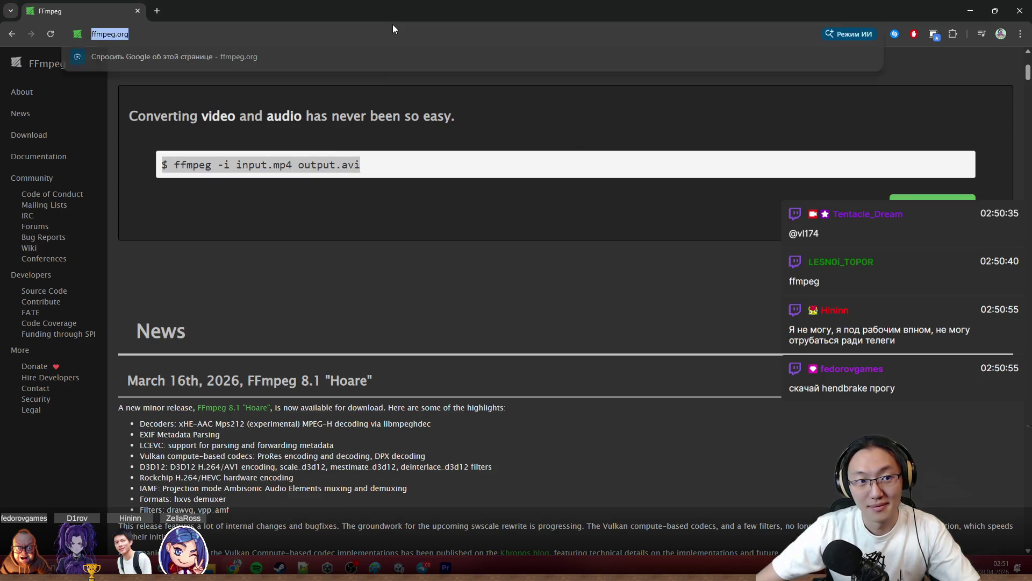
pyautogui.write('hendbrake')
pyautogui.press('Return')
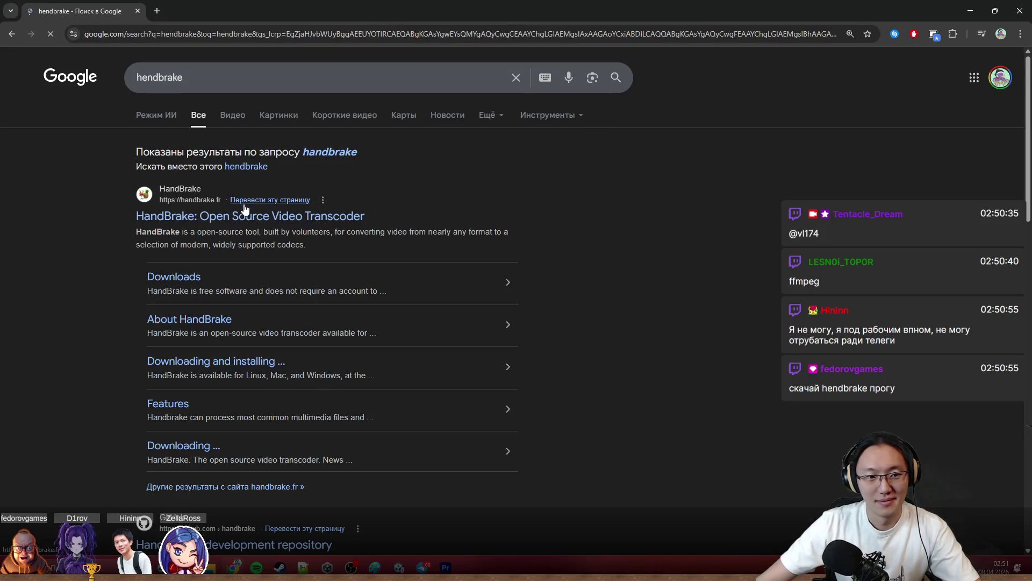
pyautogui.click(251, 217)
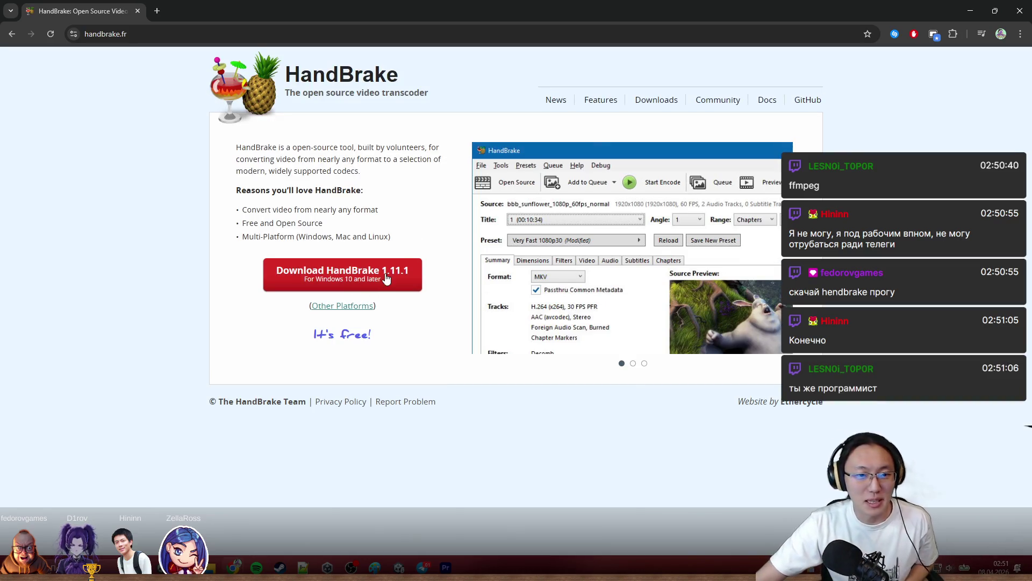
# Download the HandBrake 1.11.1 Windows installer, keeping the unverified file despite Chrome's warning.
pyautogui.click(386, 278)
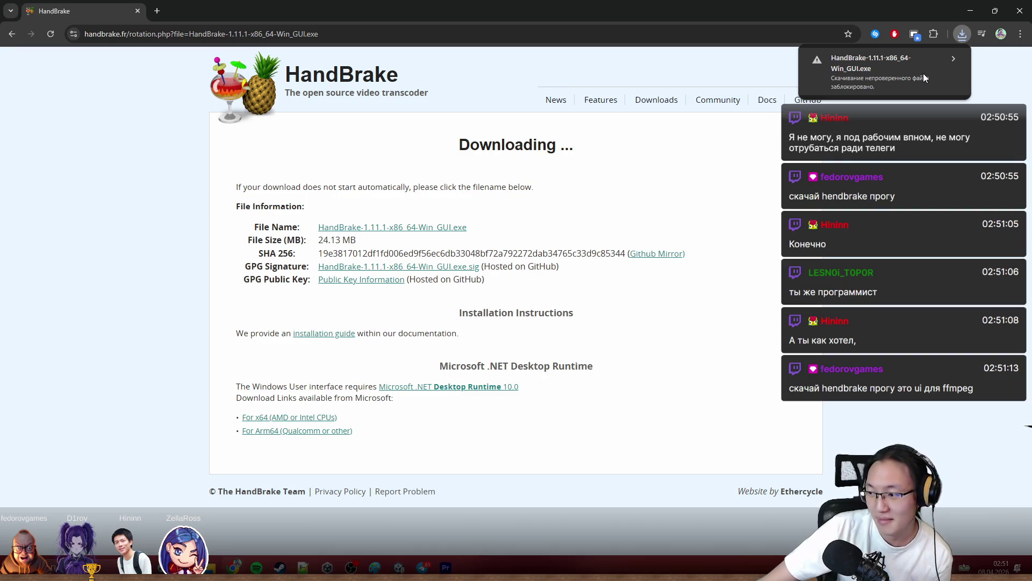
pyautogui.click(923, 74)
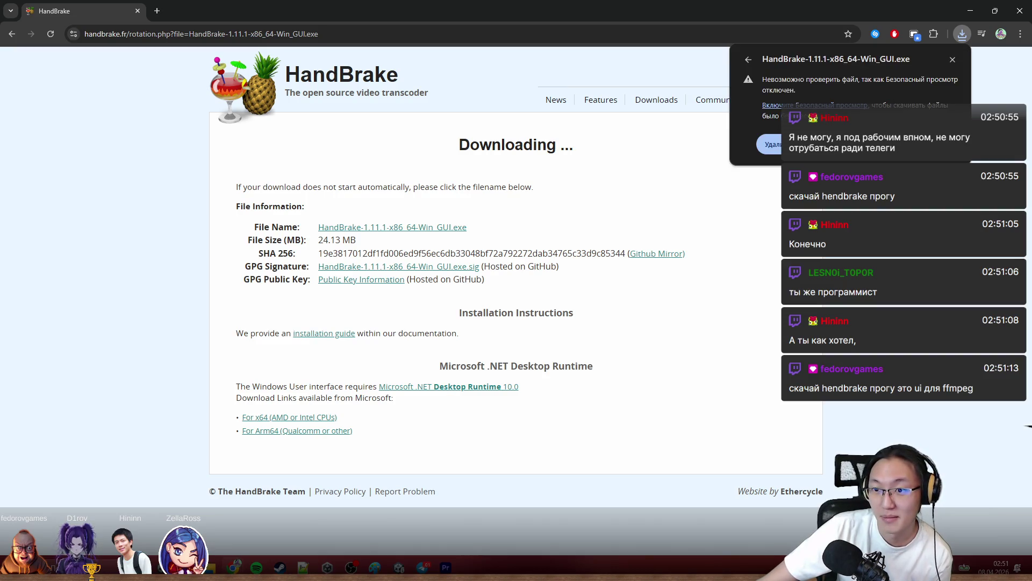
pyautogui.click(962, 34)
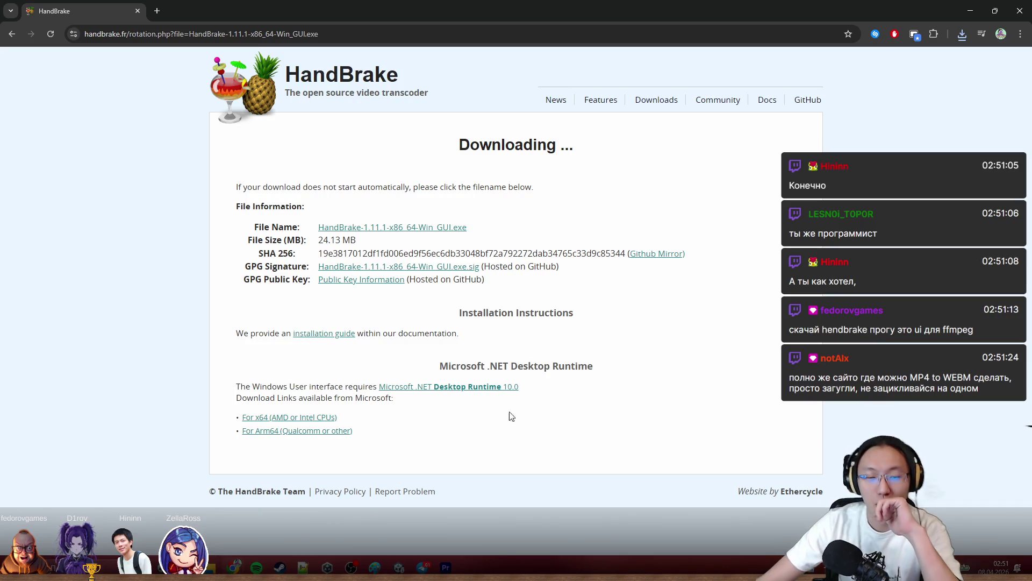
# Run the downloaded HandBrake installer from Chrome's recent downloads.
pyautogui.click(966, 36)
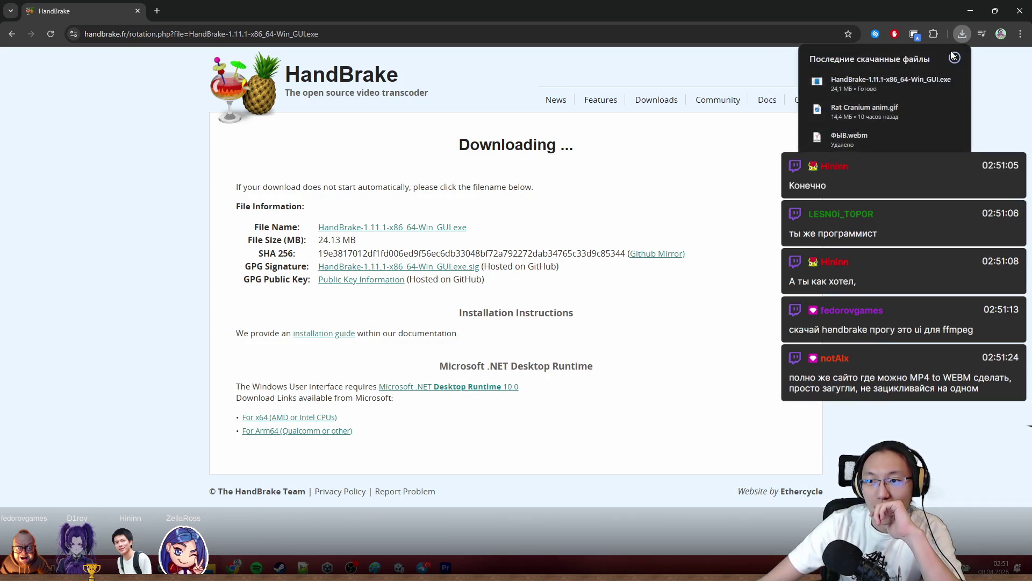
pyautogui.click(913, 87)
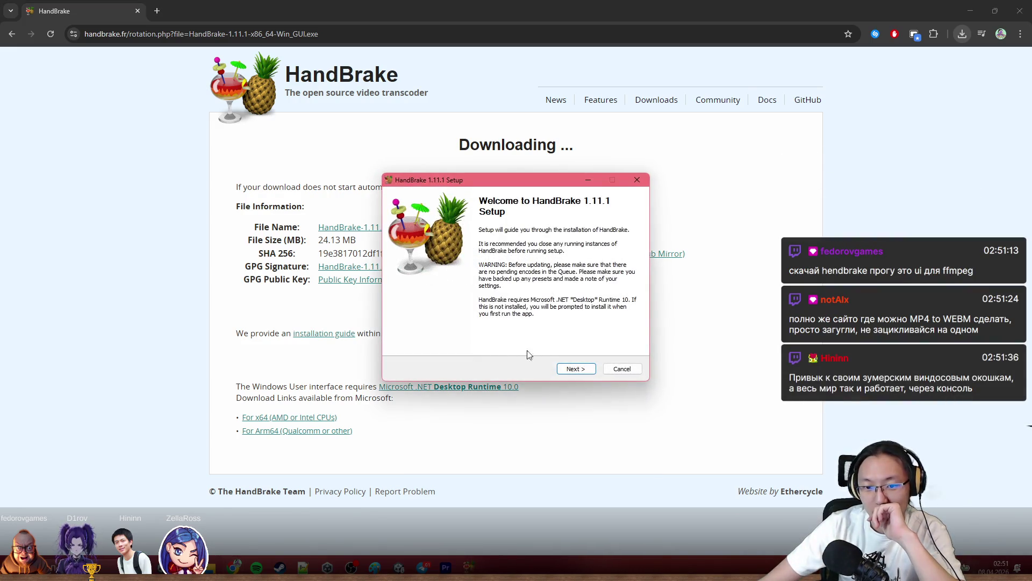
# Install HandBrake 1.11.1 to the default folder, accepting the license, and finish setup.
pyautogui.click(570, 368)
pyautogui.click(572, 368)
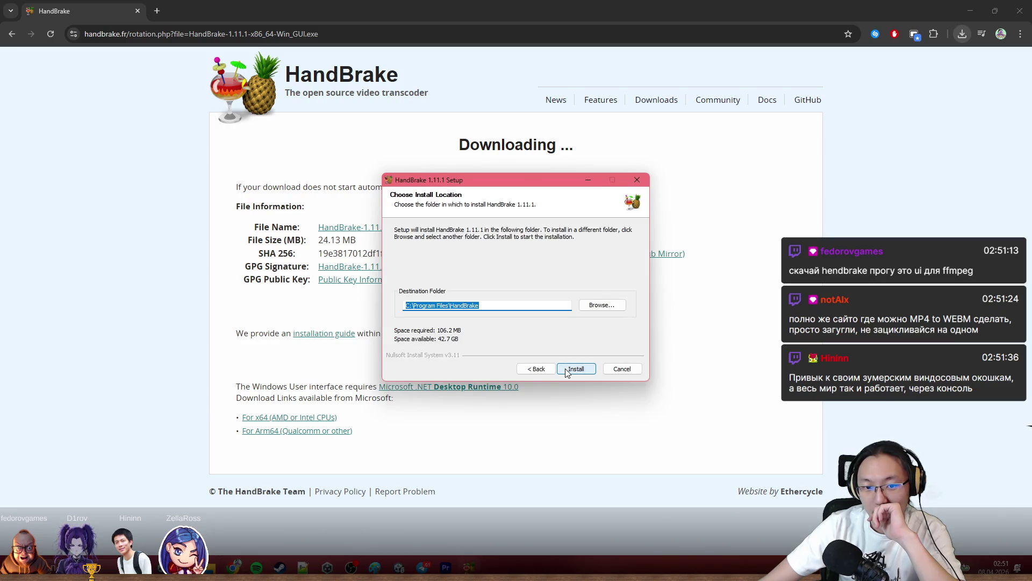
pyautogui.click(567, 371)
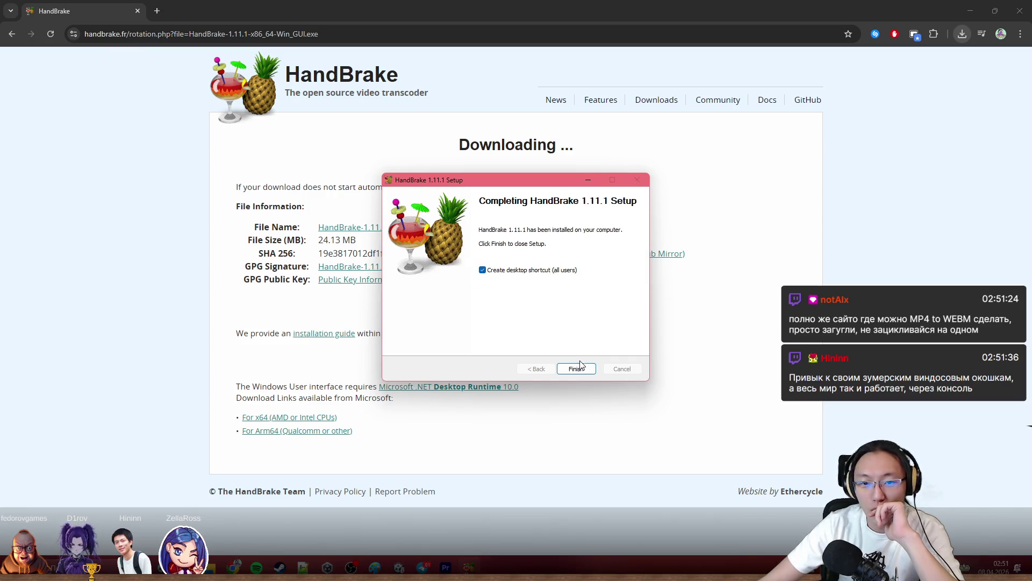
pyautogui.click(580, 371)
# Shrink and move the browser window, and close Premiere Pro without saving the project.
pyautogui.doubleClick(876, 6)
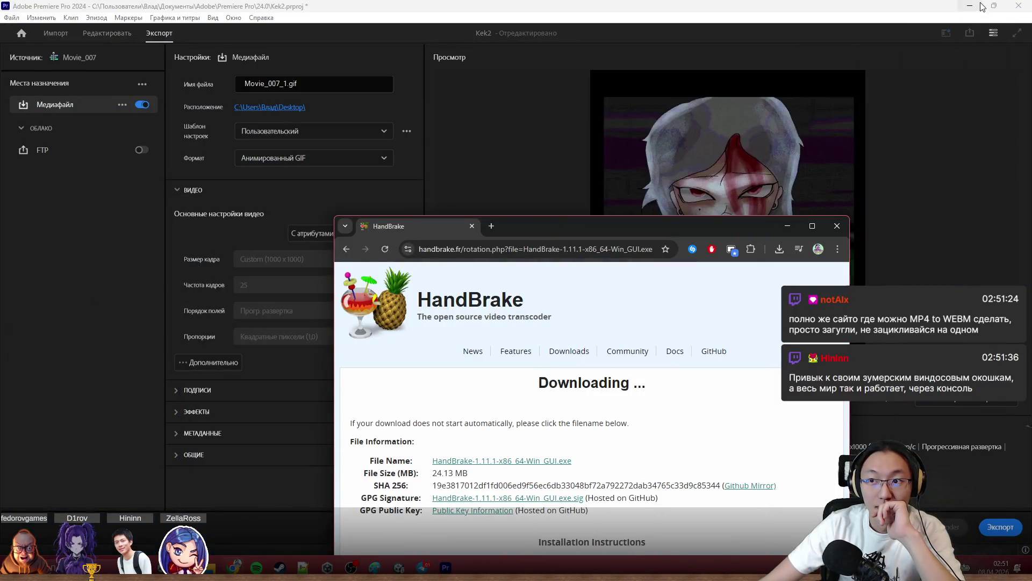
pyautogui.click(1022, 5)
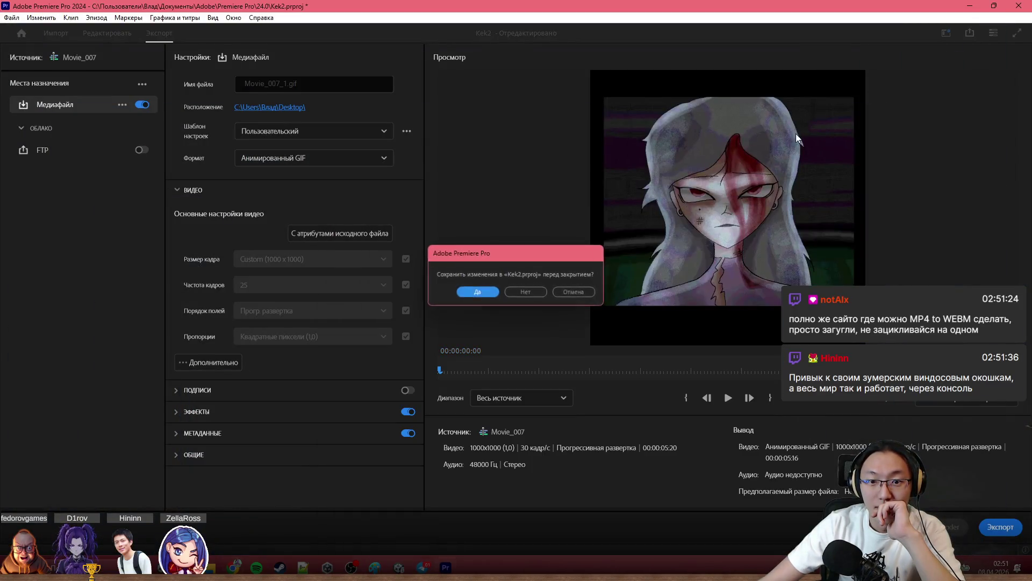
pyautogui.click(526, 291)
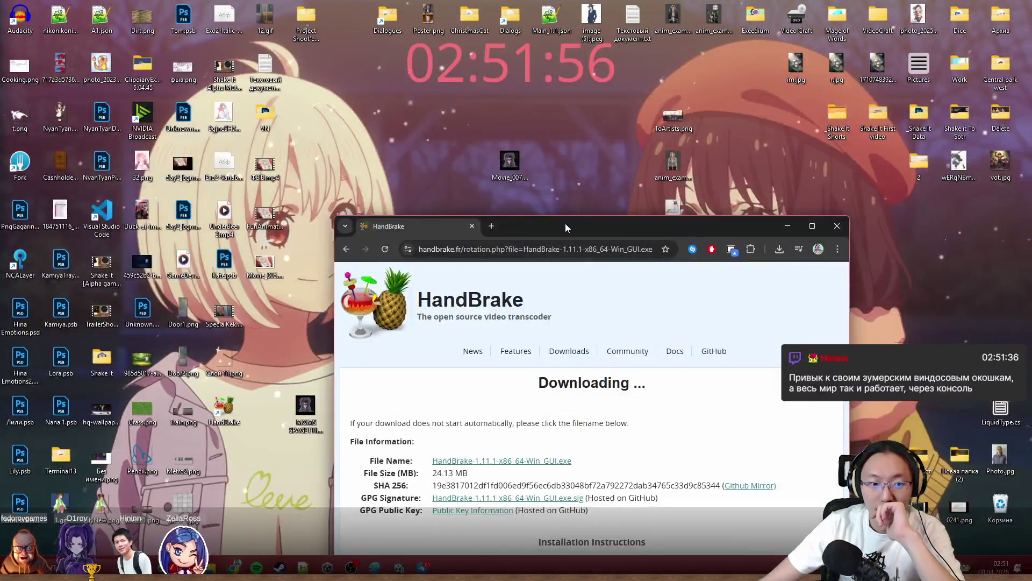
pyautogui.moveTo(566, 224); pyautogui.dragTo(642, 164)
# Launch HandBrake from the desktop shortcut and go download the required .NET runtime it reports missing.
pyautogui.doubleClick(224, 410)
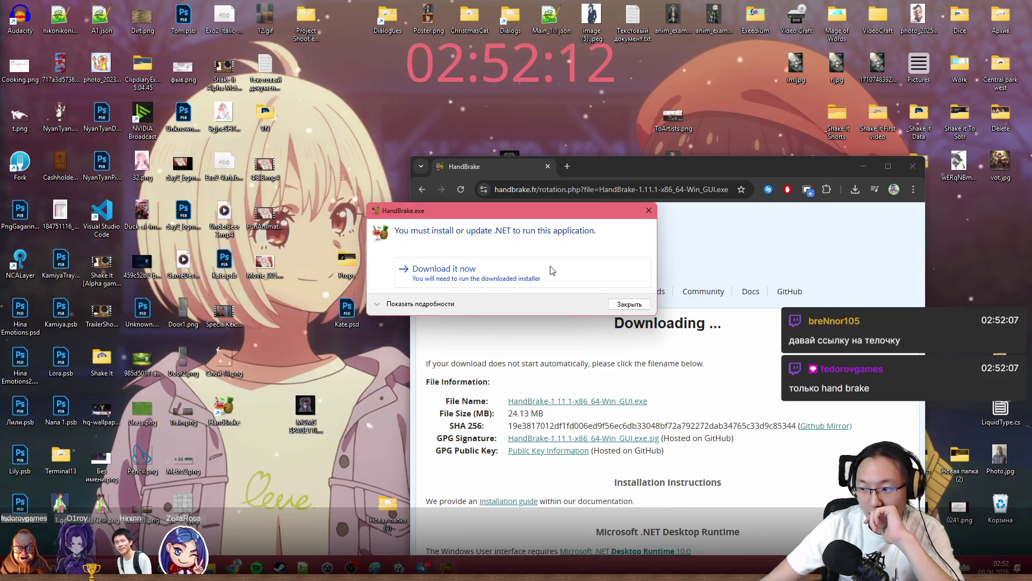
pyautogui.click(553, 270)
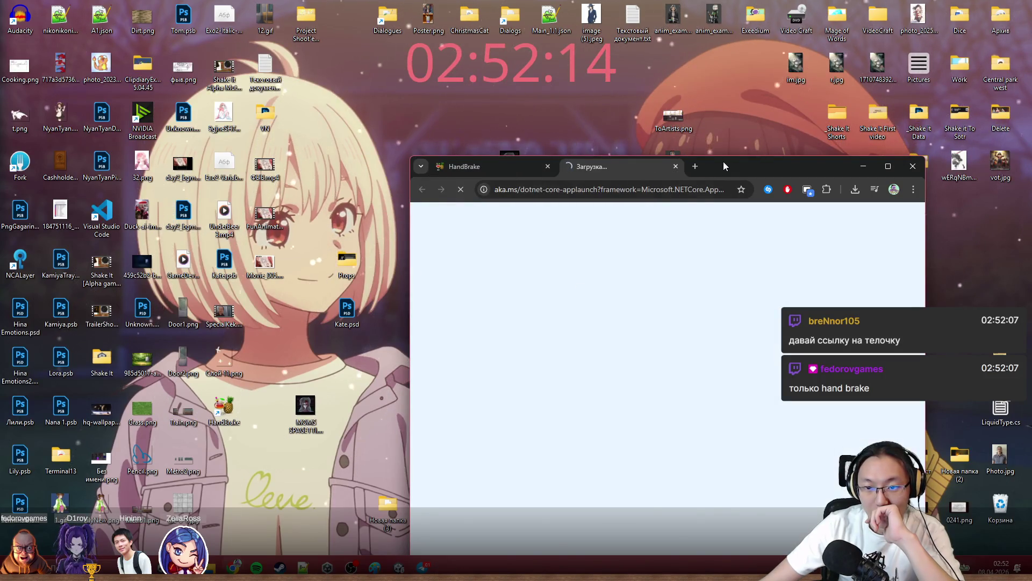
# Download the .NET 10.0 Desktop Runtime x64 installer, keeping the unverified file despite the warning.
pyautogui.moveTo(723, 161); pyautogui.dragTo(742, 17)
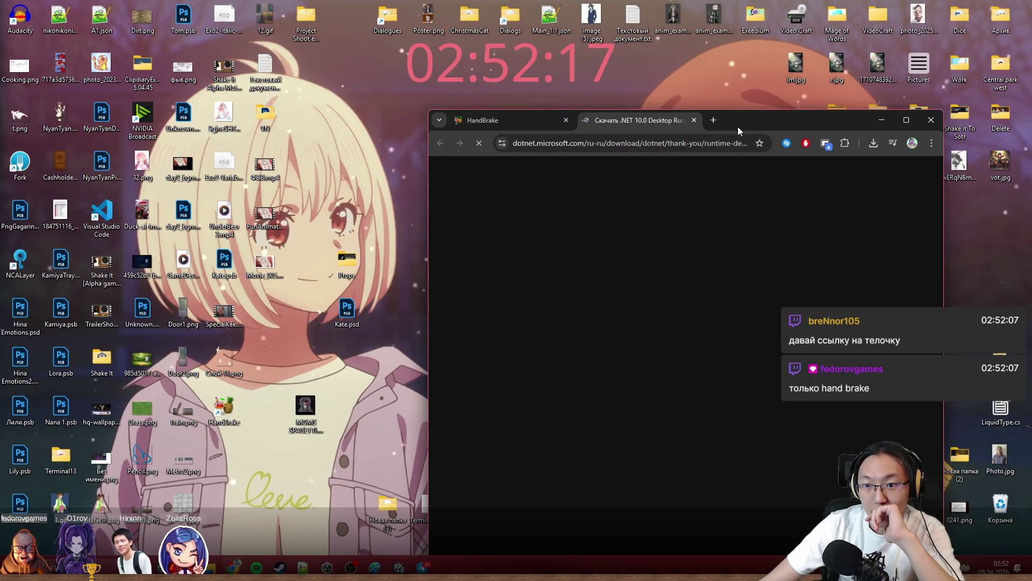
pyautogui.moveTo(742, 19); pyautogui.dragTo(743, 52)
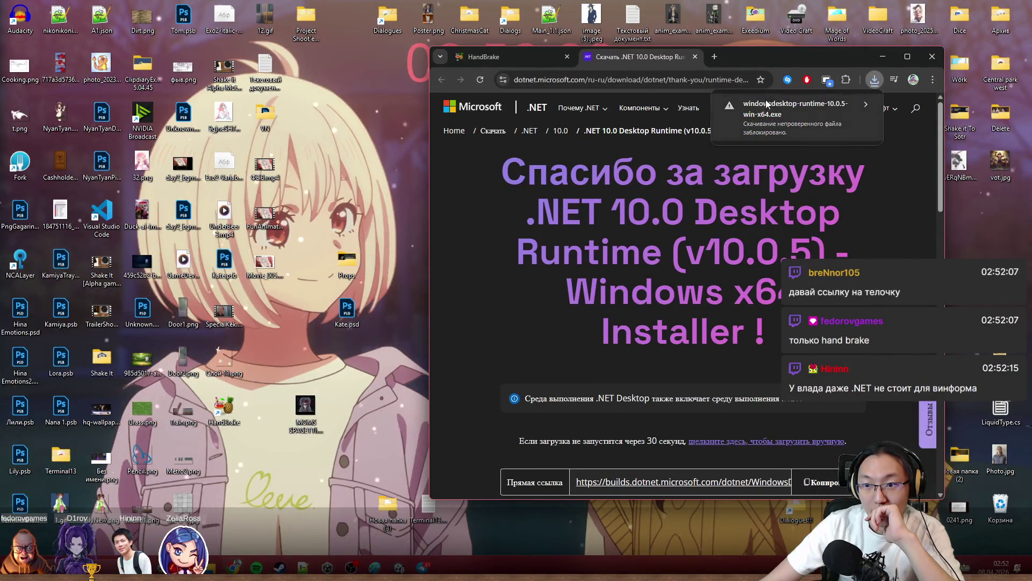
pyautogui.click(790, 117)
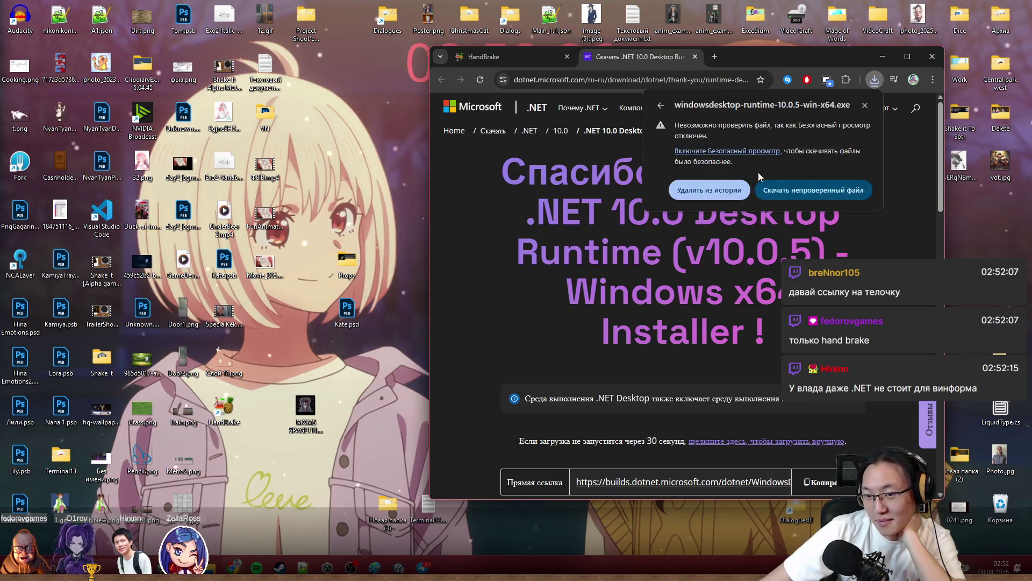
pyautogui.click(737, 194)
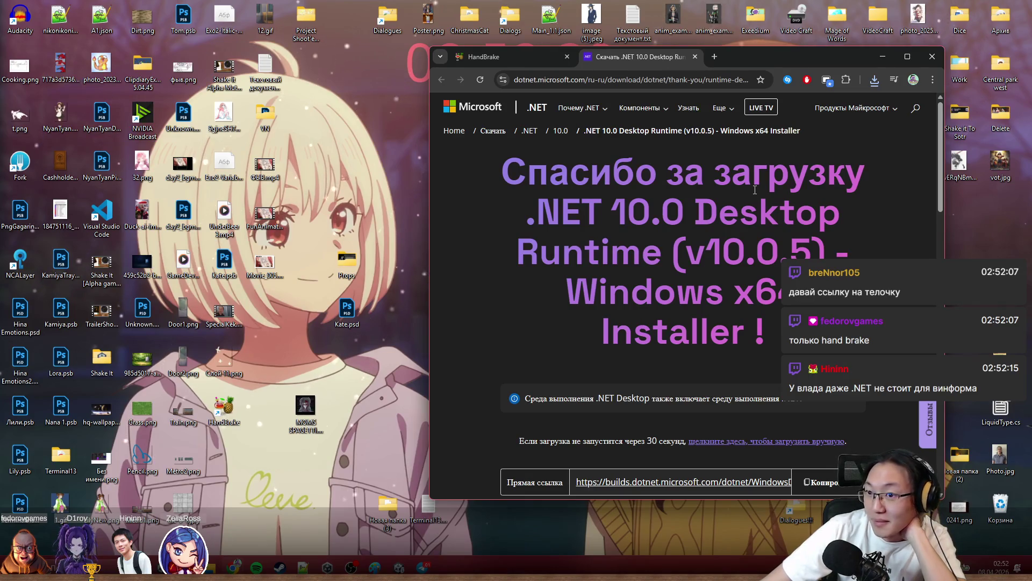
# Run the downloaded .NET runtime installer from Chrome's recent downloads.
pyautogui.click(874, 79)
pyautogui.click(813, 137)
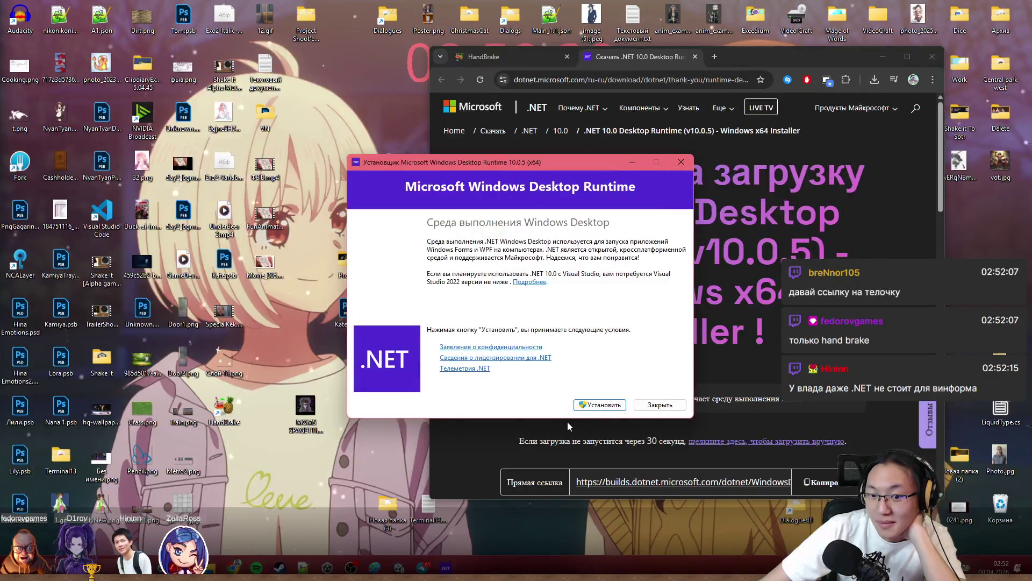
# Install .NET Desktop Runtime 10.0.5, close the finished installer and the browser window.
pyautogui.click(601, 405)
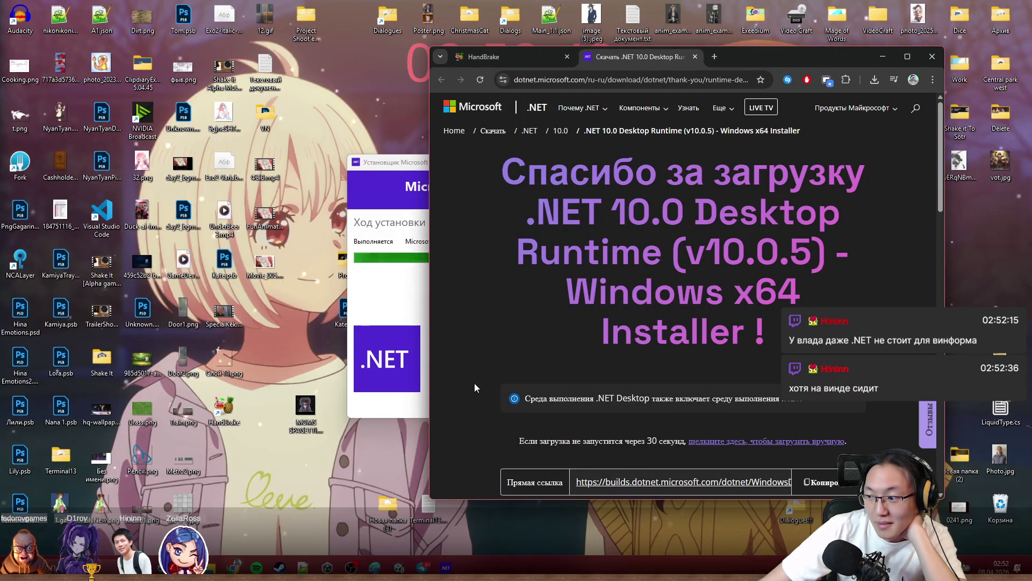
pyautogui.click(418, 298)
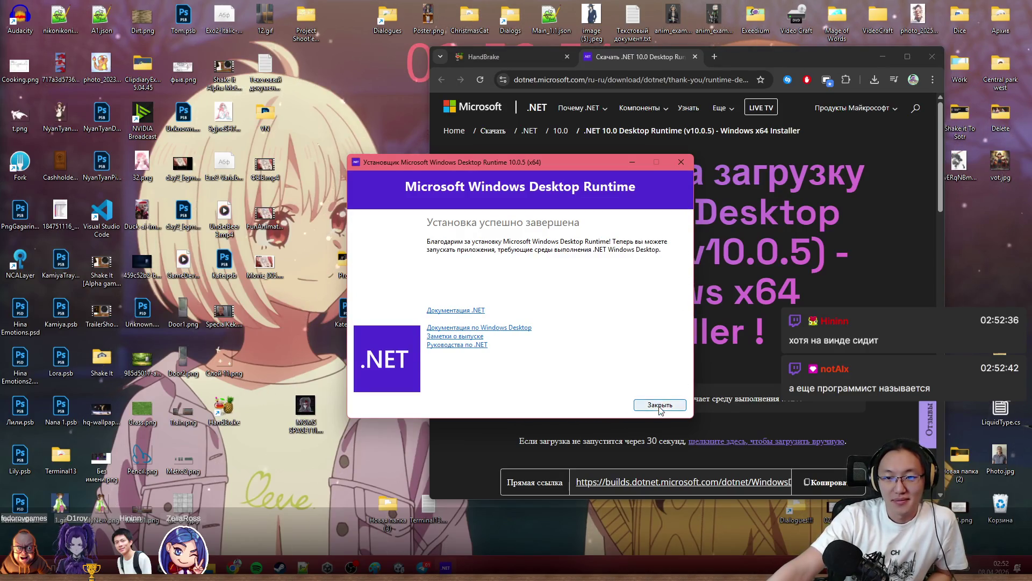
pyautogui.click(660, 407)
pyautogui.click(935, 56)
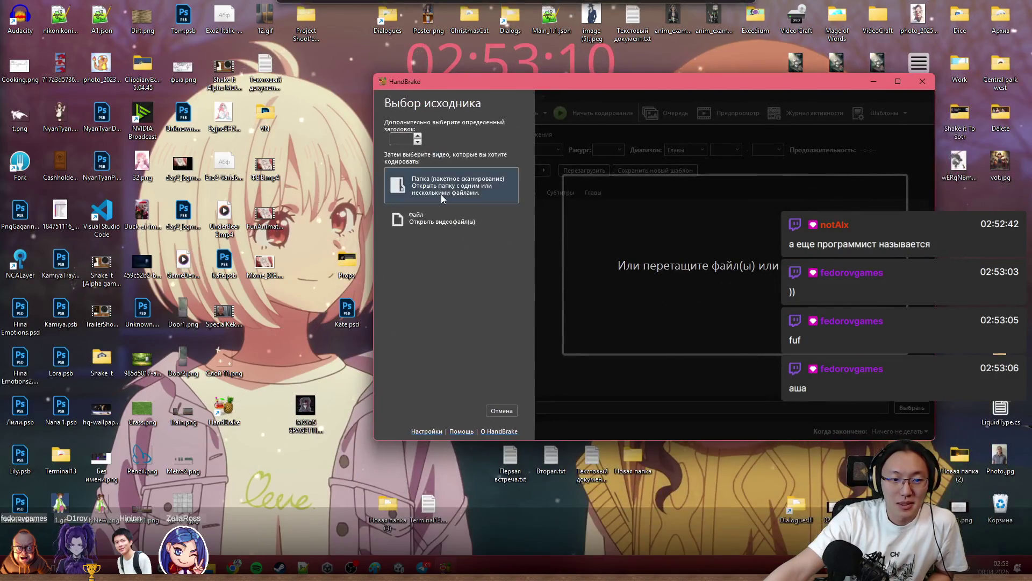
# Load the MOMS SPAGETTI clip as HandBrake's source and maximize the window.
pyautogui.click(442, 199)
pyautogui.moveTo(640, 259); pyautogui.dragTo(640, 259)
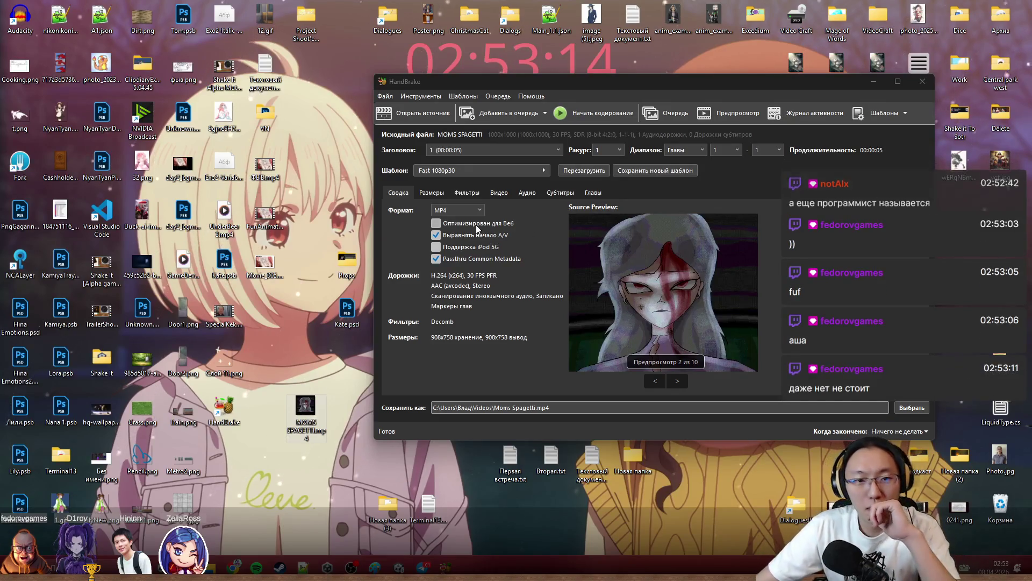
pyautogui.doubleClick(627, 85)
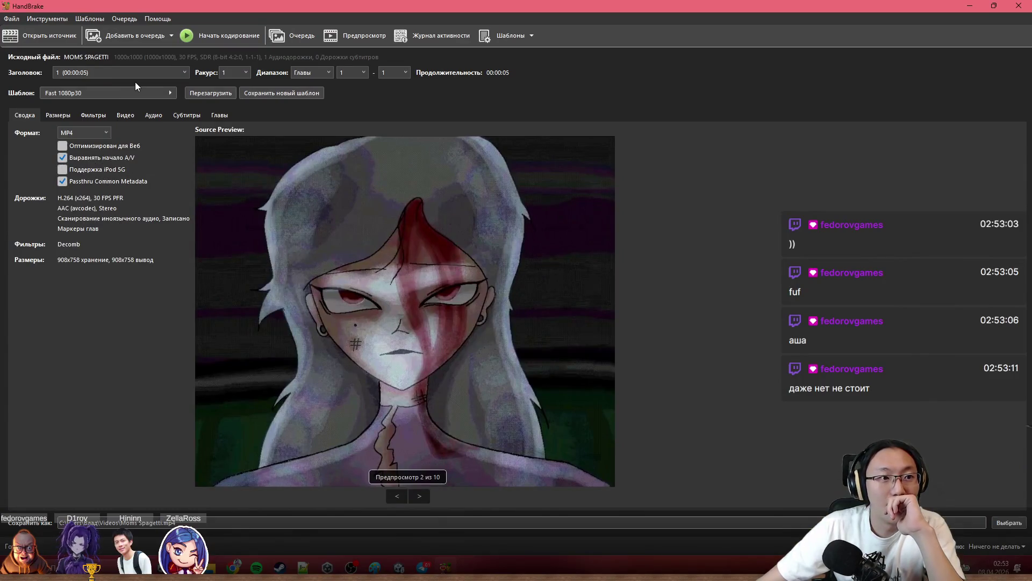
# Review the preset and format lists, keeping Fast 1080p30 and MP4, then switch to Unity.
pyautogui.click(158, 92)
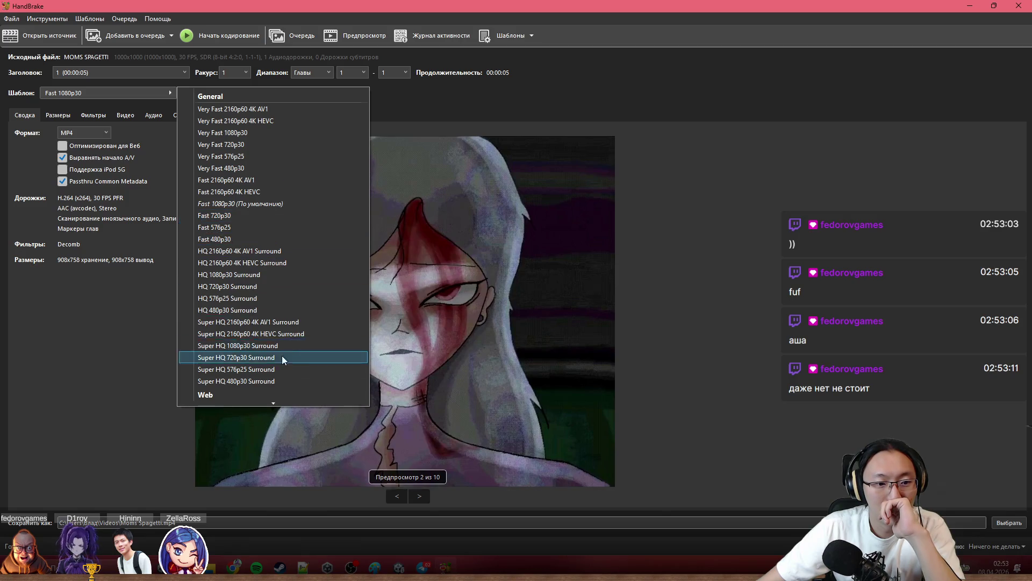
pyautogui.scroll(-4, 282, 348)
pyautogui.scroll(3, 267, 333)
pyautogui.scroll(1, 317, 233)
pyautogui.click(543, 96)
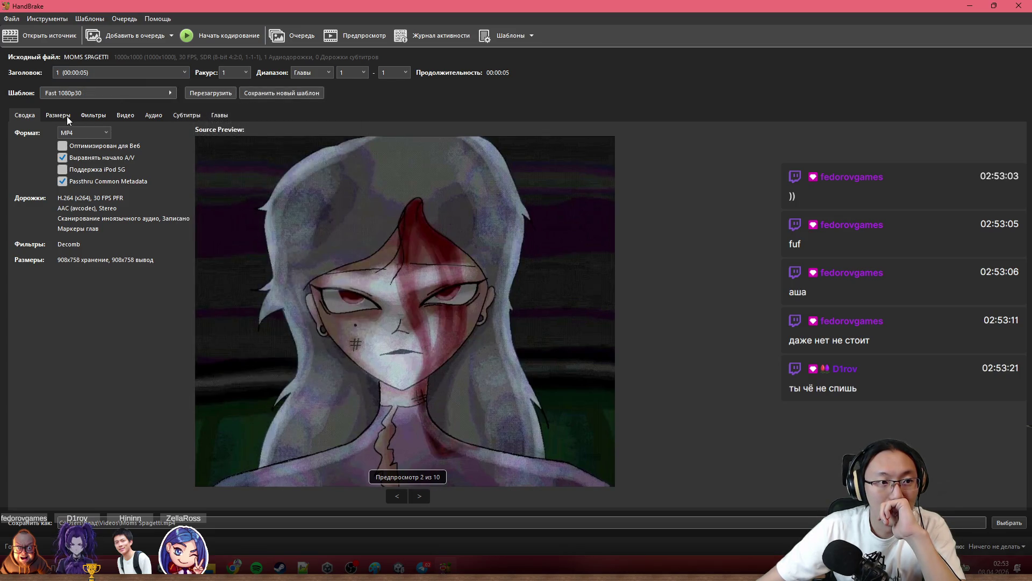
pyautogui.click(80, 131)
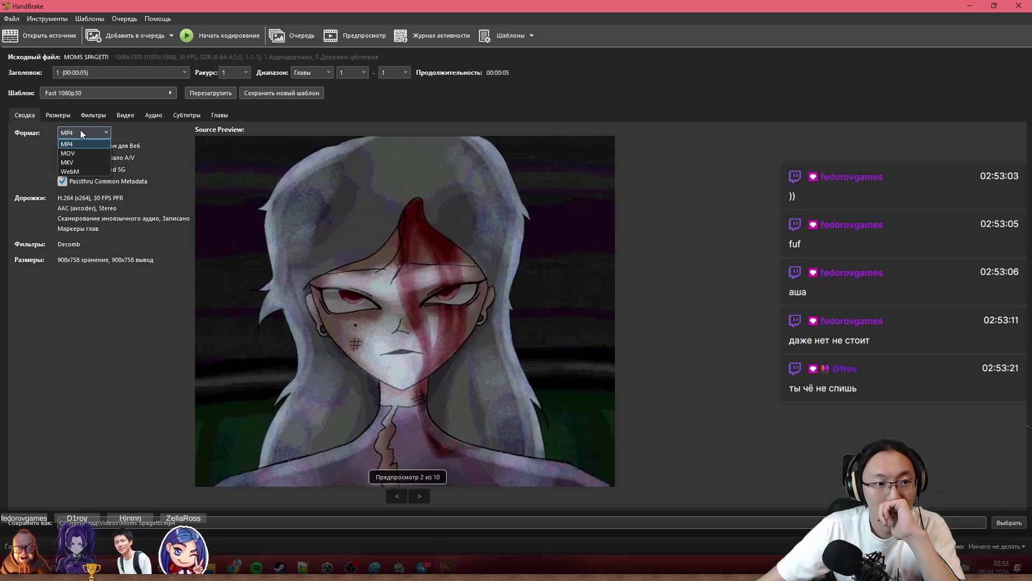
pyautogui.click(82, 130)
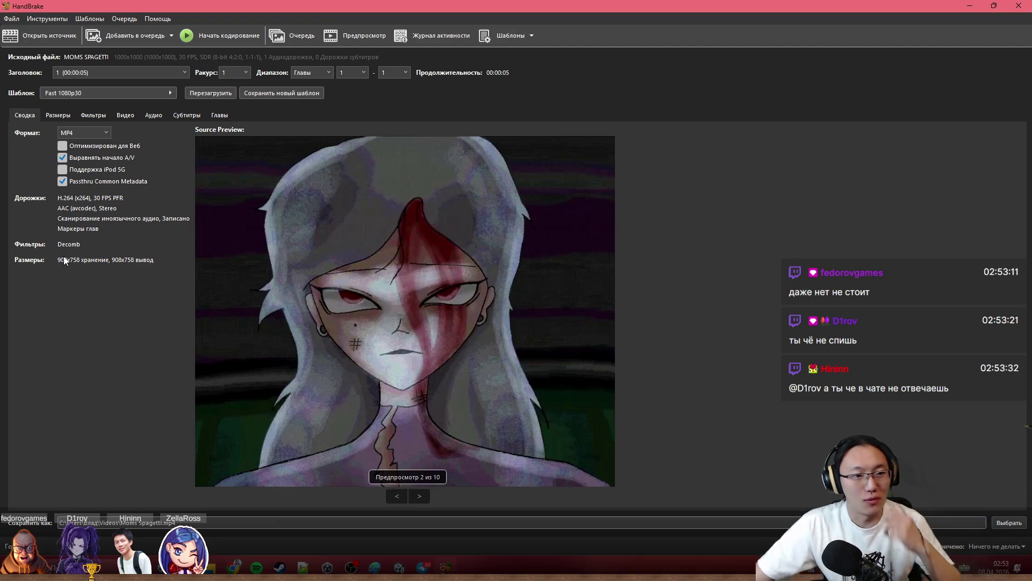
pyautogui.hotkey('alt', 'Tab')
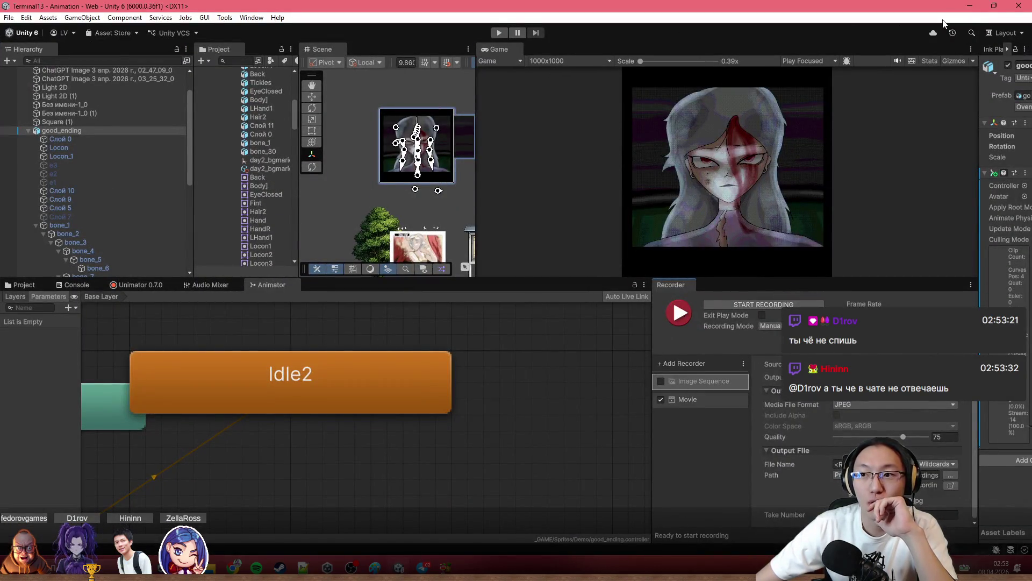
pyautogui.click(969, 5)
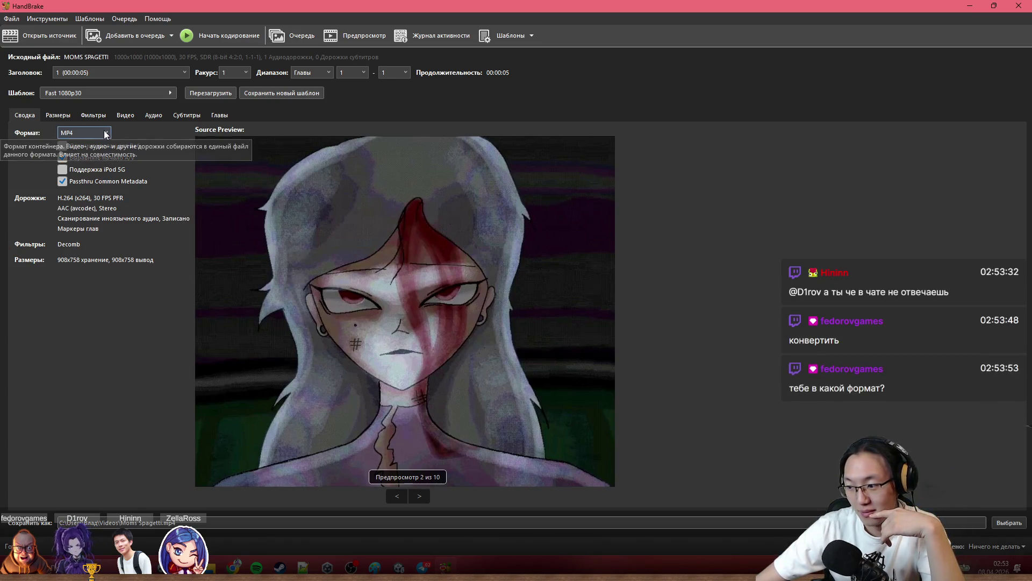
# Set the output format to WebM, encode the Moms Spagetti clip, and bring up the output location picker.
pyautogui.click(104, 132)
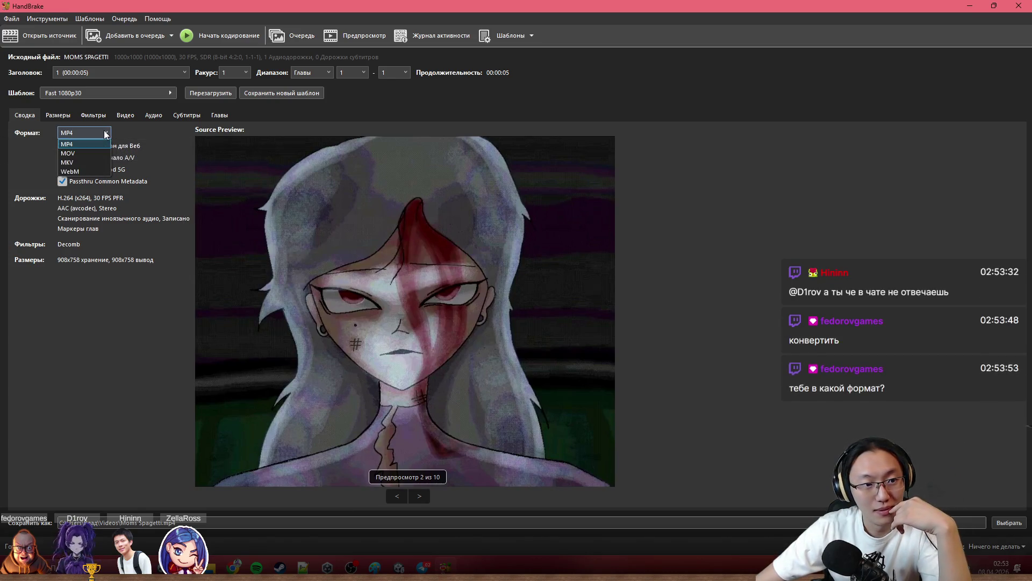
pyautogui.click(97, 172)
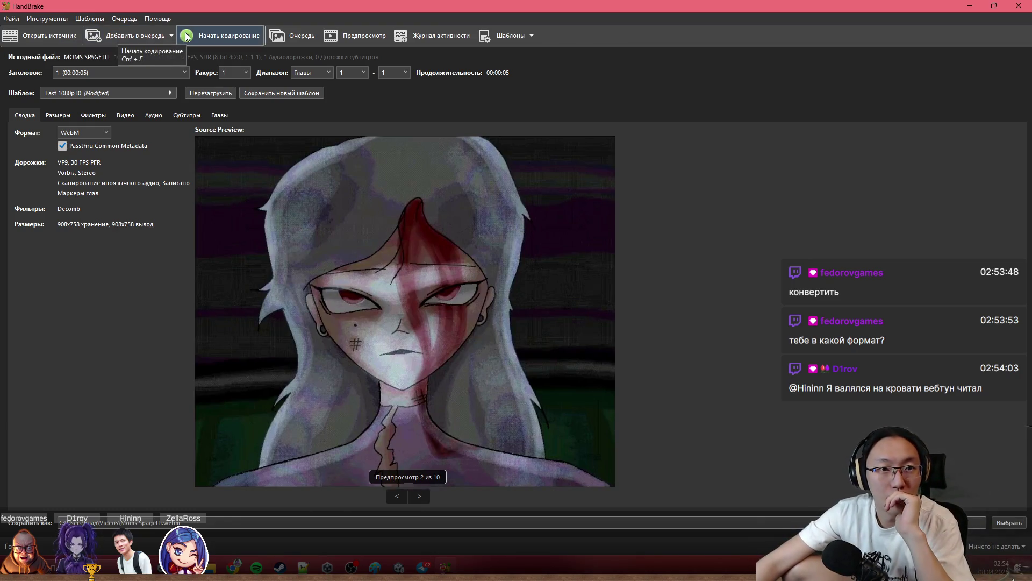
pyautogui.click(235, 40)
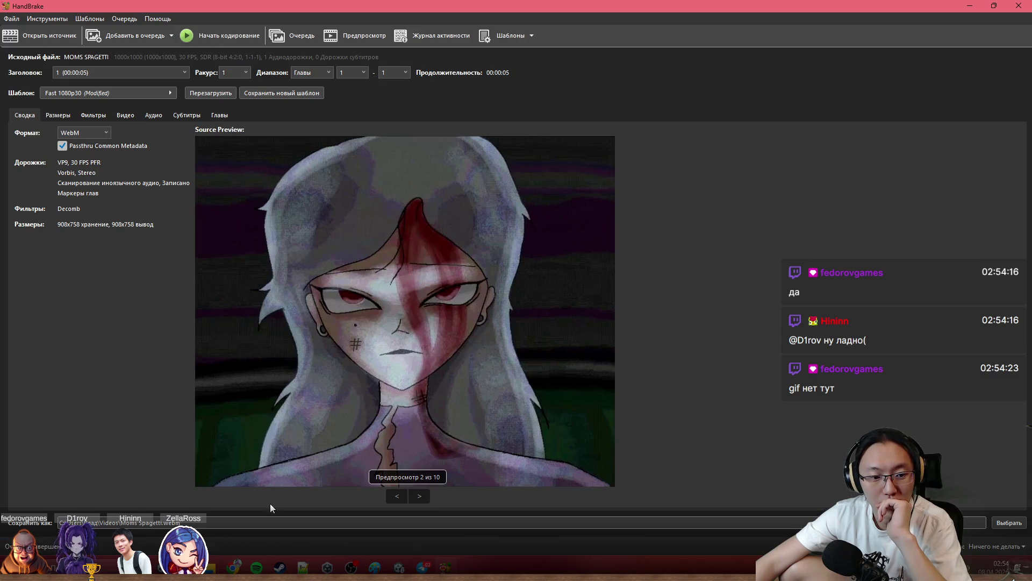
pyautogui.click(1008, 523)
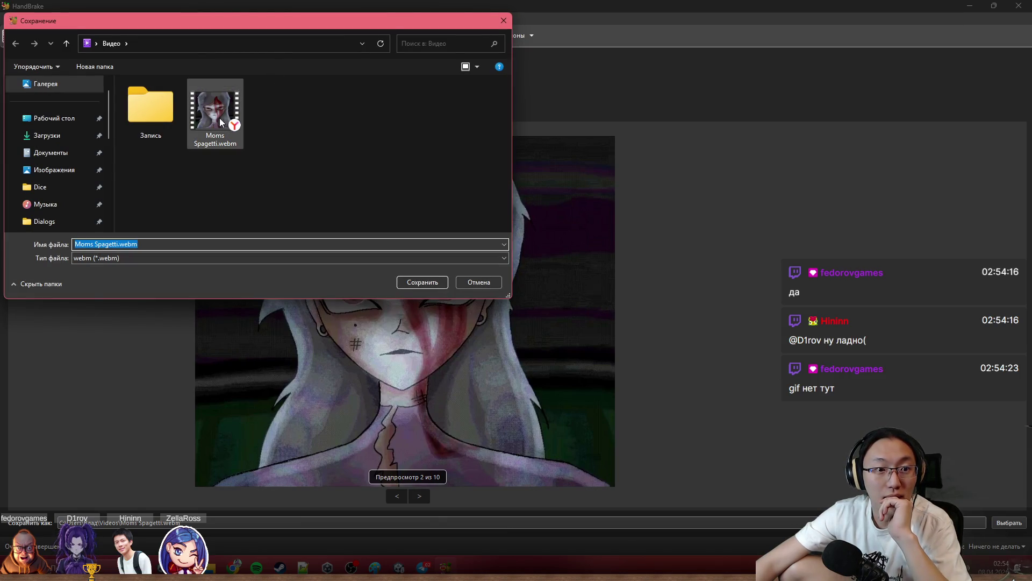
# Close the output picker, minimize HandBrake and go to the Видео folder in File Explorer.
pyautogui.click(252, 43)
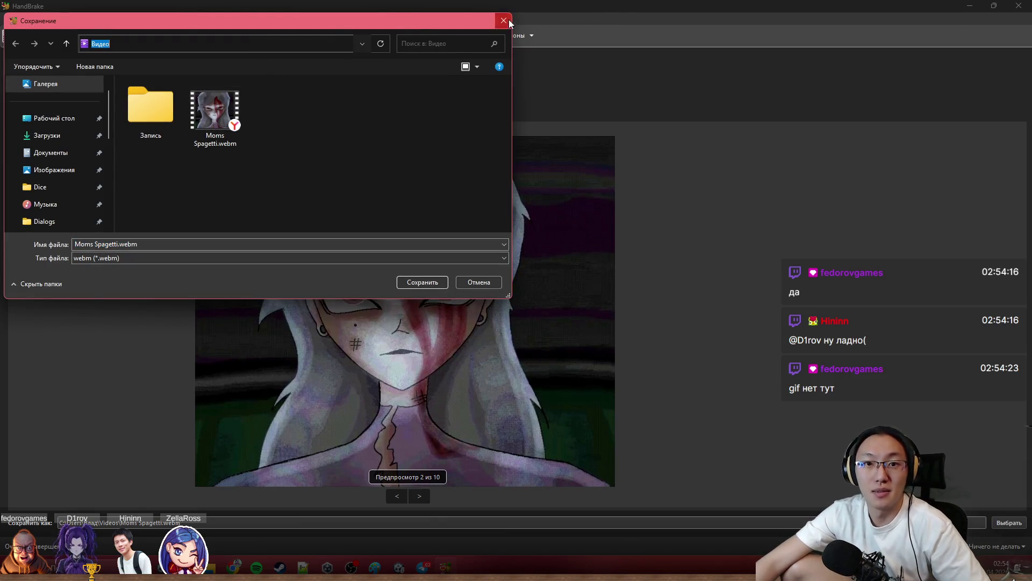
pyautogui.click(504, 21)
pyautogui.click(969, 5)
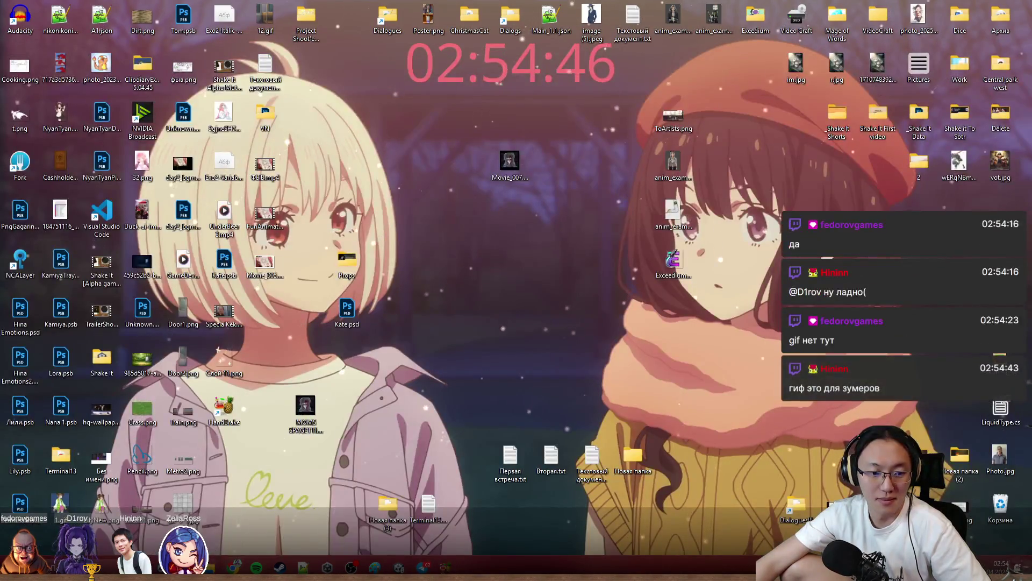
pyautogui.moveTo(347, 567)
pyautogui.click(347, 509)
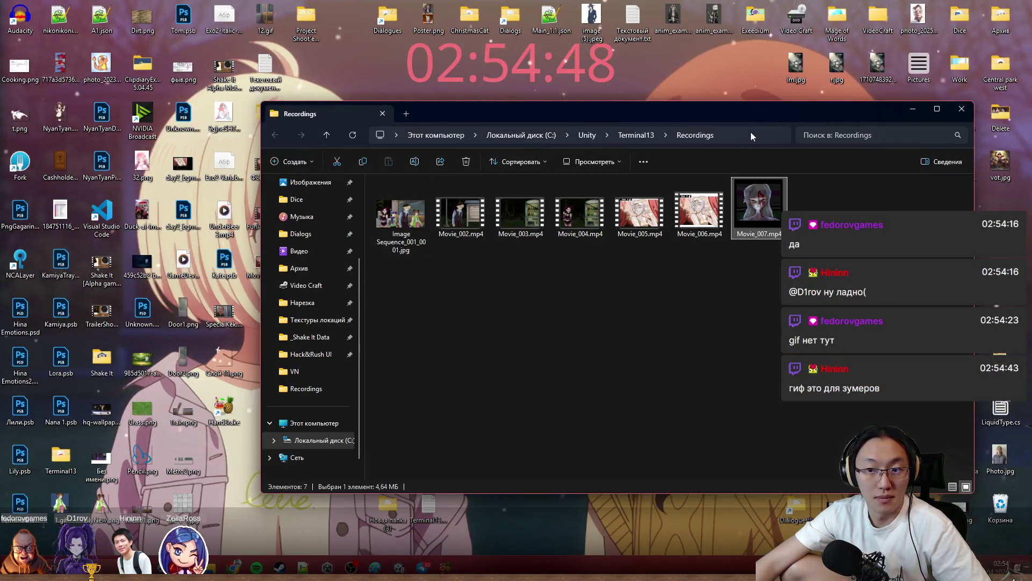
pyautogui.click(742, 135)
pyautogui.write('Видео')
pyautogui.press('Return')
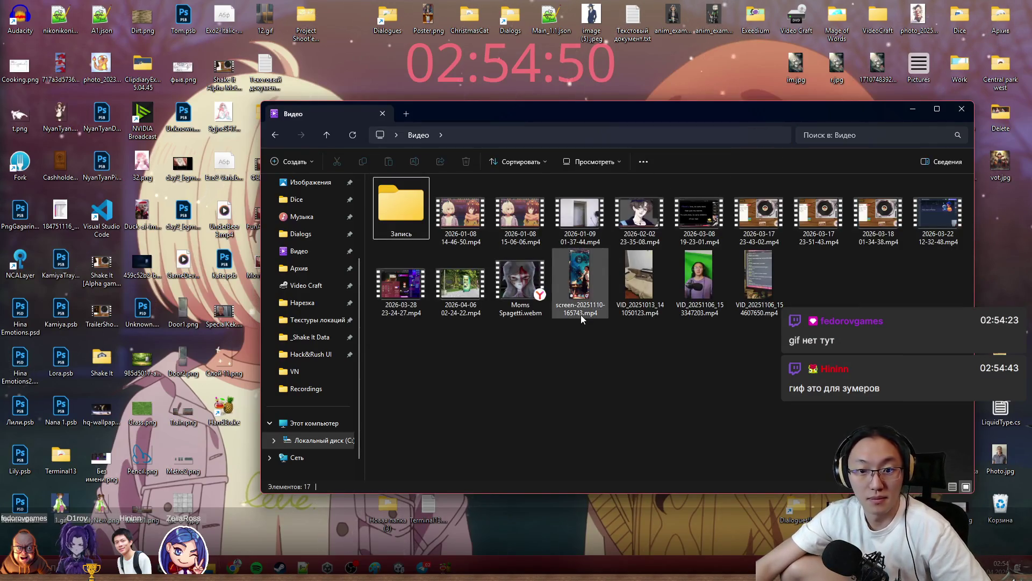
# Play Moms Spagetti.webm in the browser, pause it, and bring HandBrake back to the front.
pyautogui.click(522, 294)
pyautogui.doubleClick(522, 294)
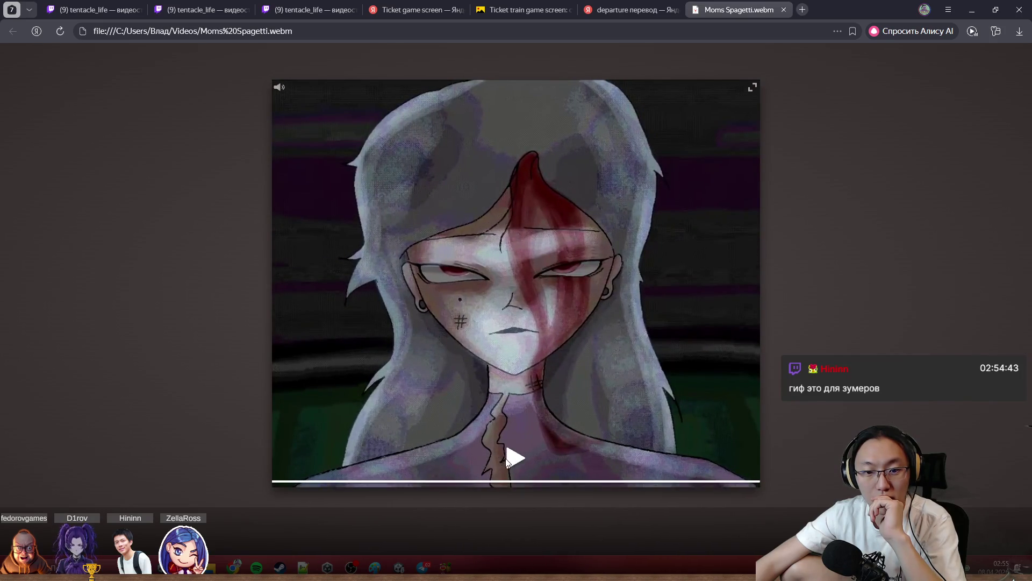
pyautogui.click(507, 462)
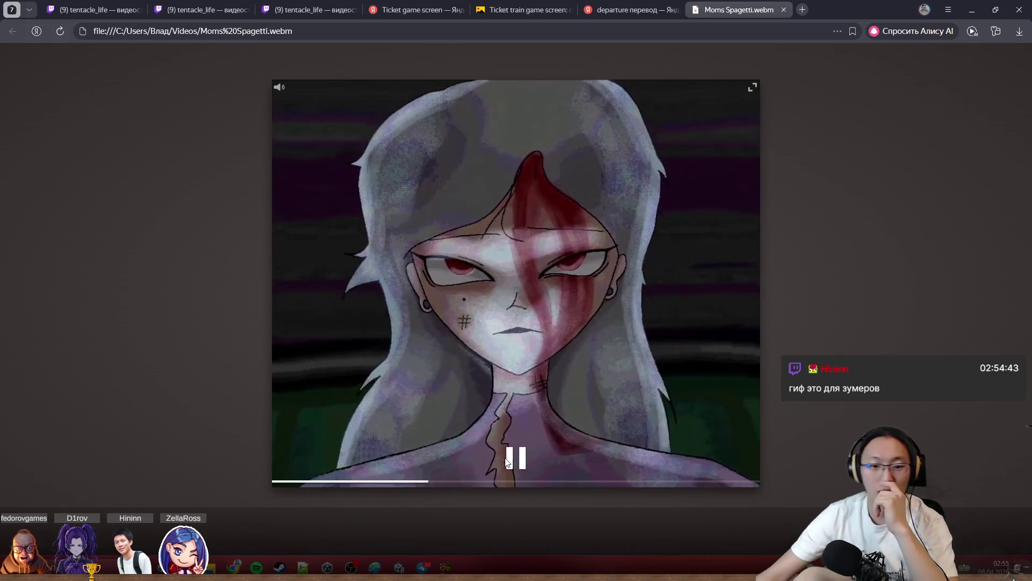
pyautogui.click(507, 461)
pyautogui.click(971, 11)
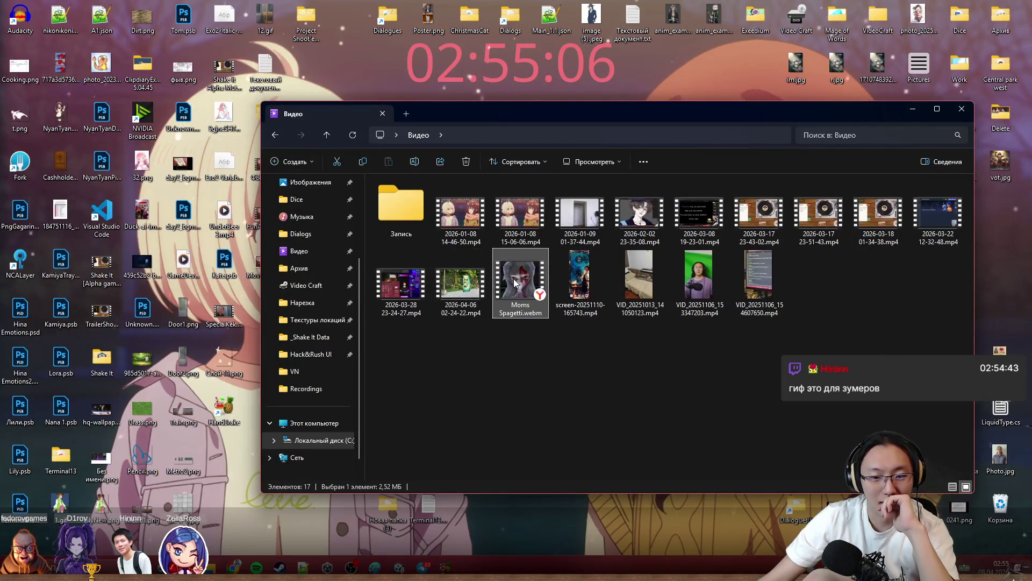
pyautogui.click(445, 568)
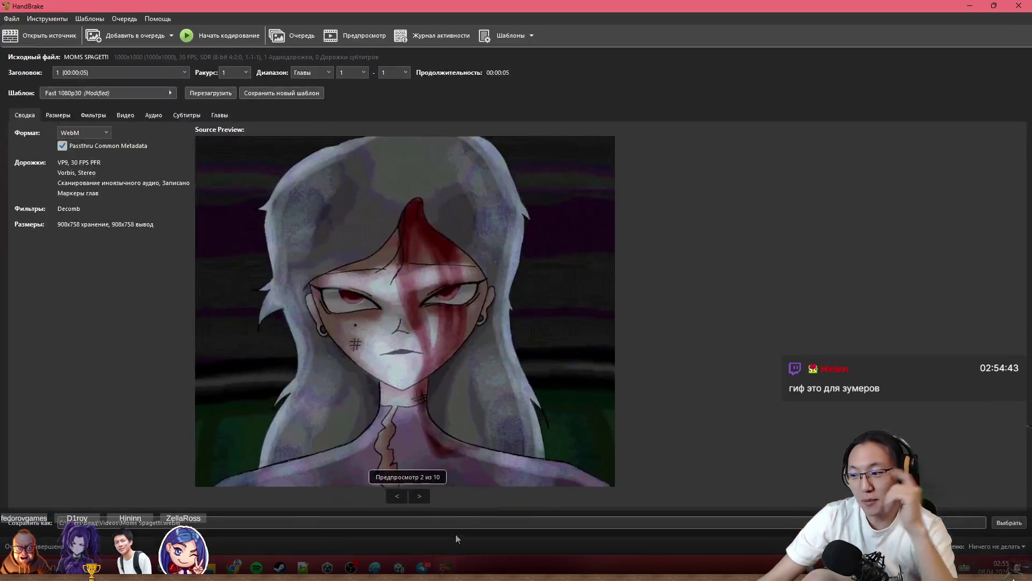
# Check the Format list (MP4/MOV/MKV/WebM) for a GIF option and keep WebM.
pyautogui.click(84, 133)
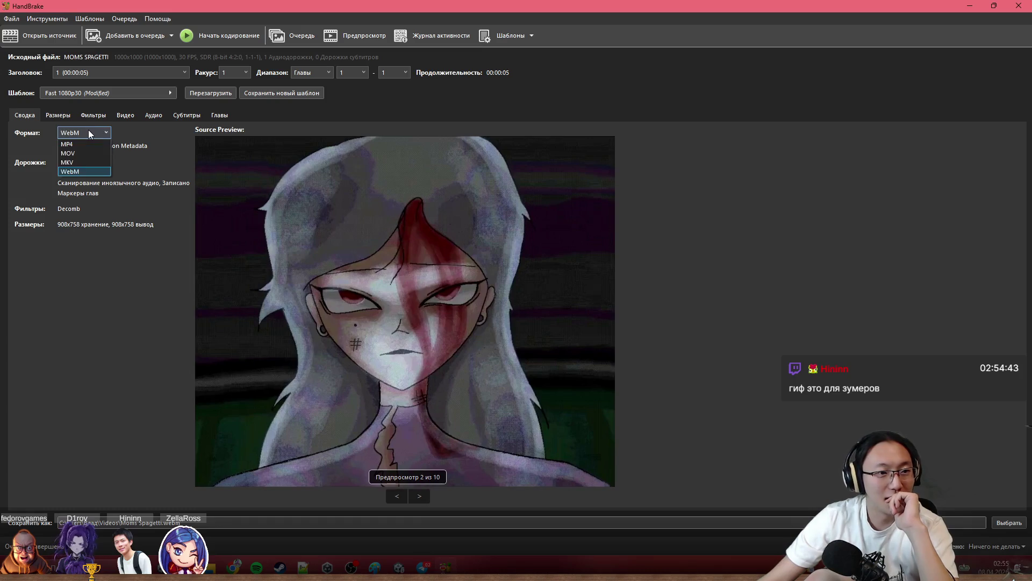
pyautogui.click(88, 131)
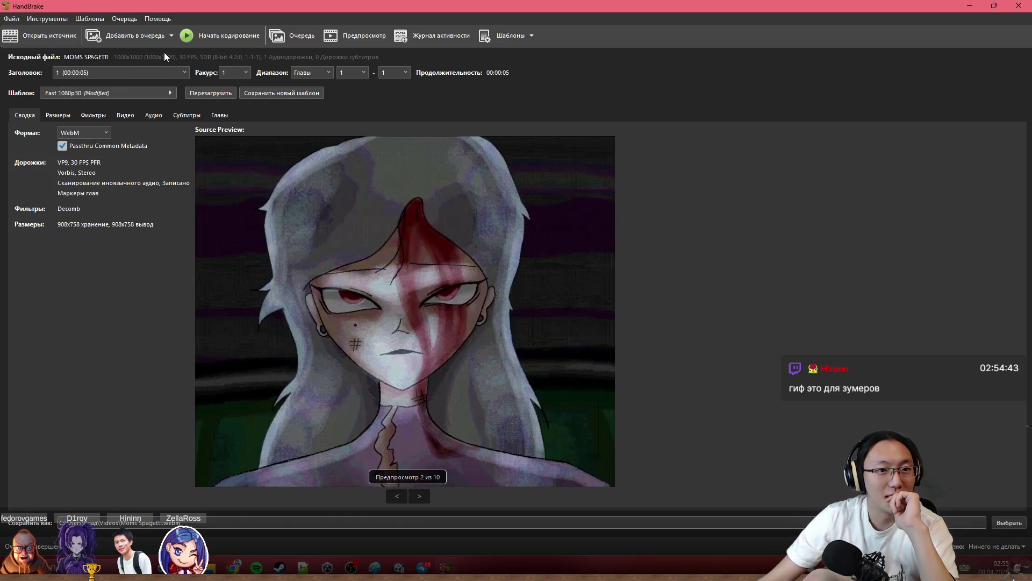
pyautogui.click(91, 131)
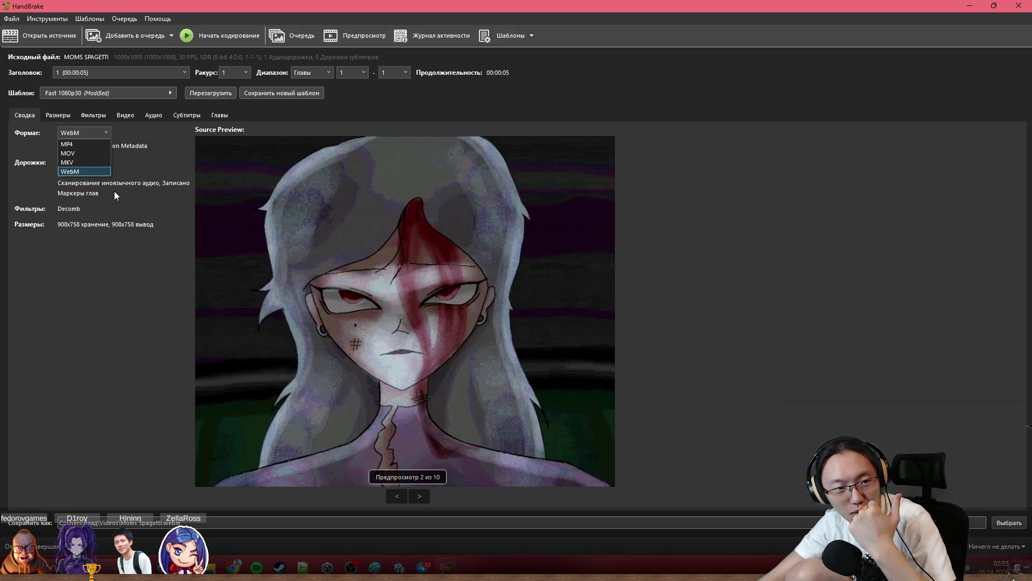
pyautogui.click(104, 288)
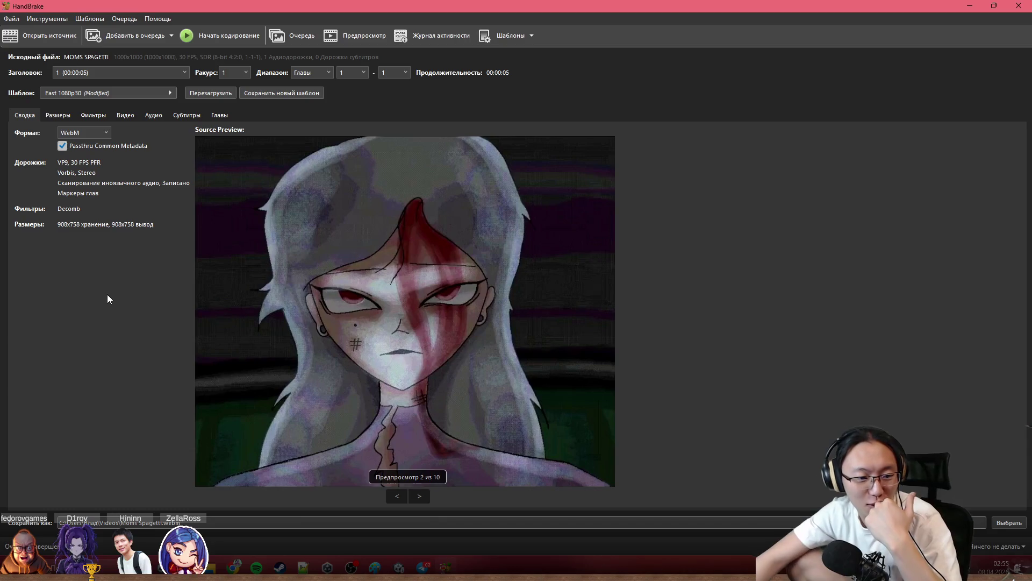
# Minimize HandBrake to leave the Videos folder showing, then switch to a new browser tab.
pyautogui.click(968, 6)
pyautogui.hotkey('alt', 'Tab')
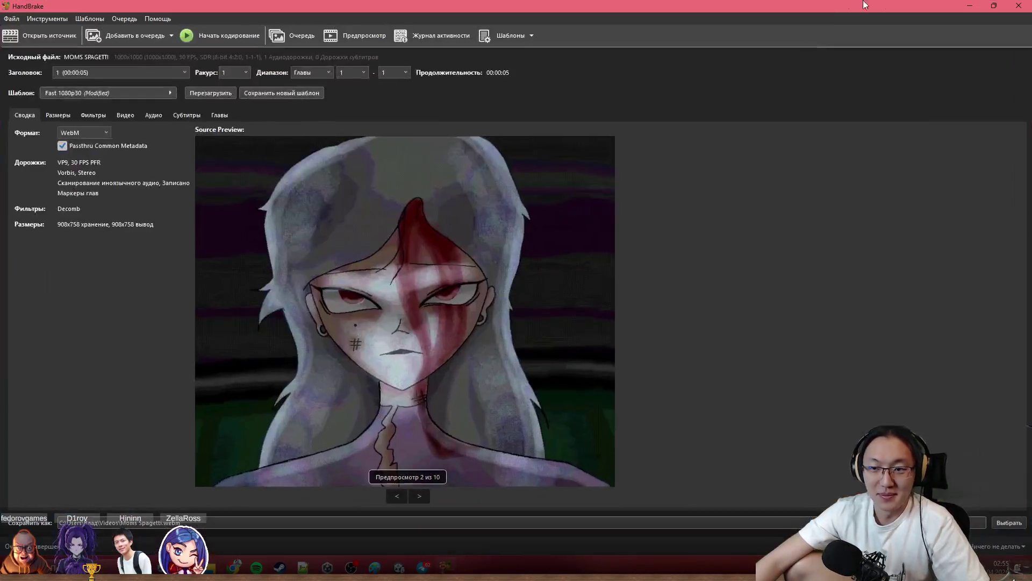
pyautogui.hotkey('alt', 'Tab')
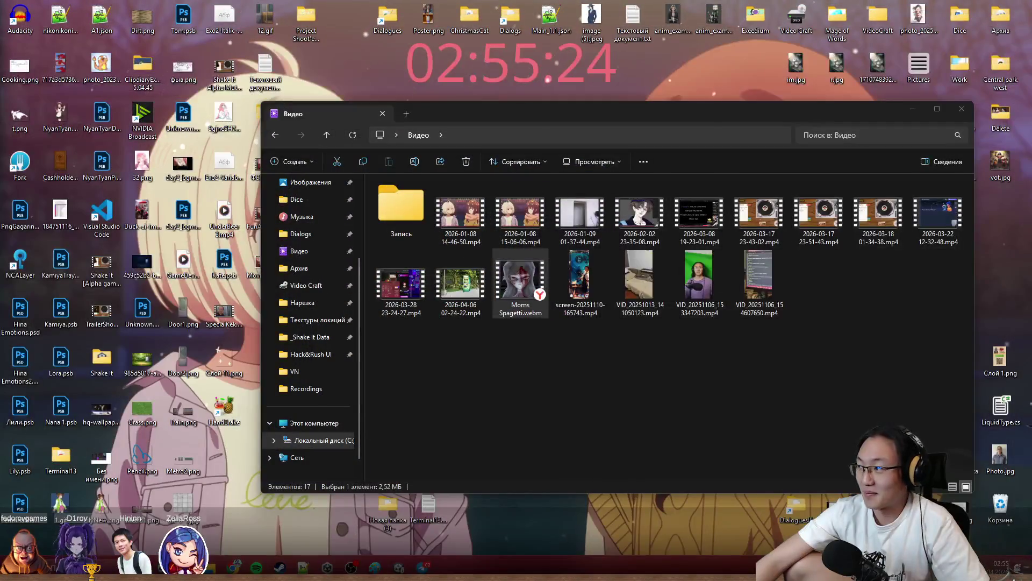
pyautogui.hotkey('alt', 'Tab')
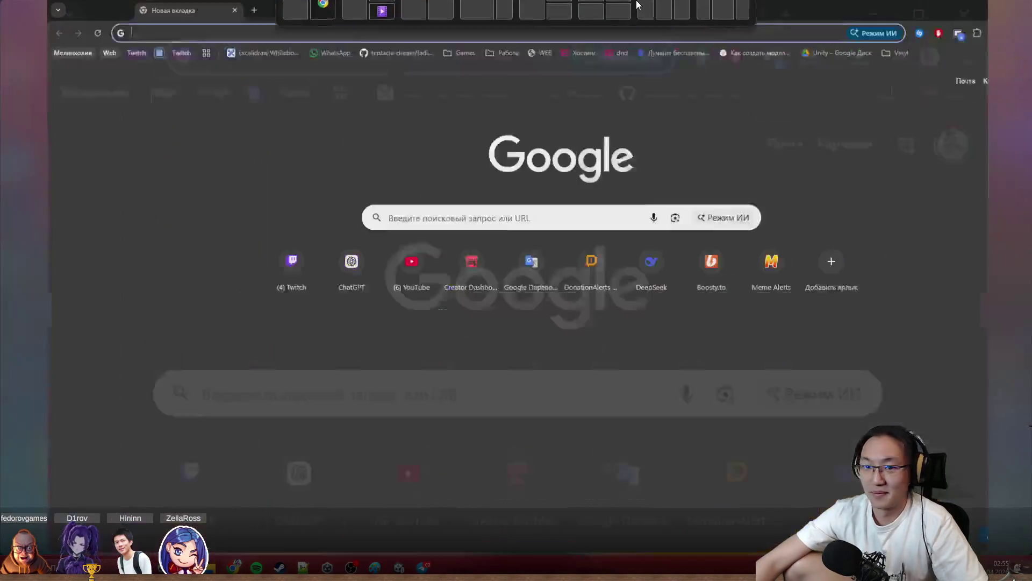
pyautogui.write('web')
# Search webp to gif and land on Ezgif's WebP to GIF converter in a smaller Chrome window.
pyautogui.press('Down')
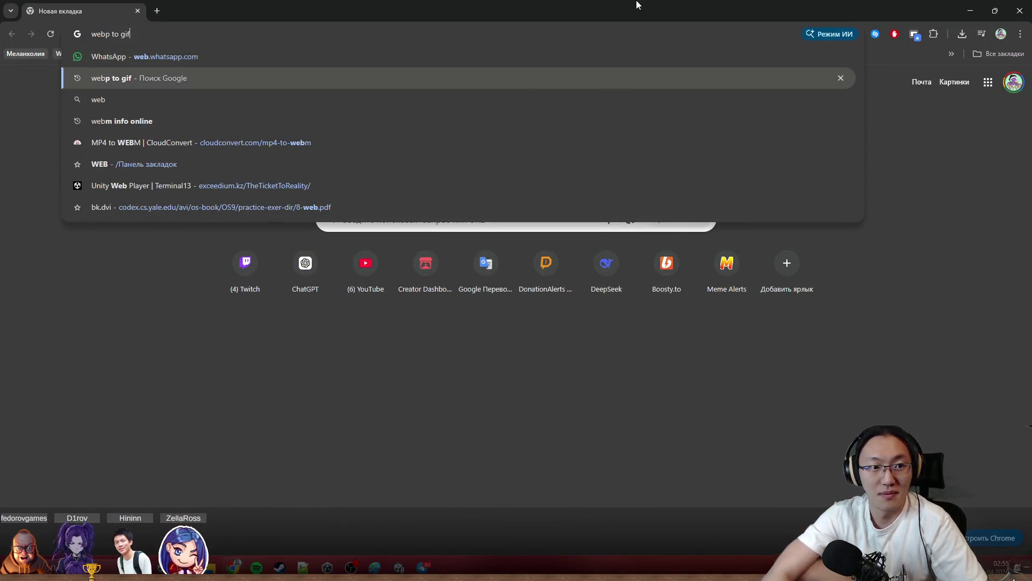
pyautogui.press('Return')
pyautogui.click(204, 178)
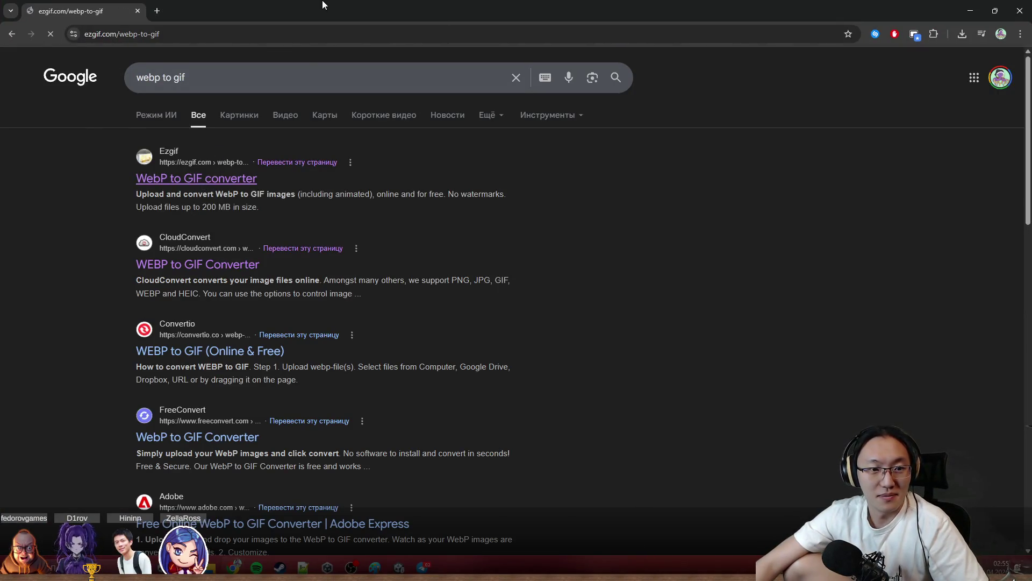
pyautogui.doubleClick(323, 7)
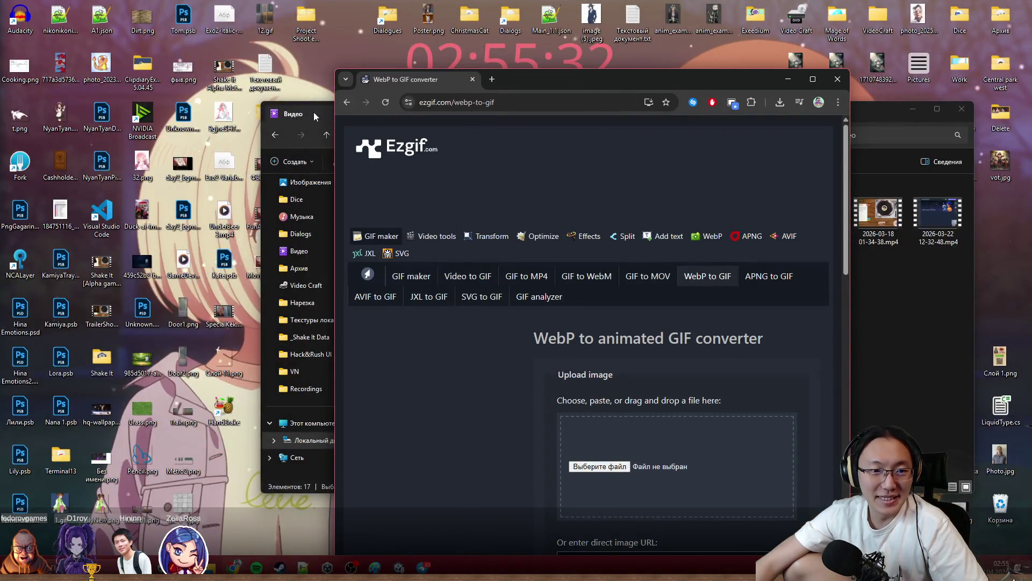
# Move Moms Spagetti.webm from the Videos folder onto the desktop and close the folder.
pyautogui.click(315, 116)
pyautogui.moveTo(686, 117); pyautogui.dragTo(839, 116)
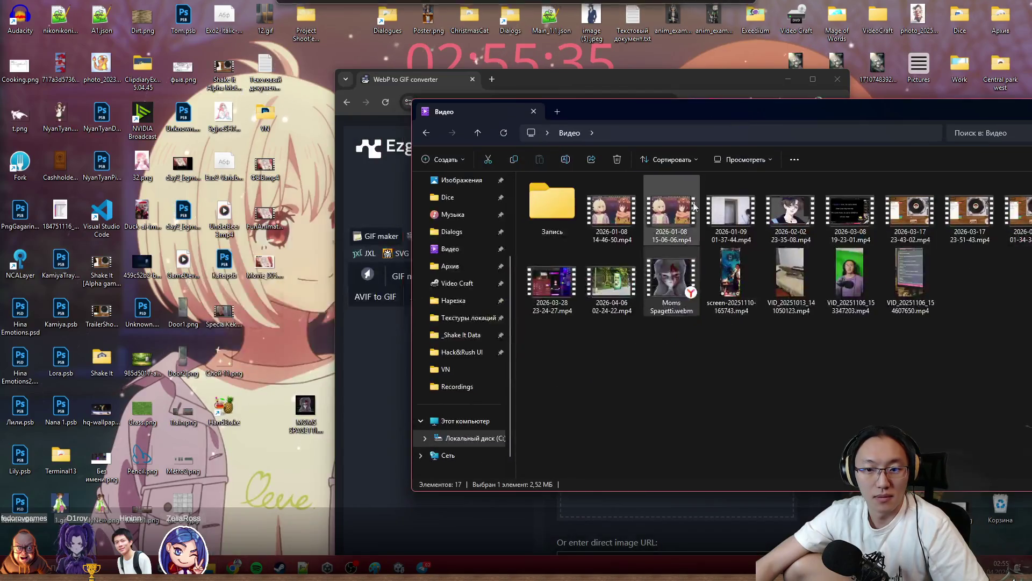
pyautogui.moveTo(671, 282)
pyautogui.mouseDown()
pyautogui.moveTo(455, 367)
pyautogui.moveTo(265, 460)
pyautogui.mouseUp()
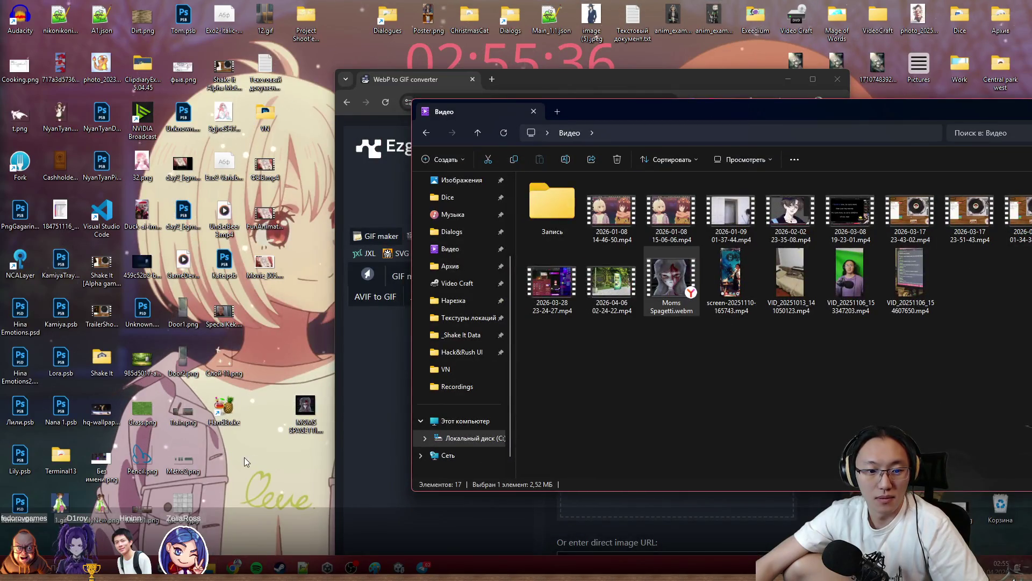
pyautogui.moveTo(852, 117); pyautogui.dragTo(499, 124)
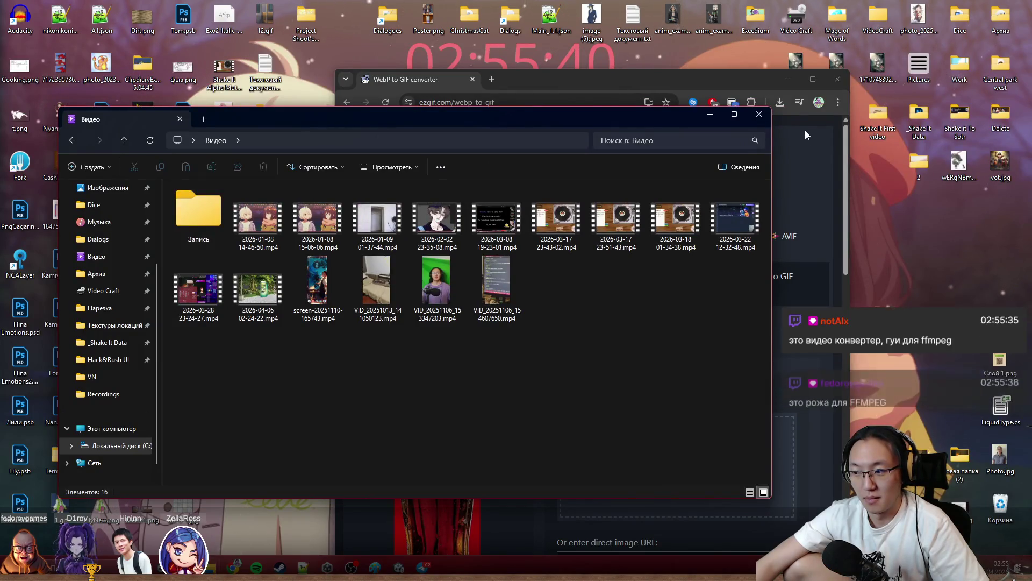
pyautogui.click(757, 117)
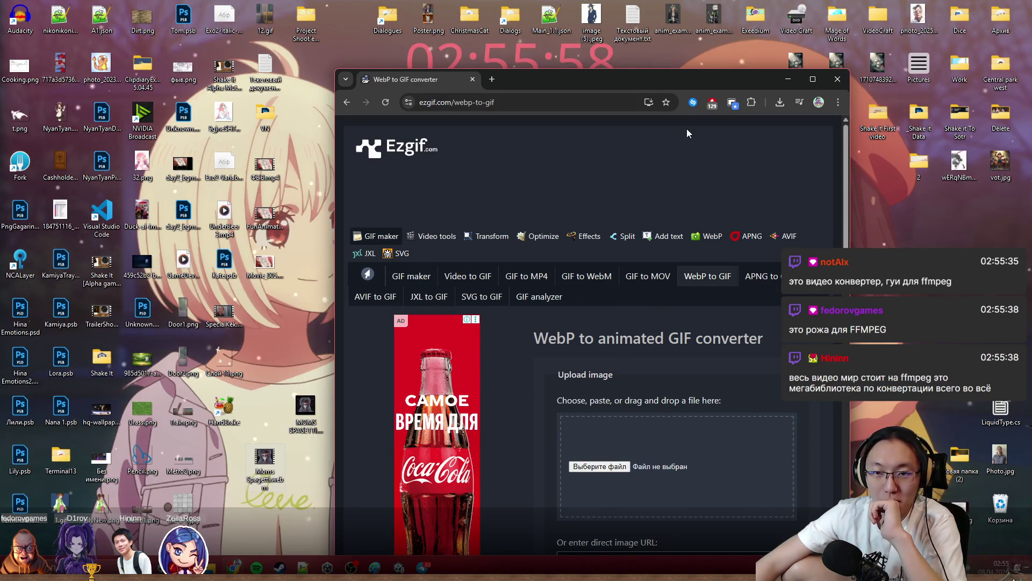
# Drop Moms Spagetti.webm from the desktop onto Ezgif's upload box and maximize Chrome.
pyautogui.moveTo(676, 89); pyautogui.dragTo(707, 53)
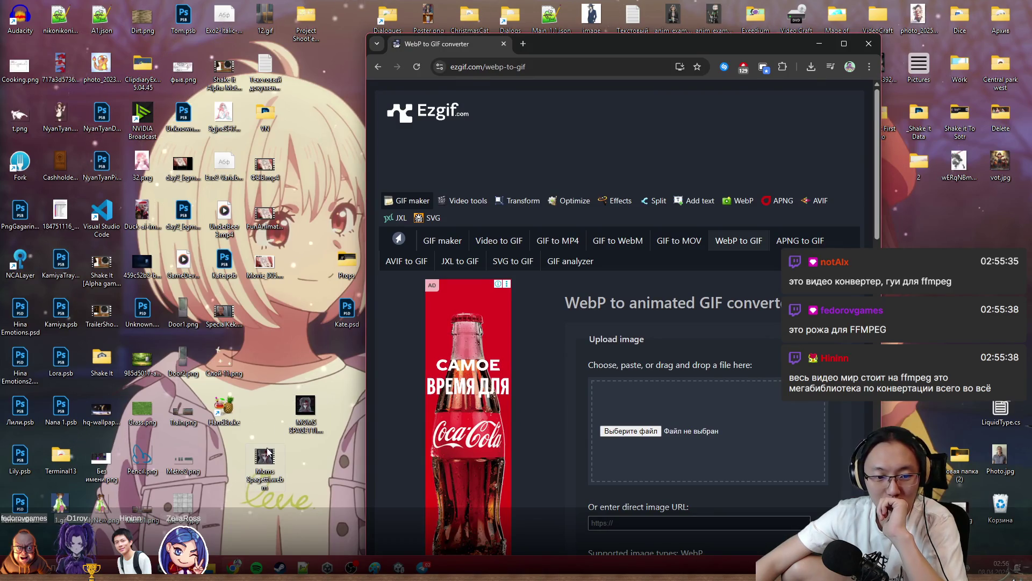
pyautogui.moveTo(266, 450); pyautogui.dragTo(707, 410)
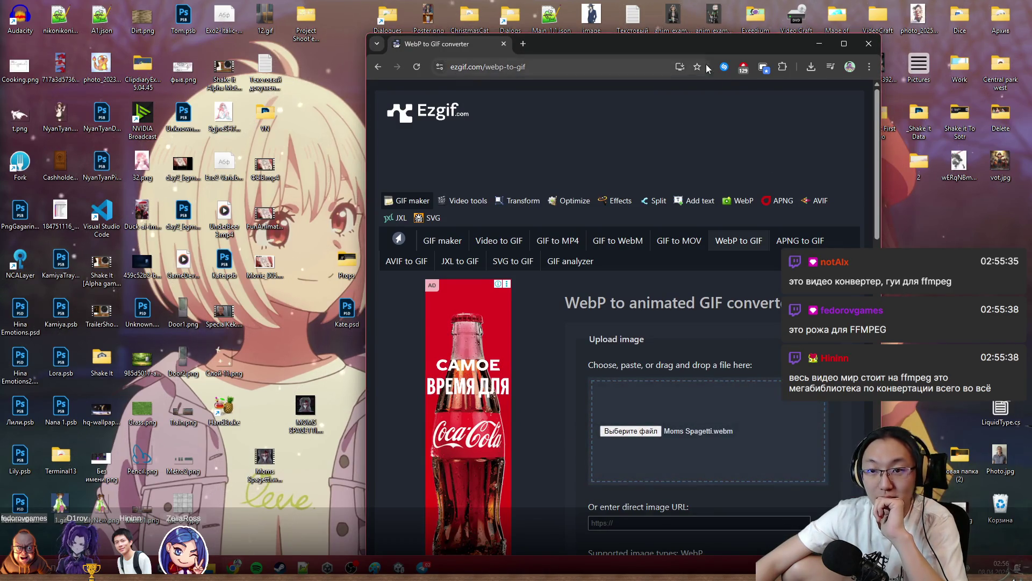
pyautogui.doubleClick(662, 44)
pyautogui.scroll(-1, 462, 445)
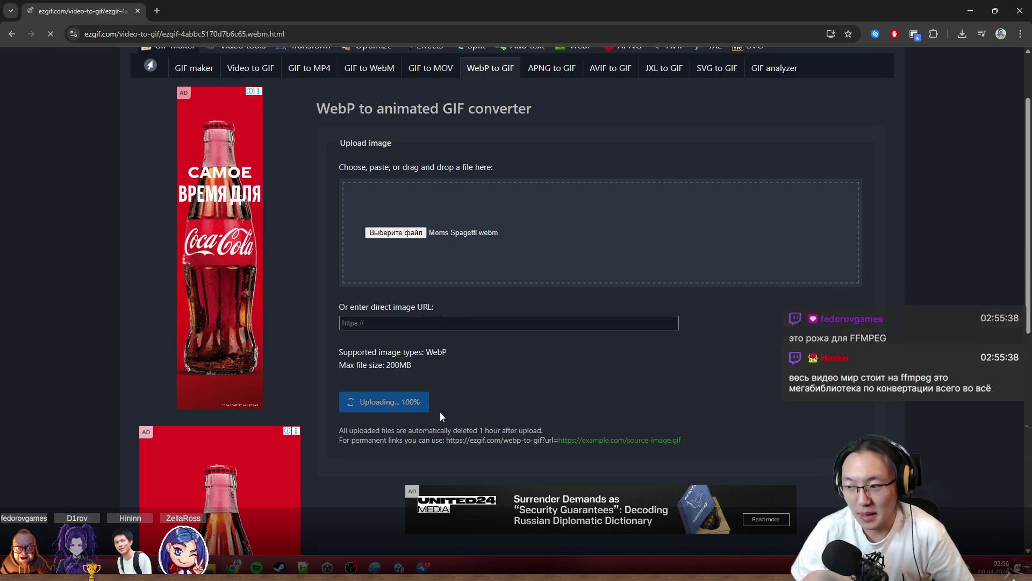
pyautogui.scroll(-2, 558, 477)
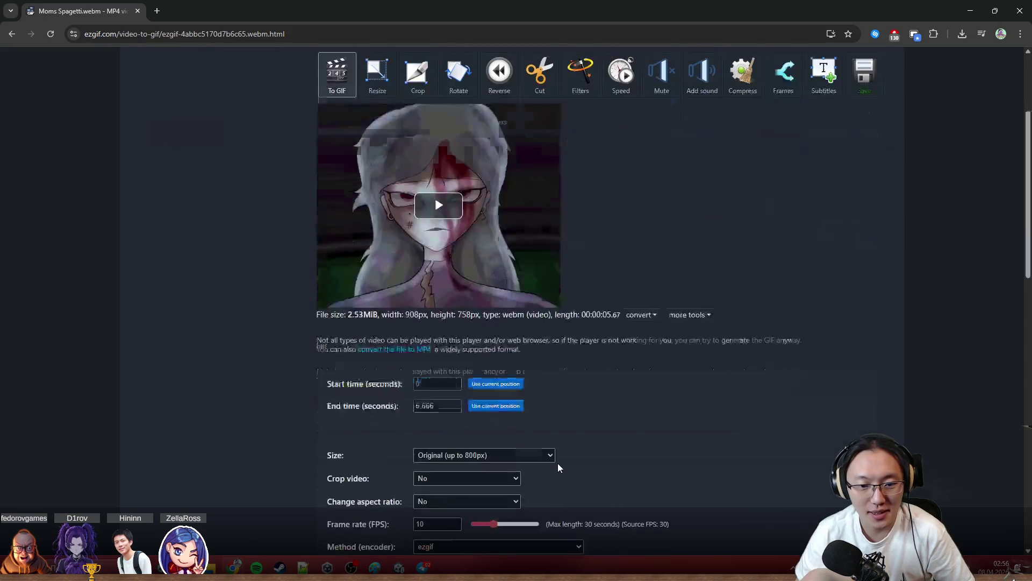
# Preview the clip, convert it to GIF at original size and 10 fps, and glance at Chrome's downloads.
pyautogui.click(485, 252)
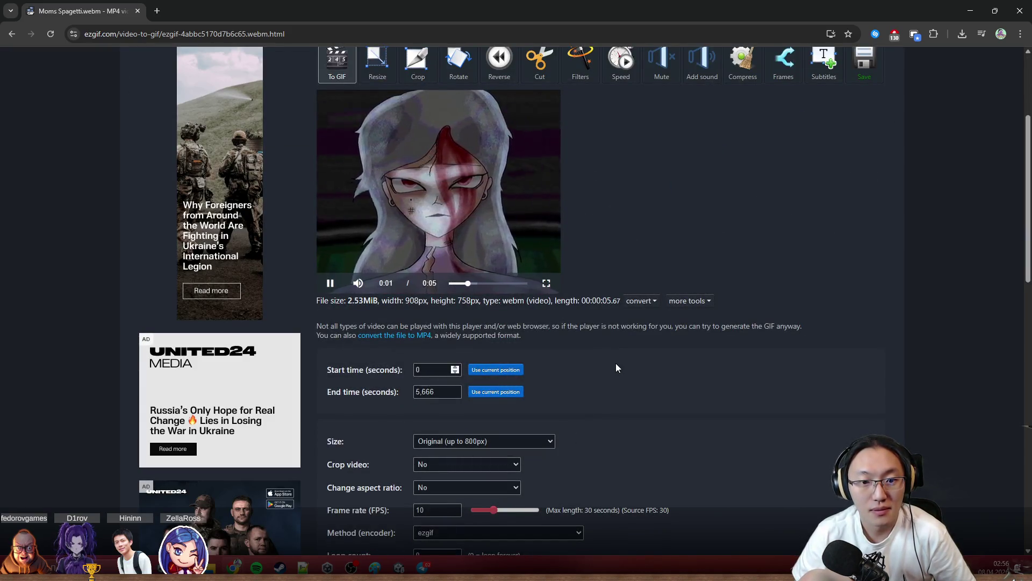
pyautogui.scroll(-4, 616, 363)
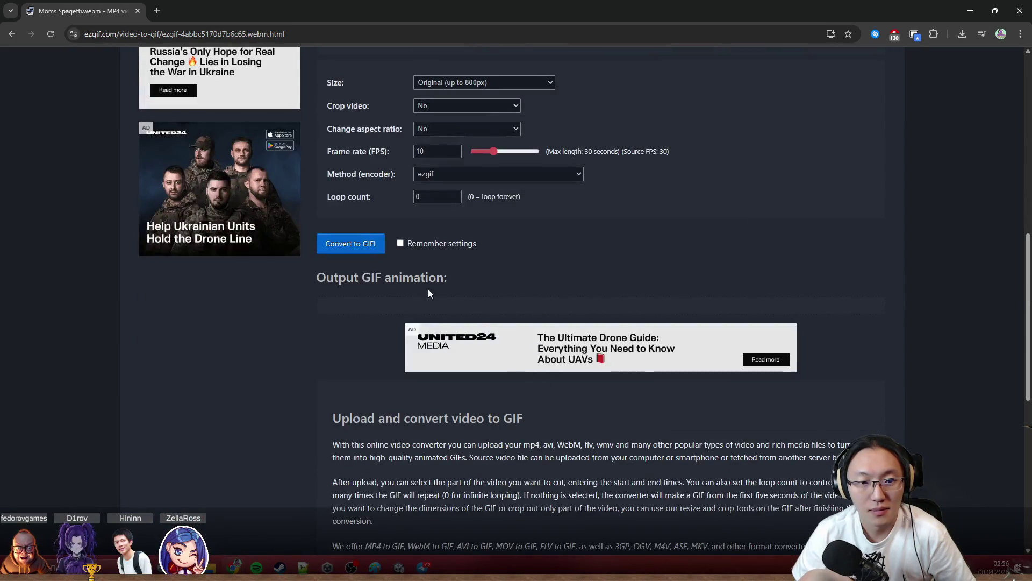
pyautogui.click(360, 251)
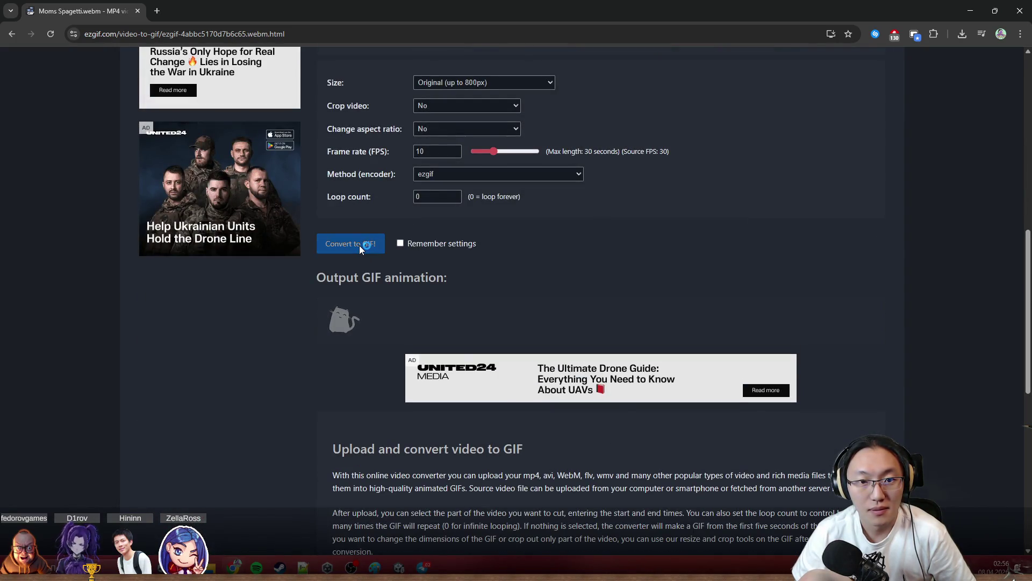
pyautogui.scroll(2, 384, 292)
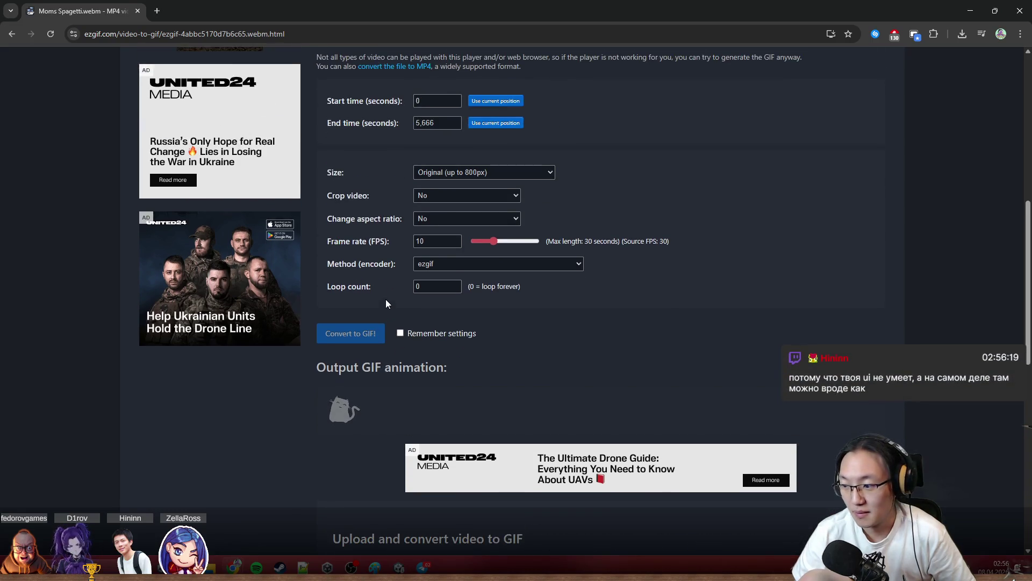
pyautogui.scroll(2, 390, 318)
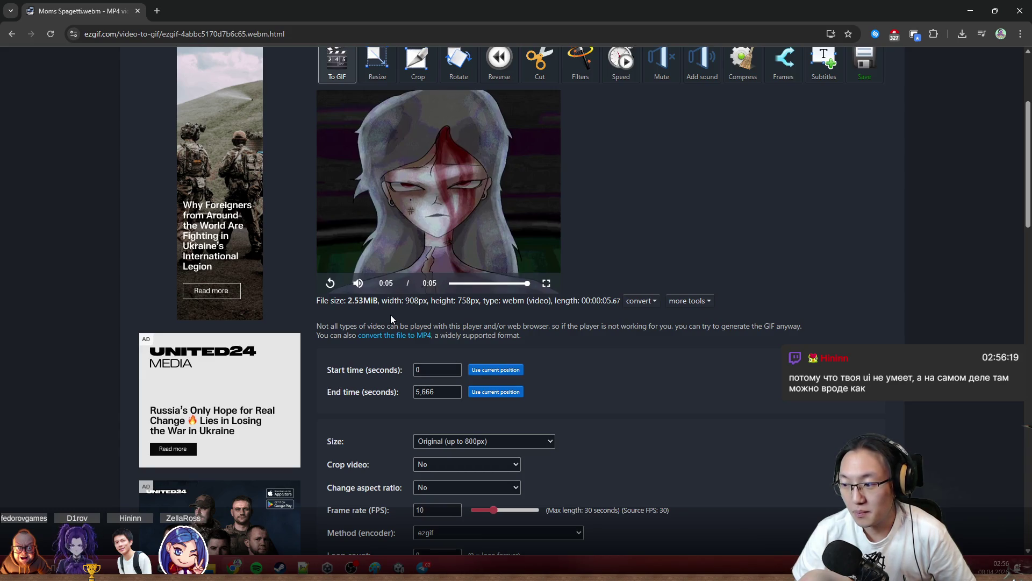
pyautogui.scroll(2, 391, 319)
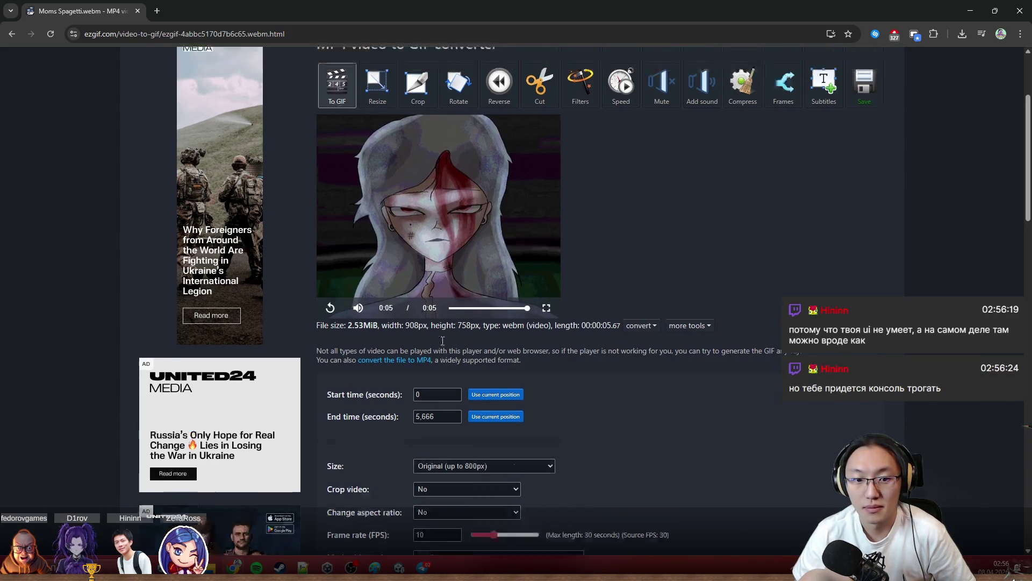
pyautogui.scroll(-1, 755, 348)
pyautogui.scroll(-2, 755, 351)
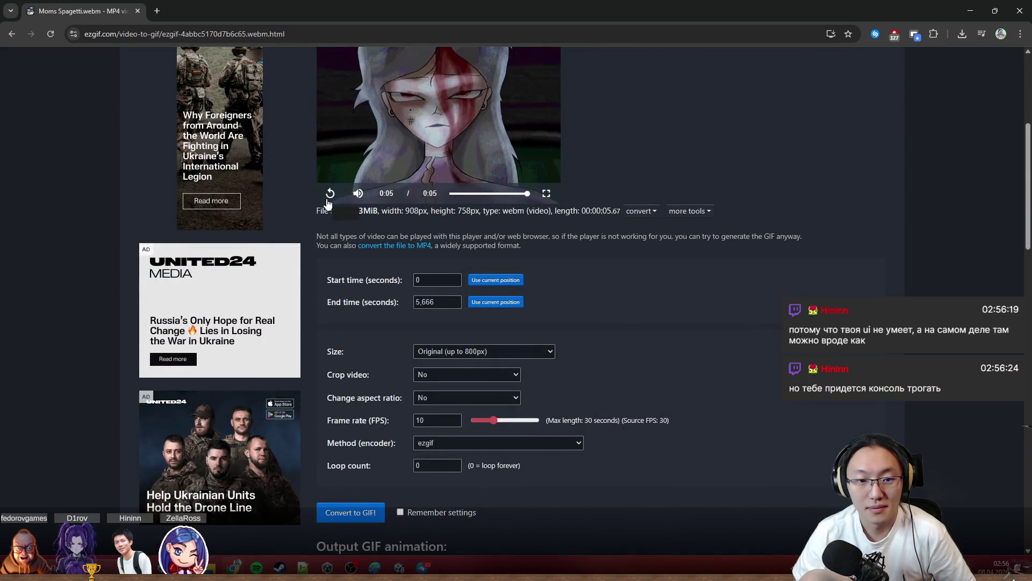
pyautogui.click(963, 35)
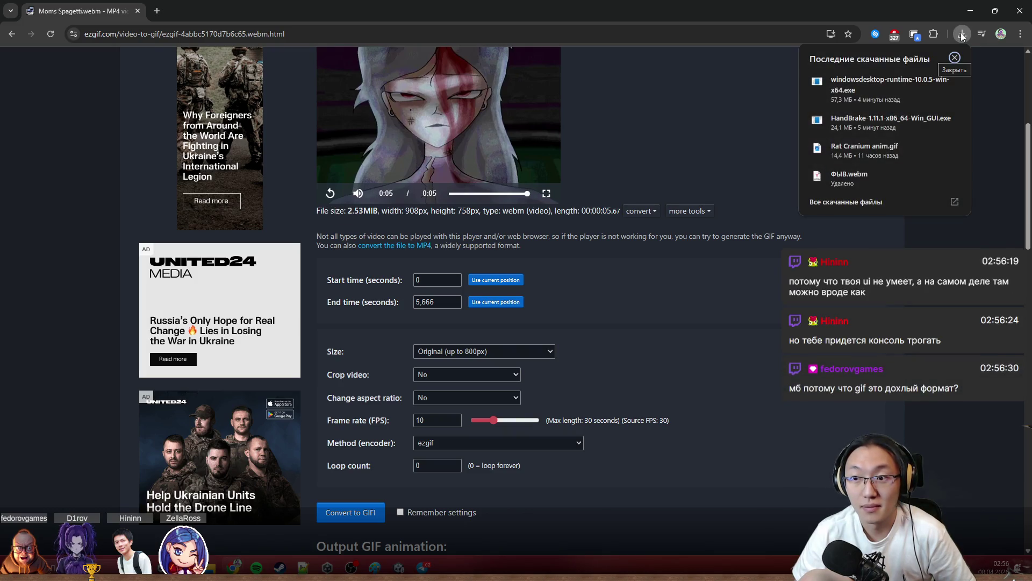
pyautogui.click(856, 403)
pyautogui.scroll(-2, 856, 403)
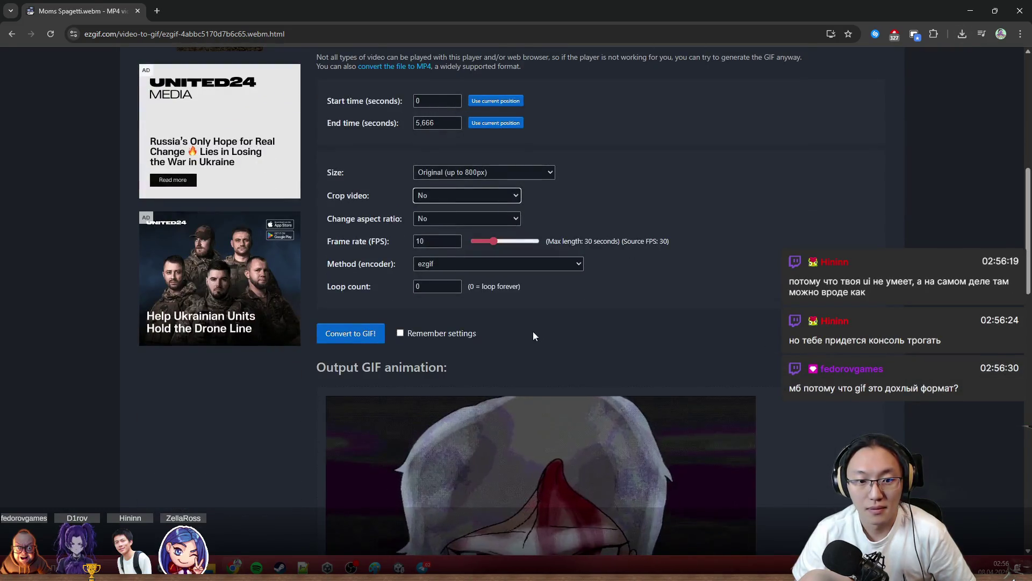
pyautogui.scroll(-3, 534, 329)
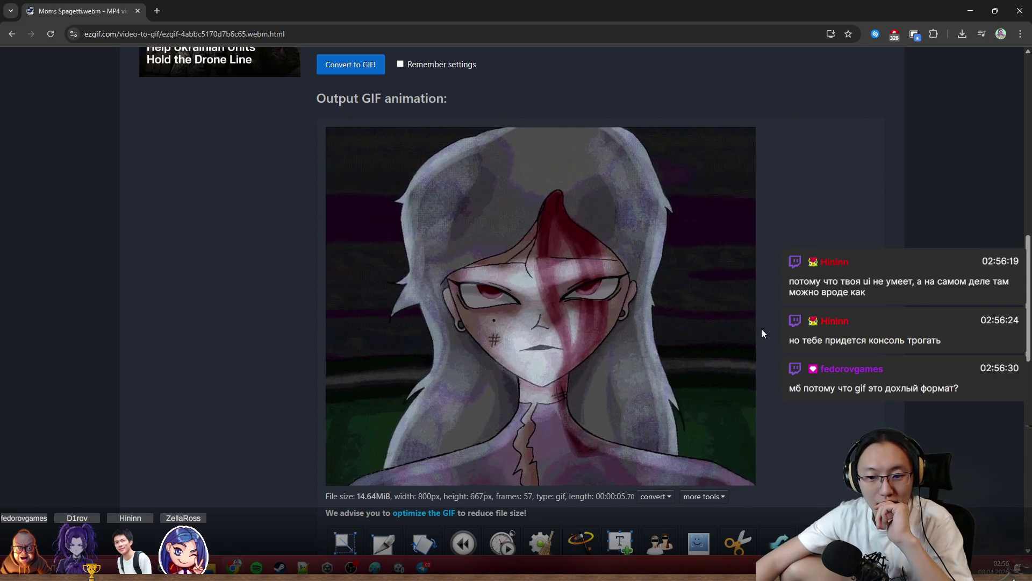
pyautogui.scroll(-2, 444, 263)
pyautogui.scroll(3, 386, 239)
pyautogui.scroll(-3, 386, 240)
pyautogui.scroll(-1, 354, 212)
pyautogui.scroll(-1, 565, 226)
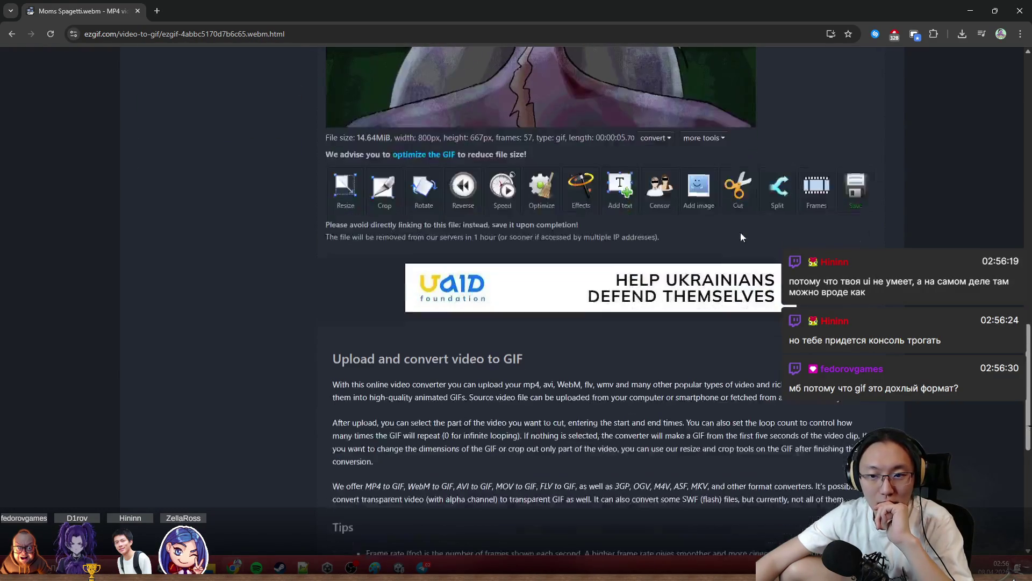
pyautogui.scroll(-1, 741, 232)
pyautogui.scroll(-3, 665, 290)
pyautogui.scroll(4, 646, 299)
pyautogui.scroll(1, 565, 291)
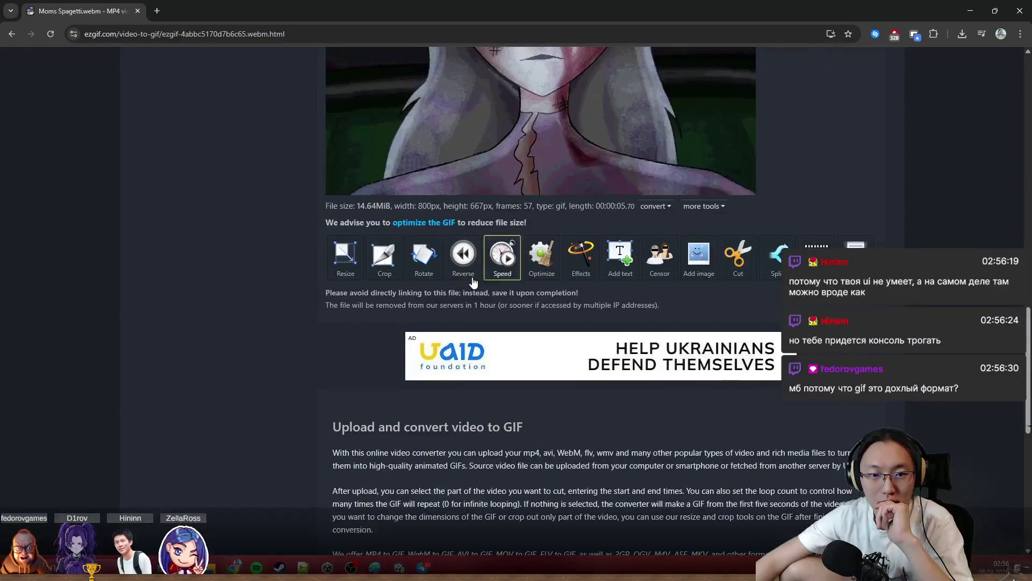
pyautogui.scroll(1, 495, 260)
pyautogui.scroll(4, 567, 306)
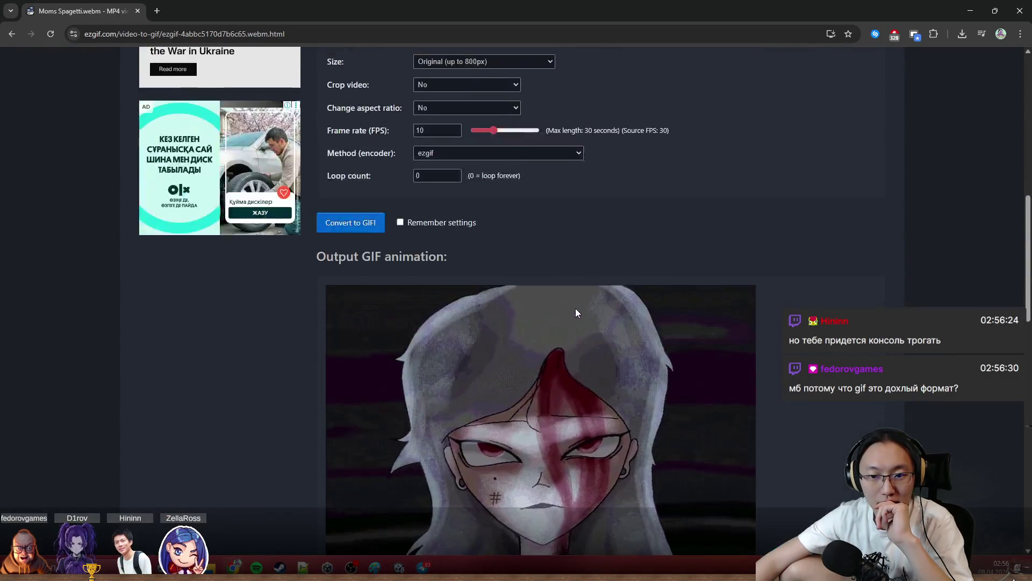
pyautogui.scroll(-1, 575, 308)
pyautogui.scroll(-1, 575, 313)
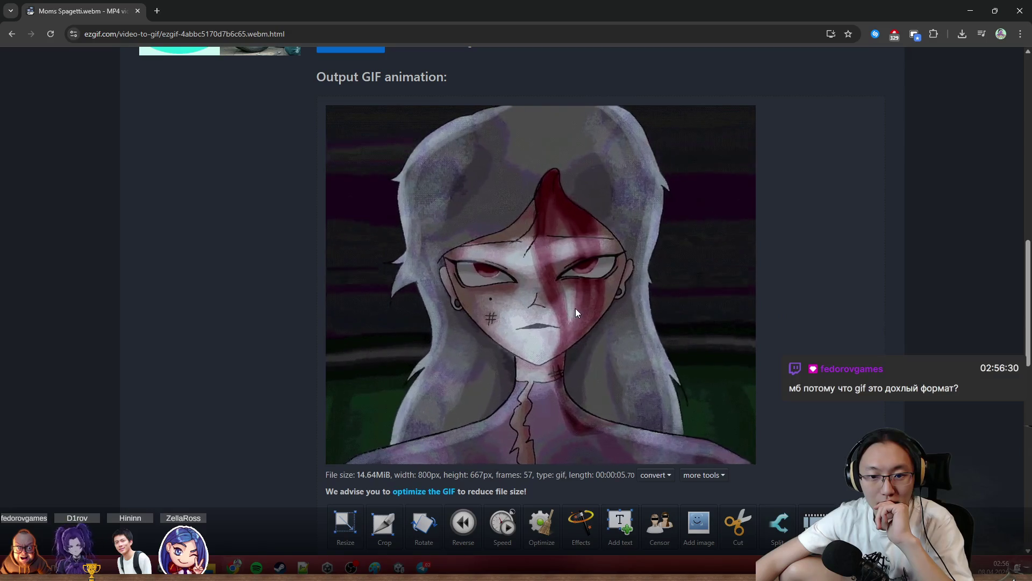
pyautogui.scroll(2, 488, 247)
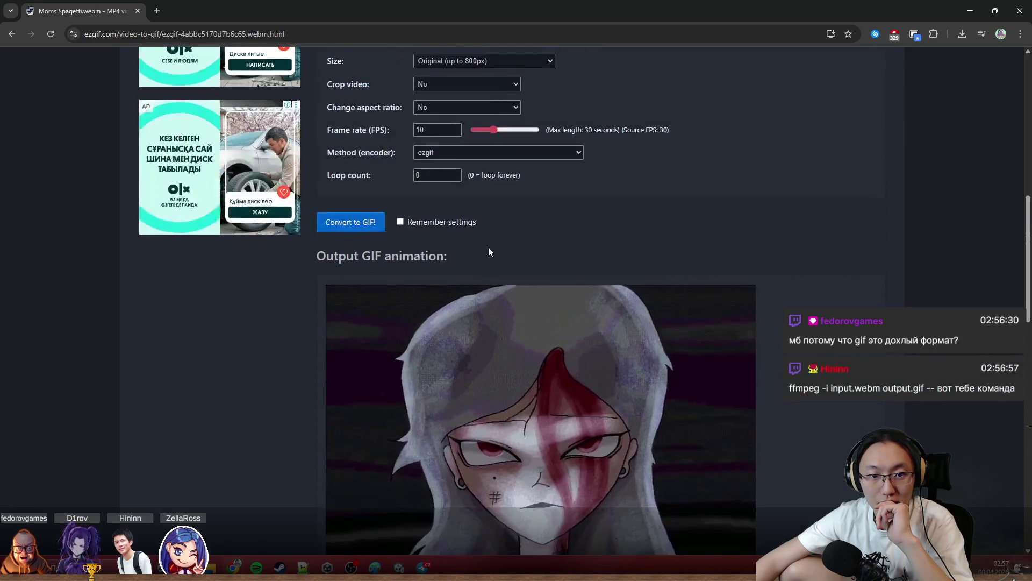
pyautogui.scroll(-4, 430, 272)
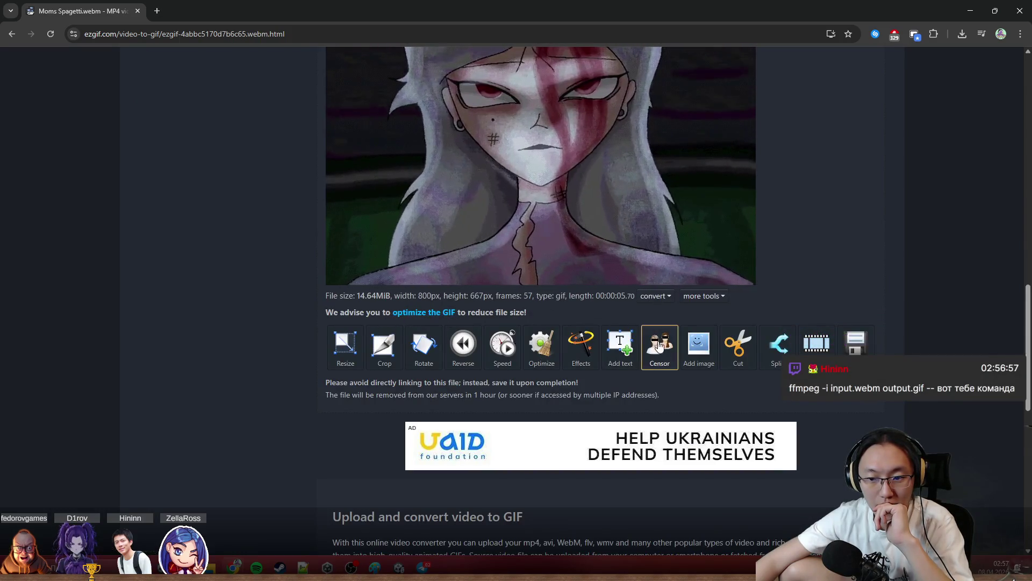
# Save the 14.64 MiB output GIF and watch its download progress before minimizing Chrome.
pyautogui.click(856, 345)
pyautogui.click(962, 34)
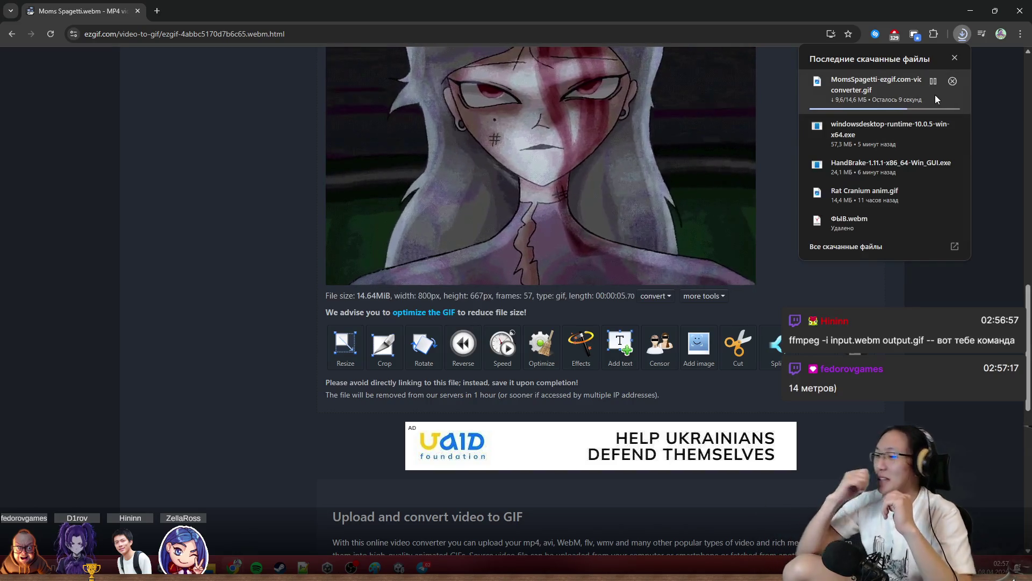
pyautogui.click(968, 10)
# Launch HandBrake, decline automatic update checks and move it aside to see the desktop.
pyautogui.doubleClick(224, 404)
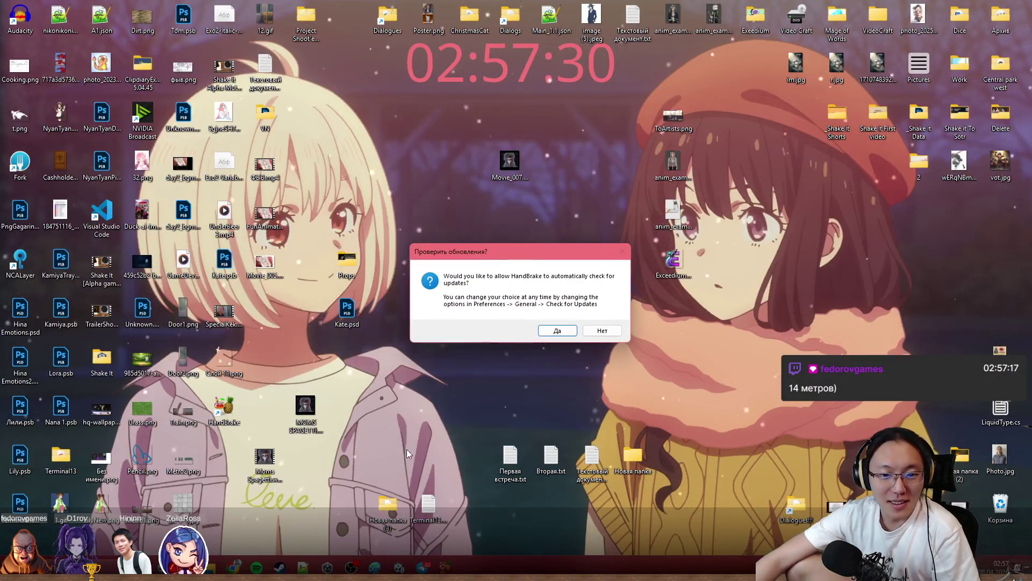
pyautogui.click(597, 331)
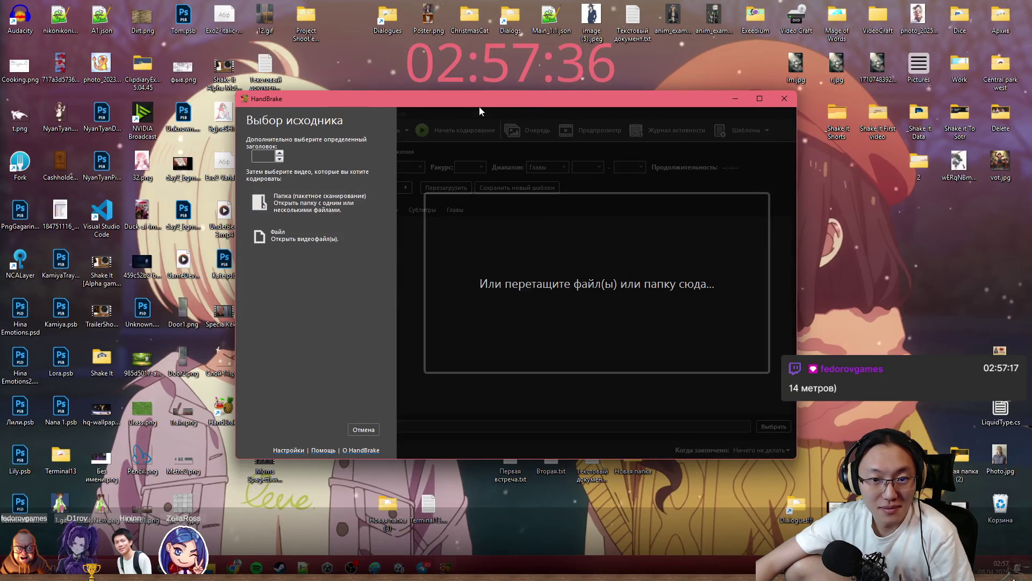
pyautogui.moveTo(478, 105); pyautogui.dragTo(758, 87)
# Drag the MOMS SPAGETTI video into HandBrake as the encoding source and recenter the window.
pyautogui.click(305, 407)
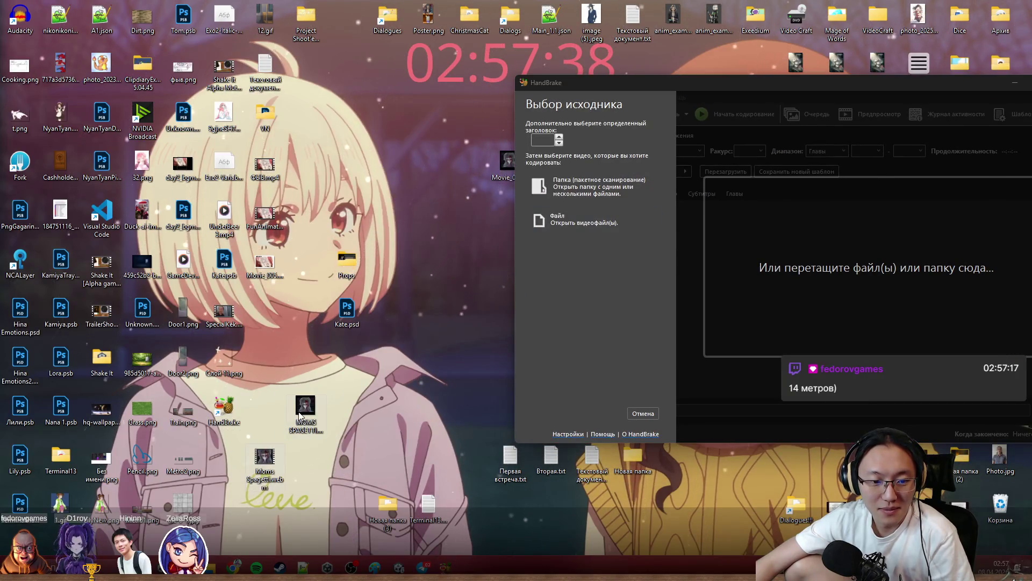
pyautogui.moveTo(313, 414); pyautogui.dragTo(613, 242)
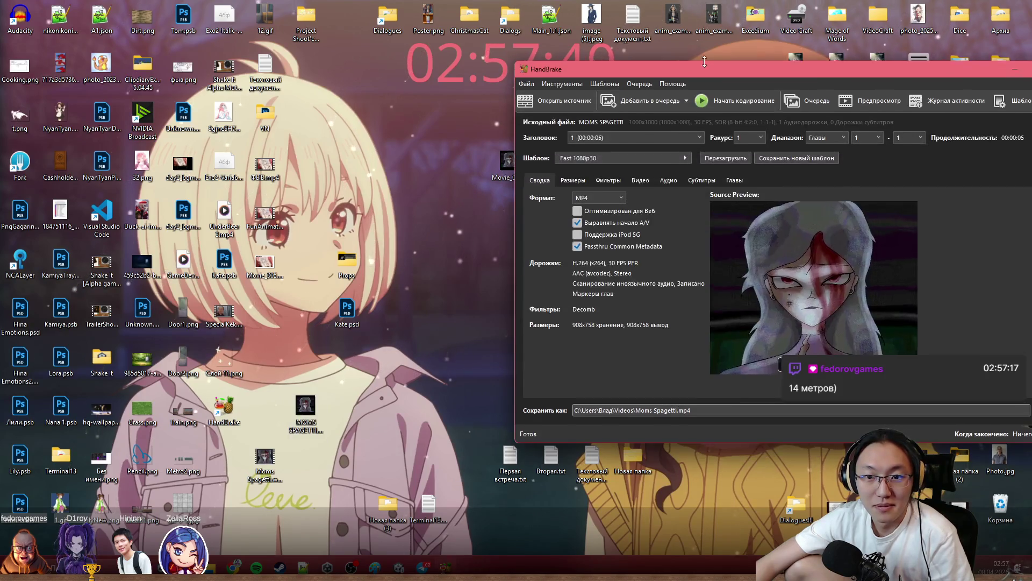
pyautogui.moveTo(667, 65); pyautogui.dragTo(493, 56)
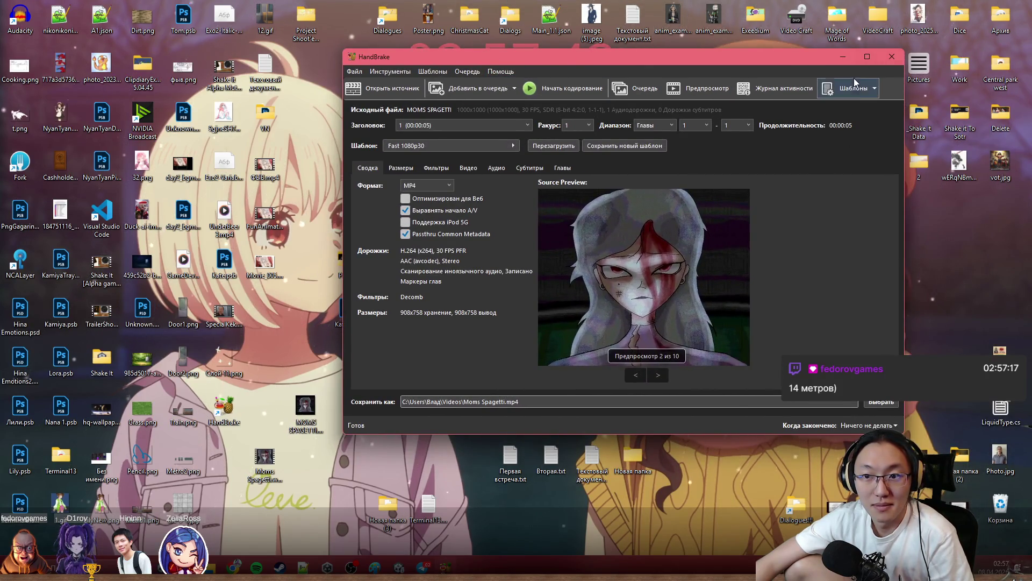
pyautogui.click(854, 88)
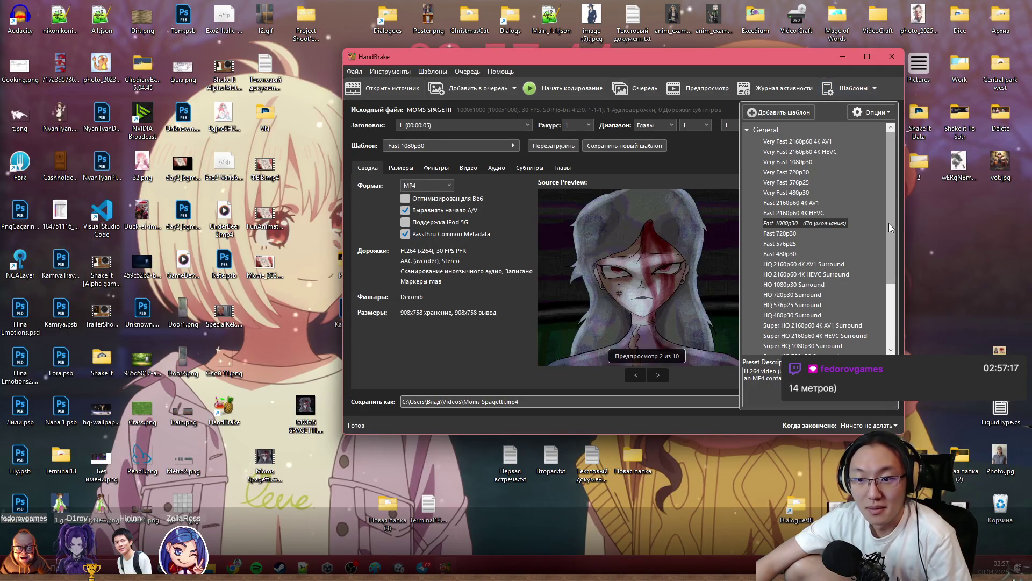
pyautogui.scroll(-2, 890, 200)
pyautogui.scroll(-2, 894, 222)
pyautogui.scroll(-1, 887, 261)
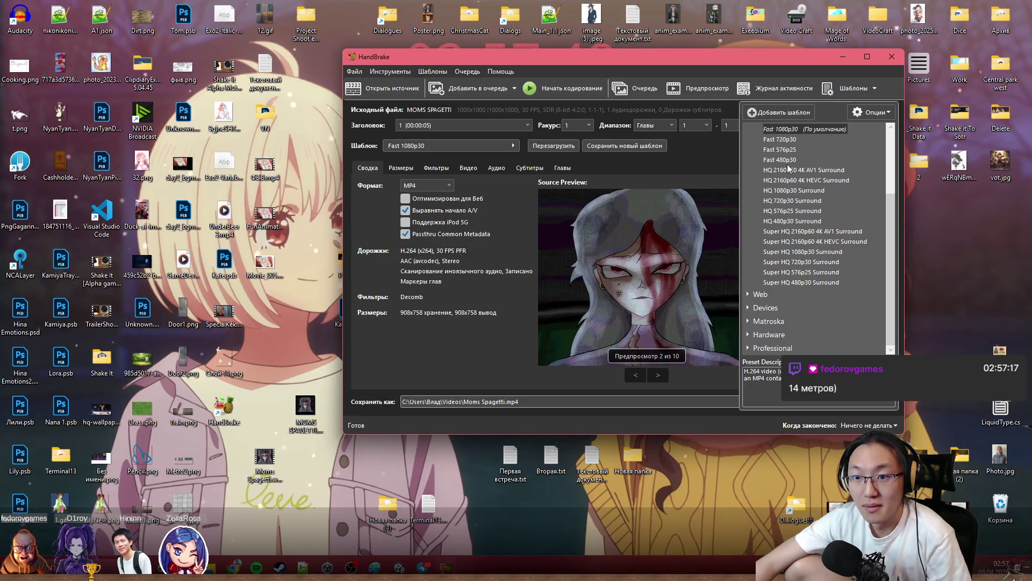
pyautogui.click(446, 126)
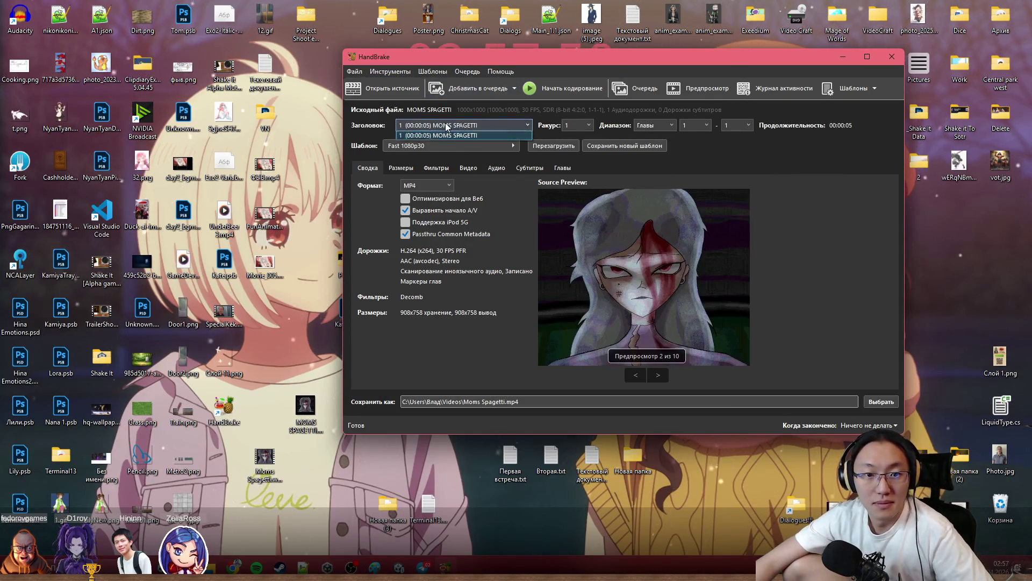
pyautogui.click(422, 188)
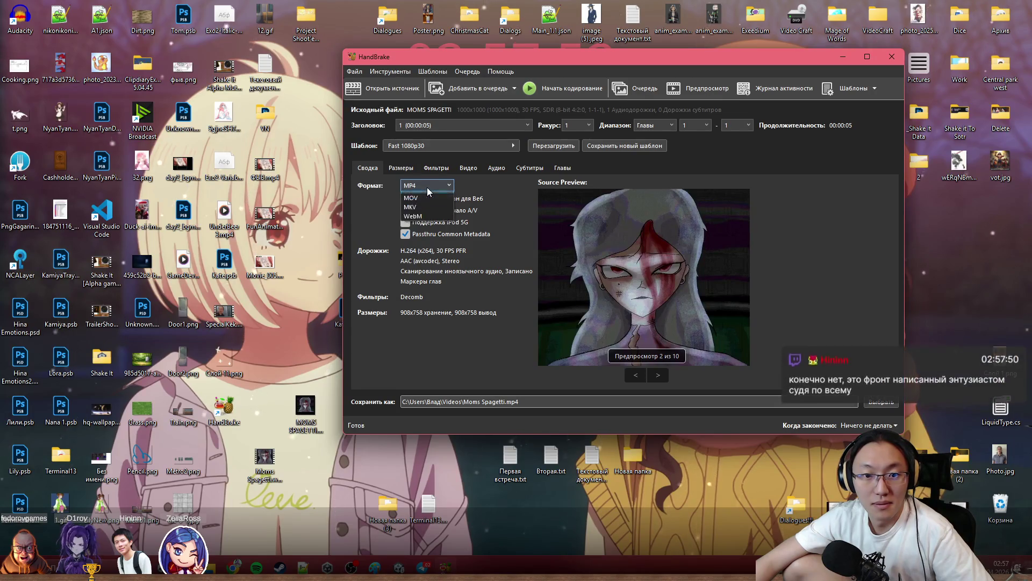
pyautogui.click(429, 185)
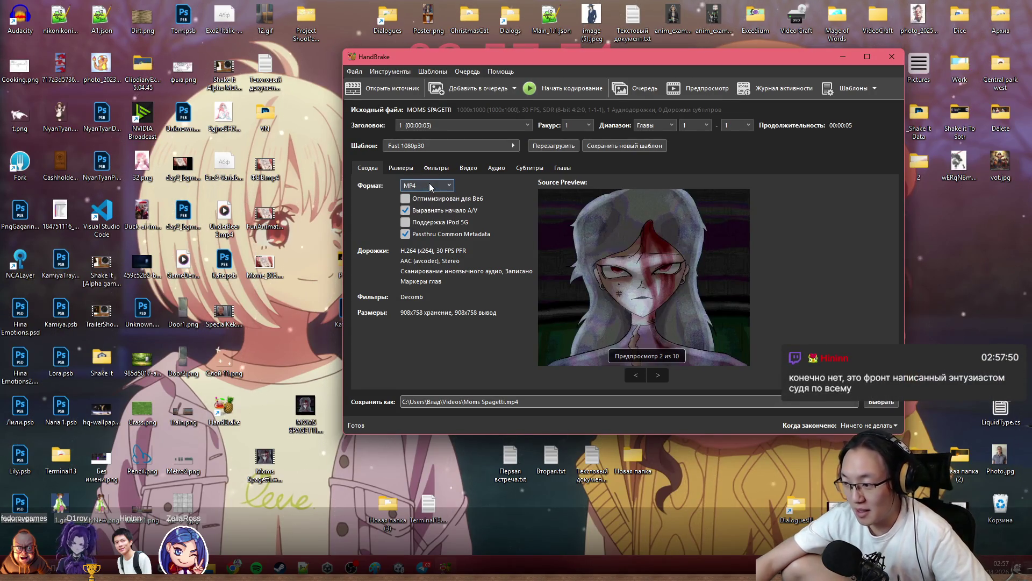
pyautogui.click(397, 168)
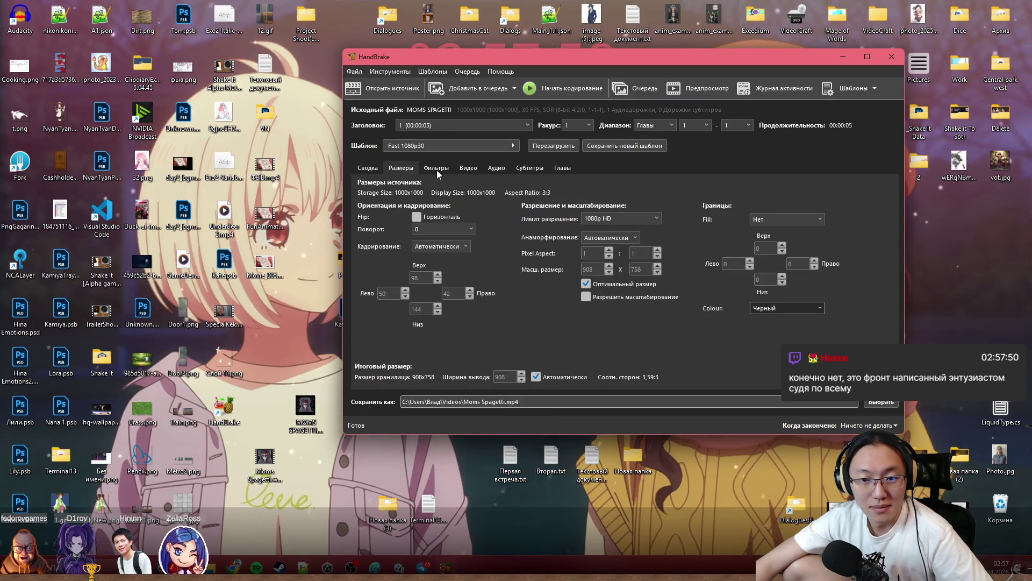
pyautogui.click(618, 219)
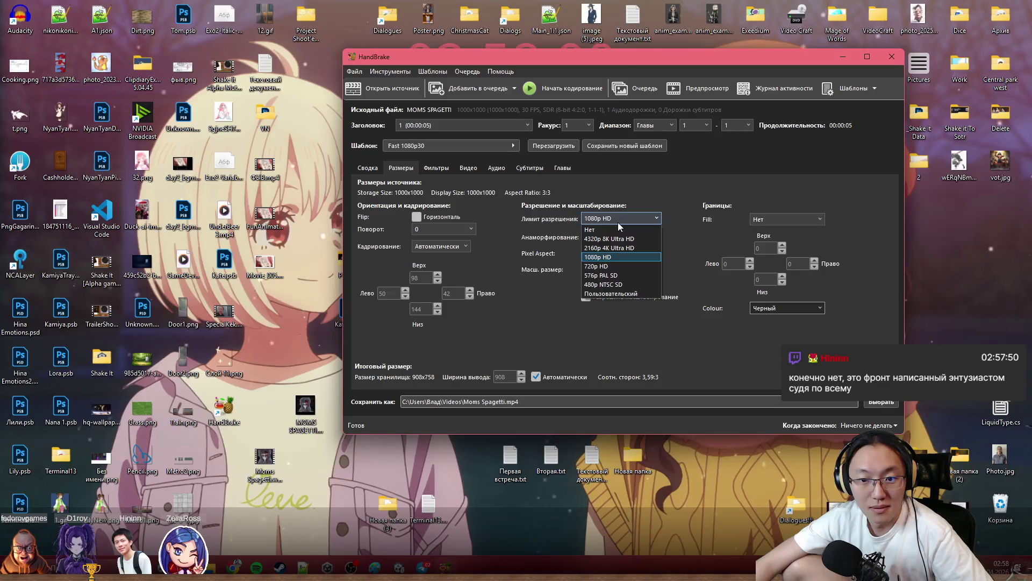
pyautogui.click(444, 166)
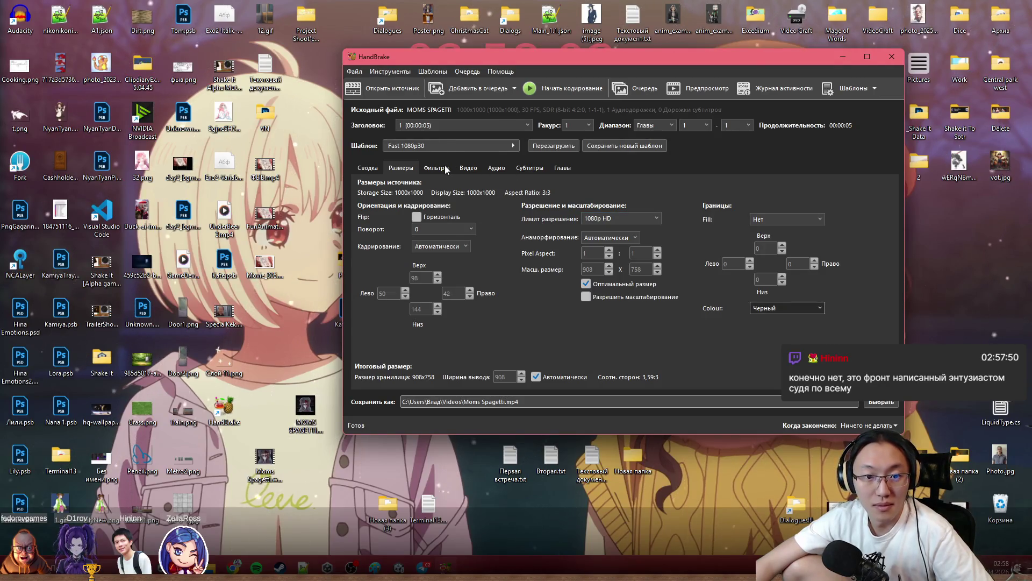
pyautogui.click(466, 168)
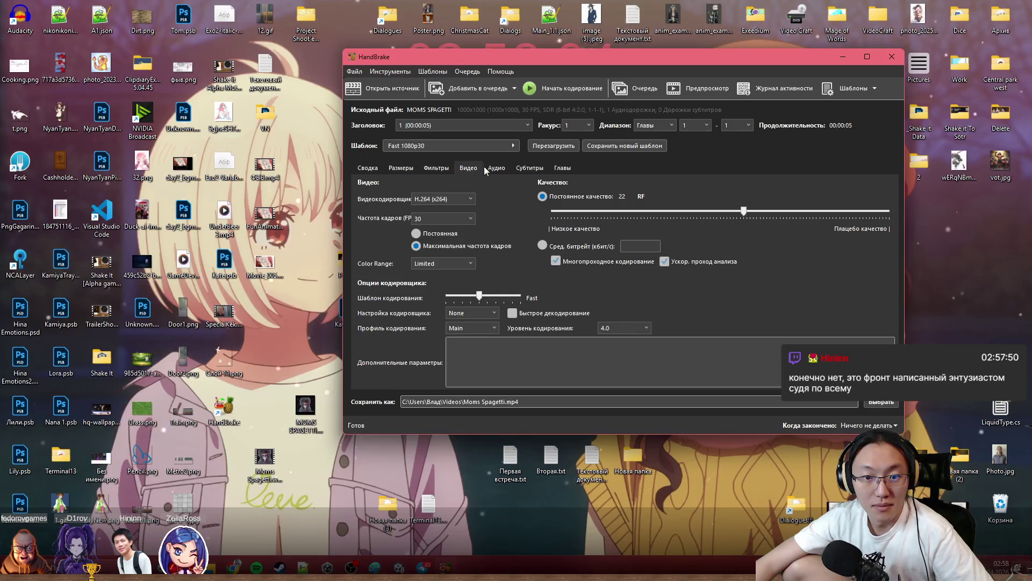
pyautogui.click(500, 168)
pyautogui.click(533, 168)
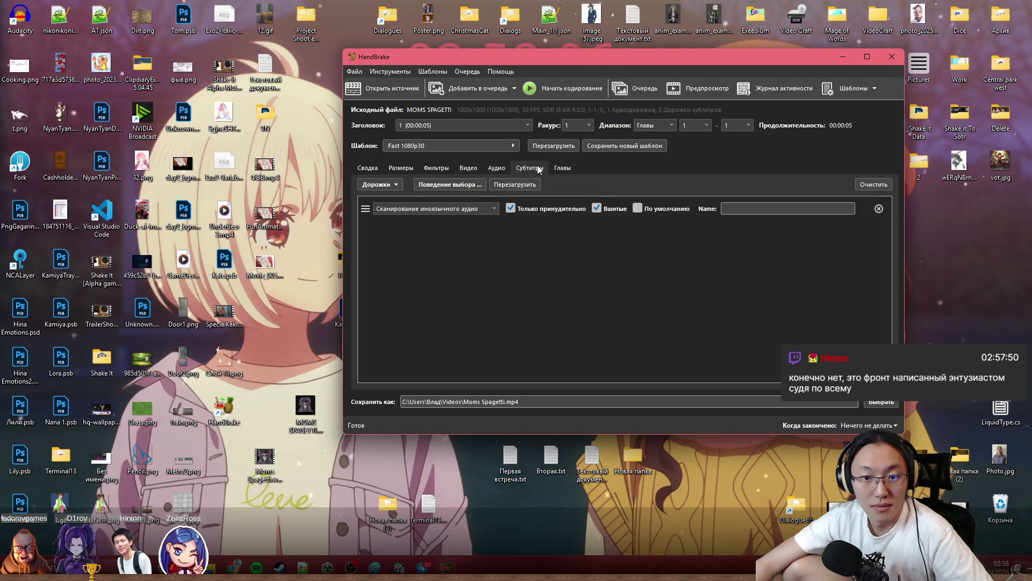
pyautogui.click(561, 167)
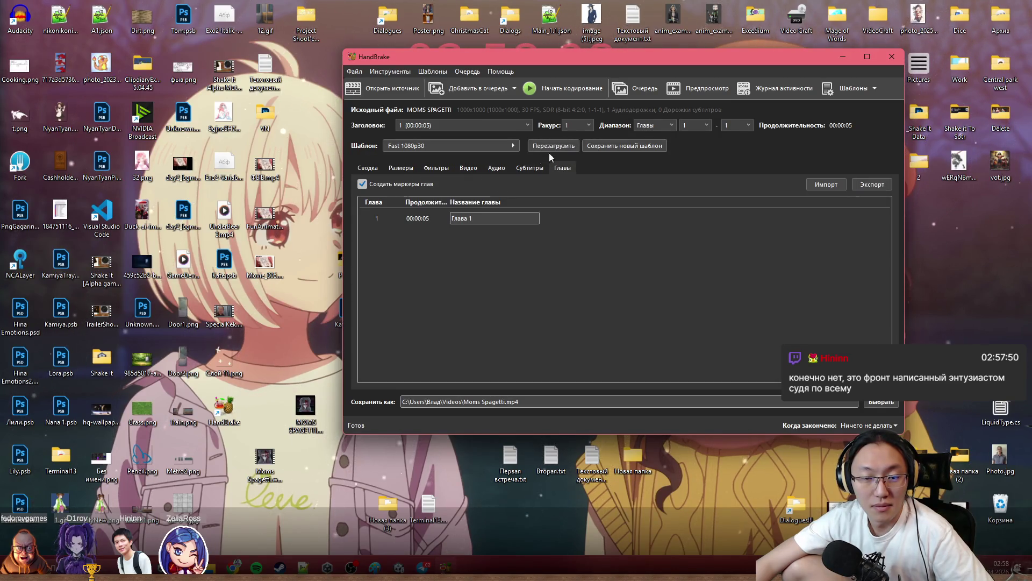
pyautogui.click(368, 167)
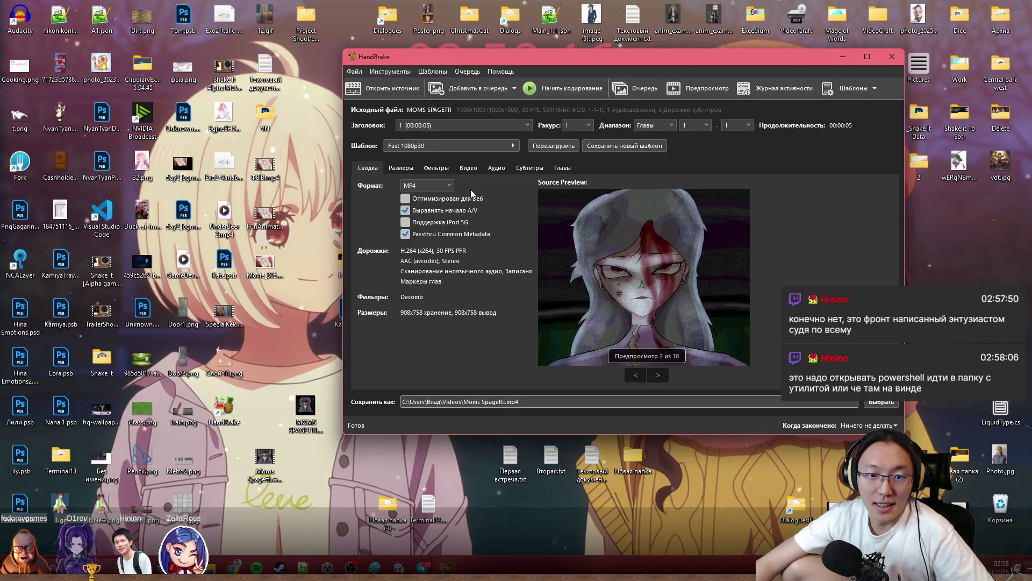
pyautogui.click(447, 187)
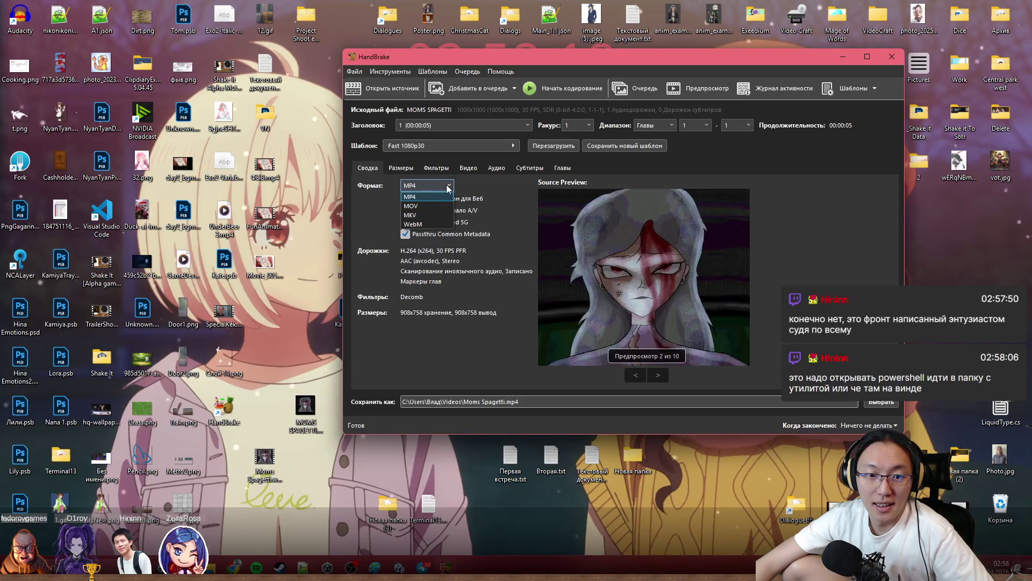
pyautogui.click(443, 197)
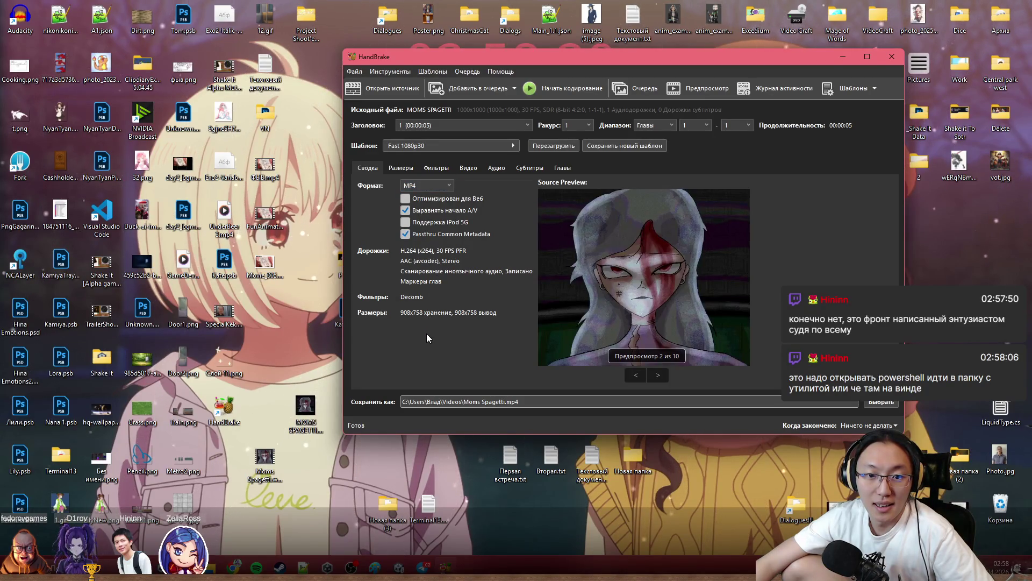
pyautogui.click(282, 455)
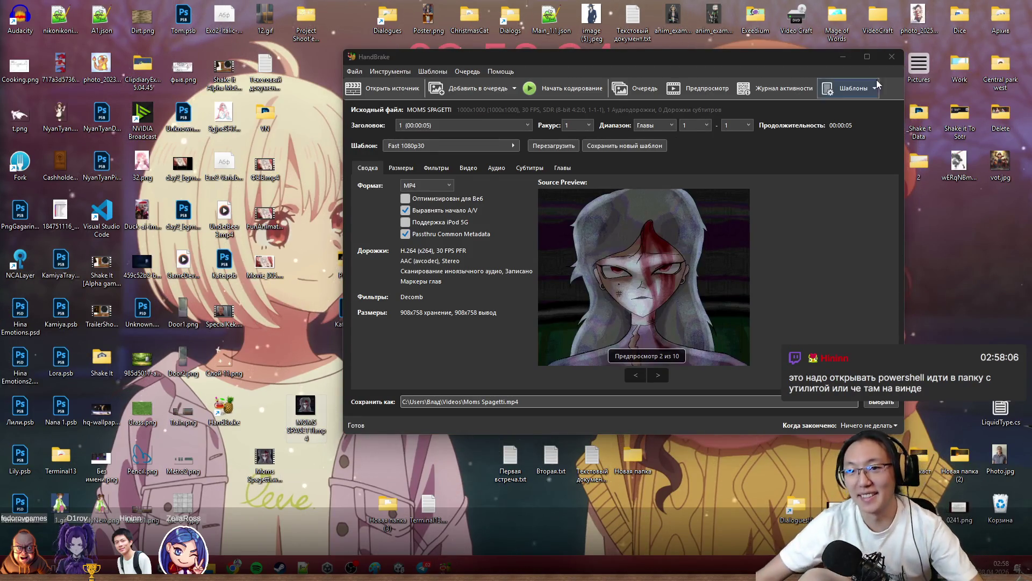
# Show the Ezgif GIF from Chrome's downloads in Explorer and preview its animation in Photos.
pyautogui.moveTo(224, 568)
pyautogui.click(290, 532)
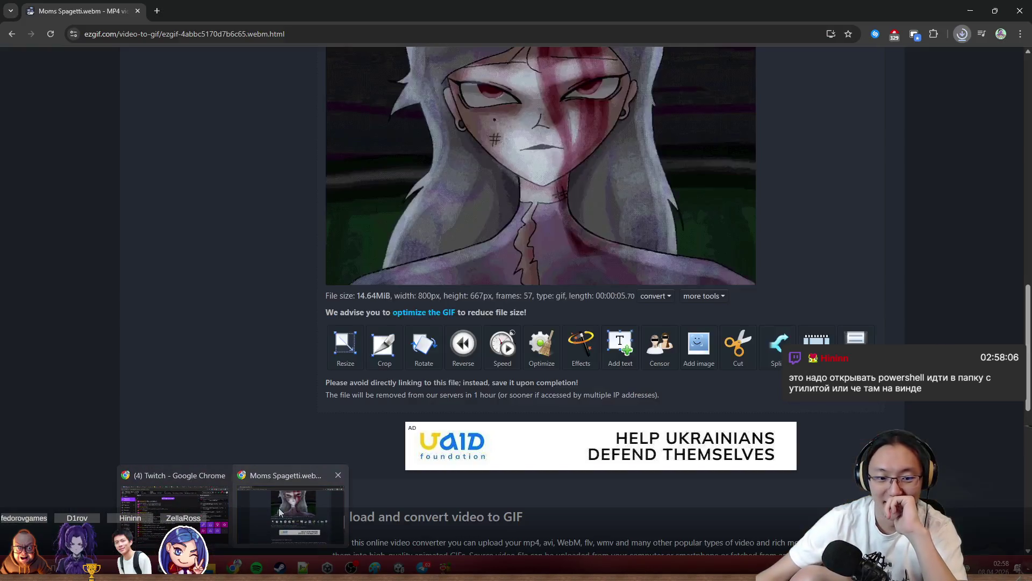
pyautogui.click(961, 34)
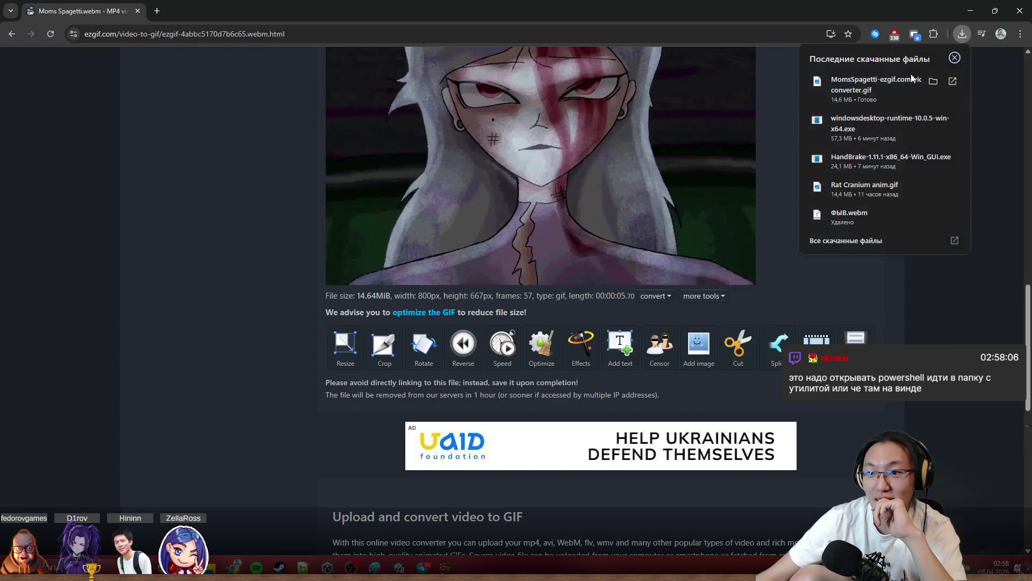
pyautogui.click(934, 81)
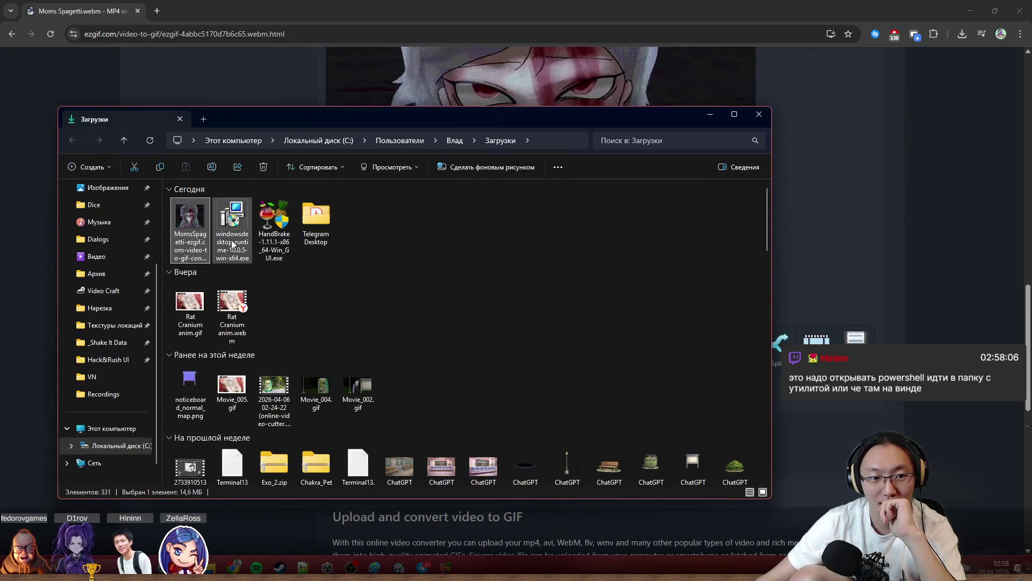
pyautogui.doubleClick(193, 218)
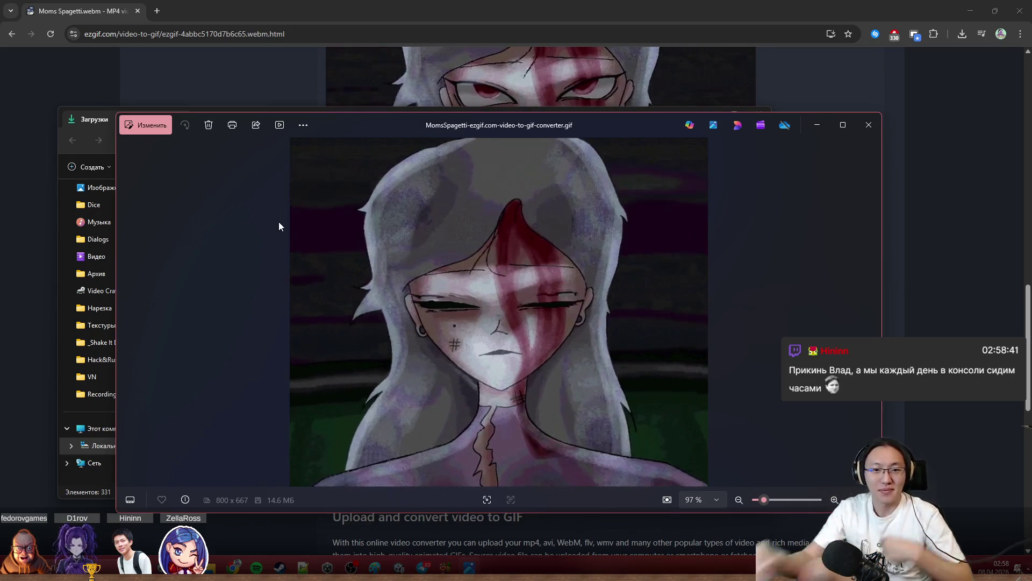
# Close Photos and the Downloads folder and go back to the previous Chrome page.
pyautogui.click(867, 125)
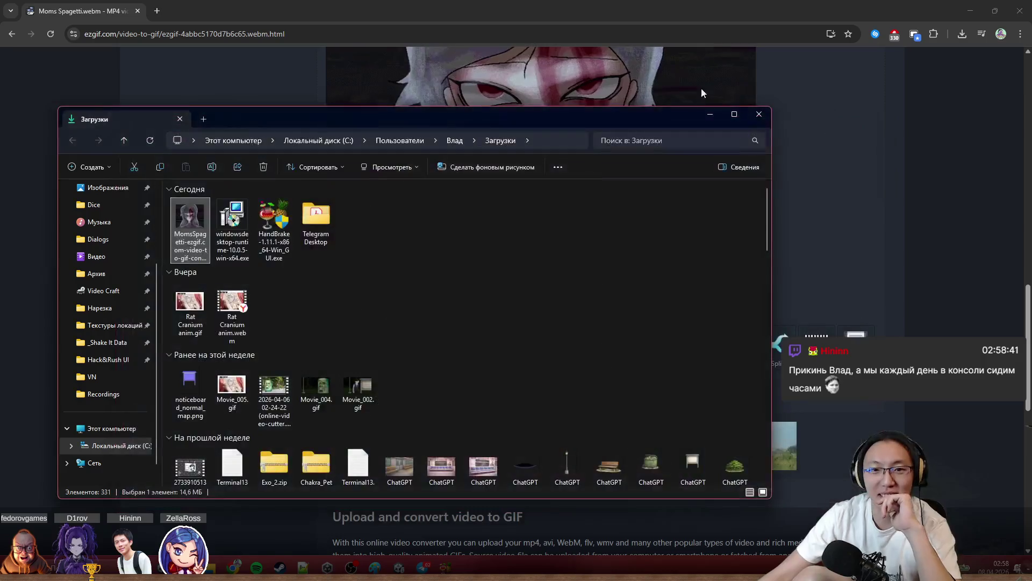
pyautogui.click(835, 116)
pyautogui.click(190, 35)
pyautogui.hotkey('alt', 'Left')
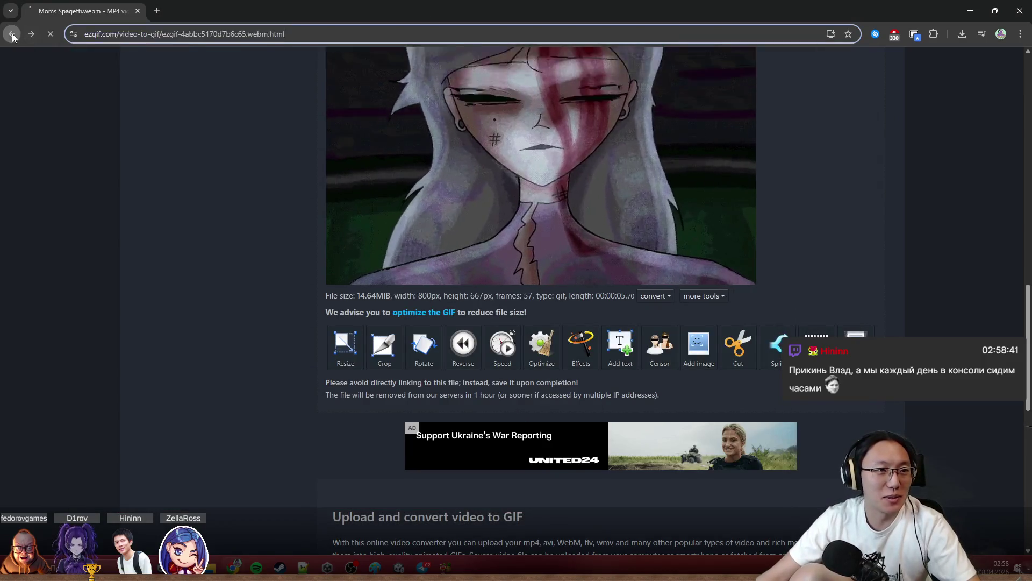
# From the webp to gif results, try CloudConvert briefly, then land on Convertio's converter with the webm folder up.
pyautogui.click(18, 36)
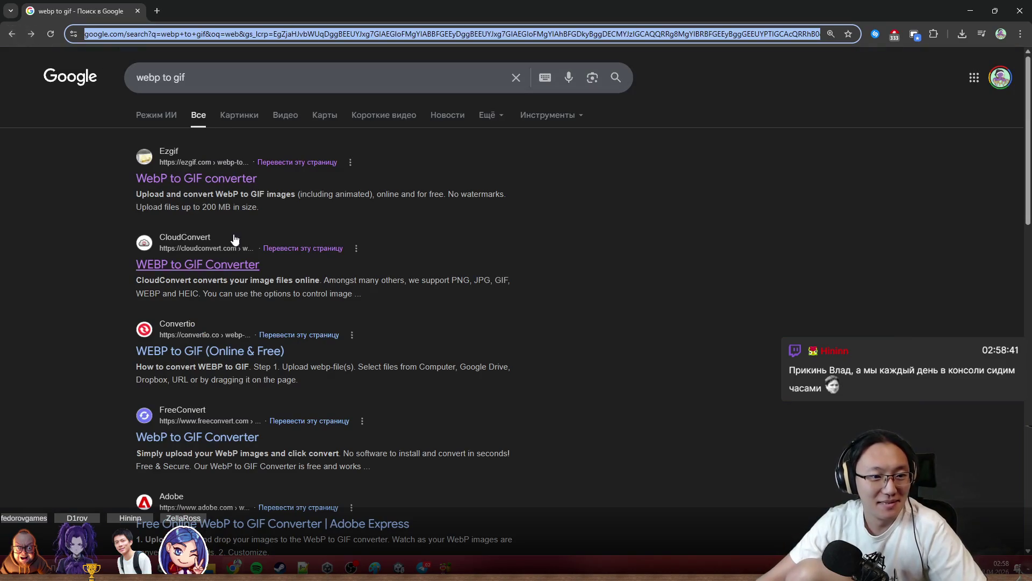
pyautogui.click(220, 266)
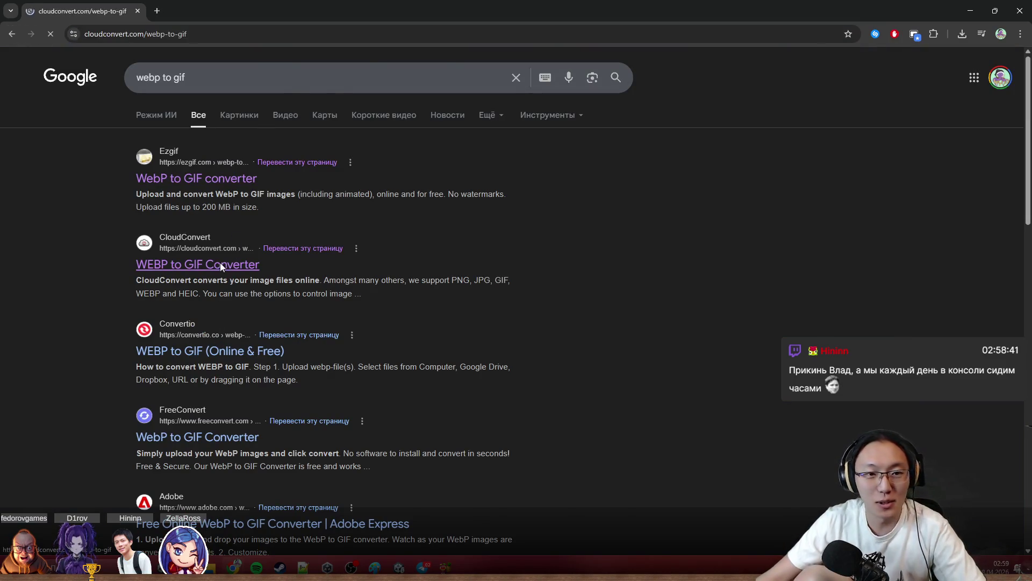
pyautogui.hotkey('alt', 'Left')
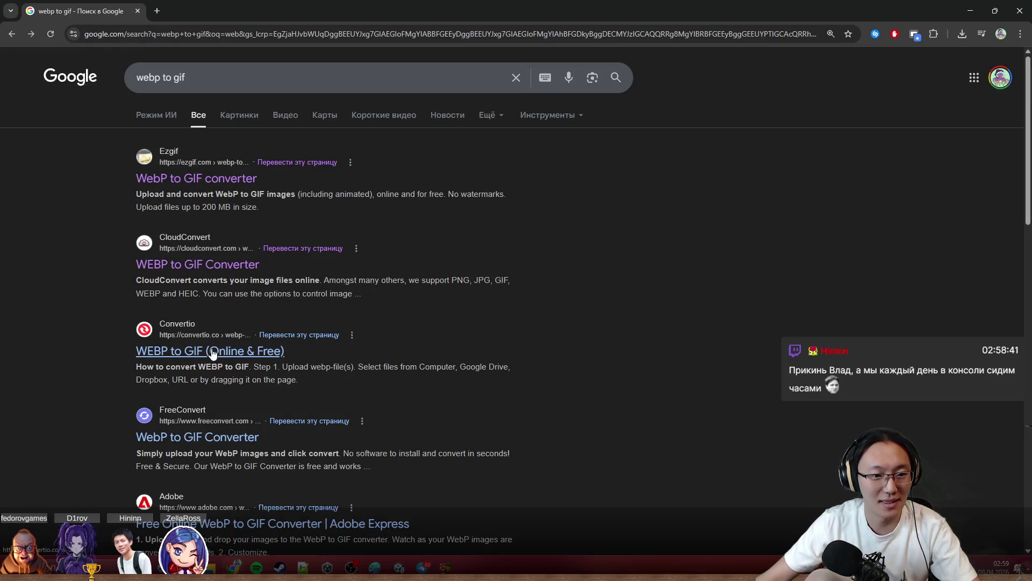
pyautogui.click(213, 353)
pyautogui.click(641, 117)
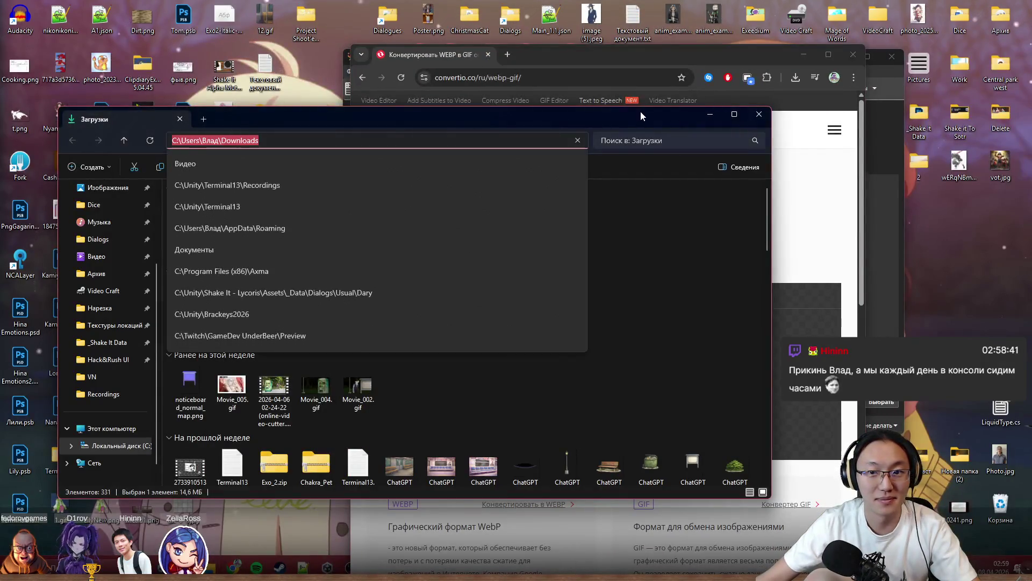
# Drop Moms Spagetti.webm onto Convertio and convert it, yielding a 20.1 MB GIF.
pyautogui.click(709, 114)
pyautogui.moveTo(305, 411); pyautogui.dragTo(556, 357)
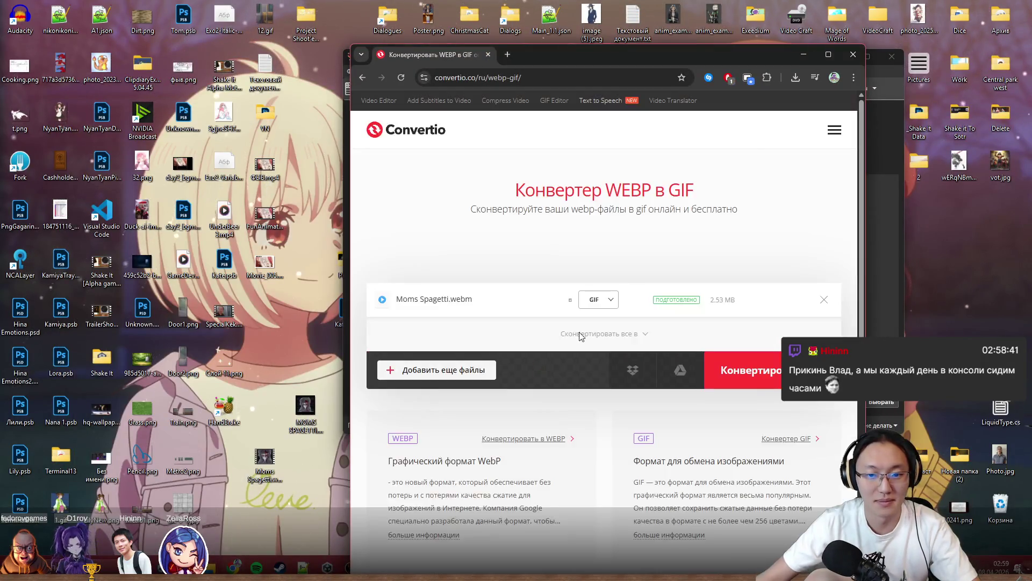
pyautogui.doubleClick(745, 58)
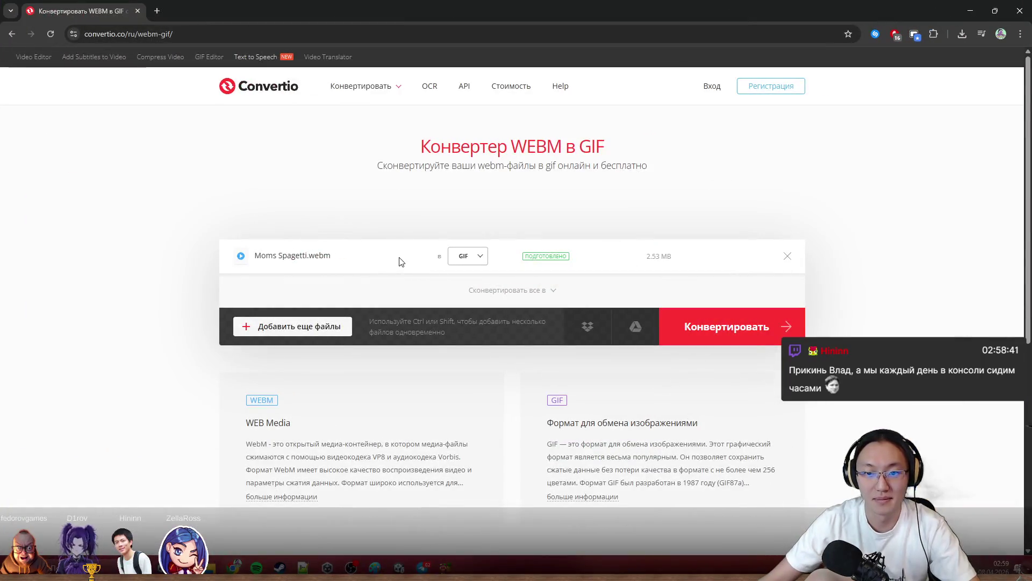
pyautogui.click(719, 325)
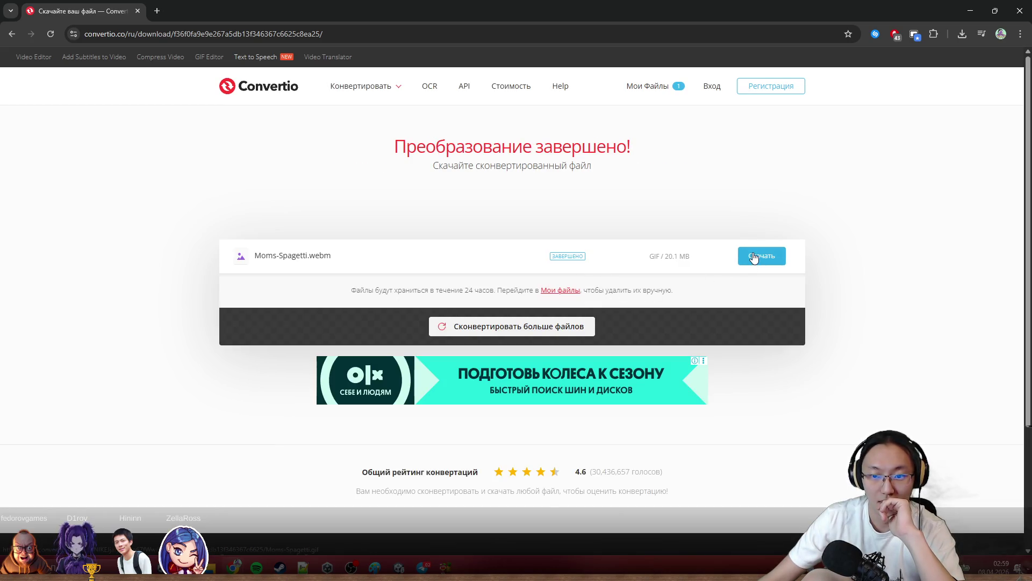
pyautogui.moveTo(67, 10); pyautogui.dragTo(293, 128)
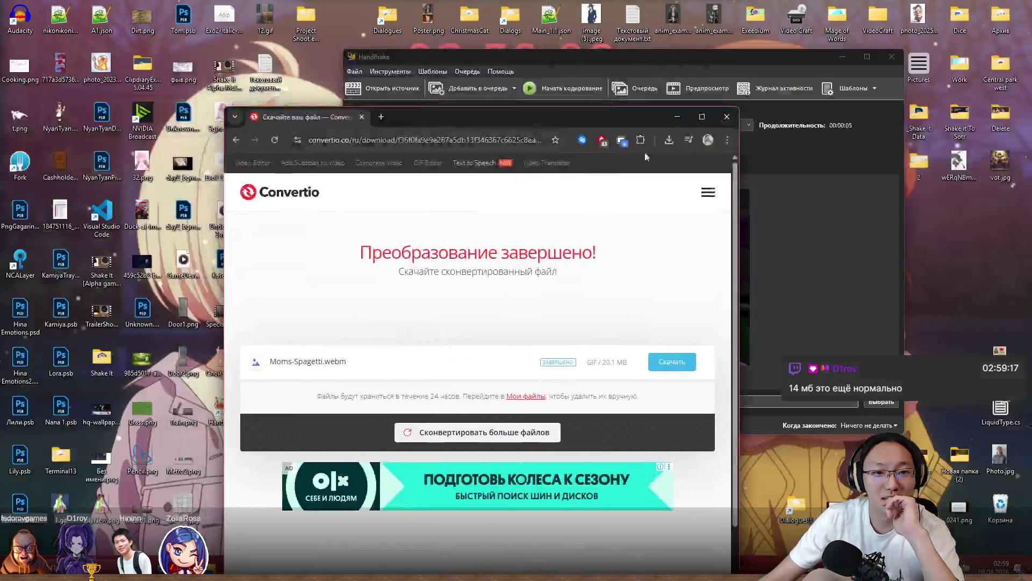
pyautogui.press('super+Up')
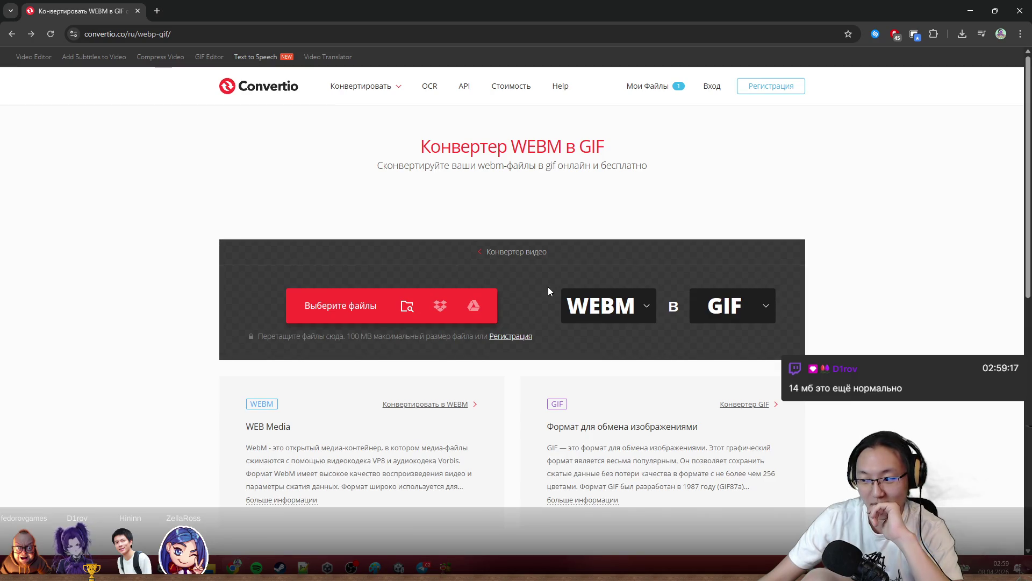
# Drop Moms Spagetti.webm from the desktop onto FreeConvert's drop zone and maximize Chrome.
pyautogui.hotkey('alt', 'Left')
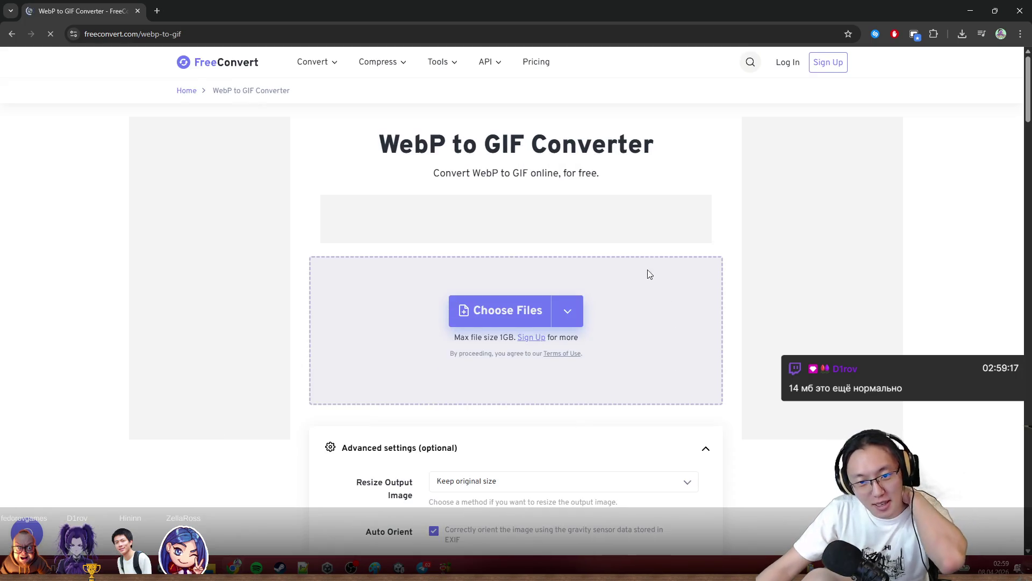
pyautogui.moveTo(517, 11); pyautogui.dragTo(595, 50)
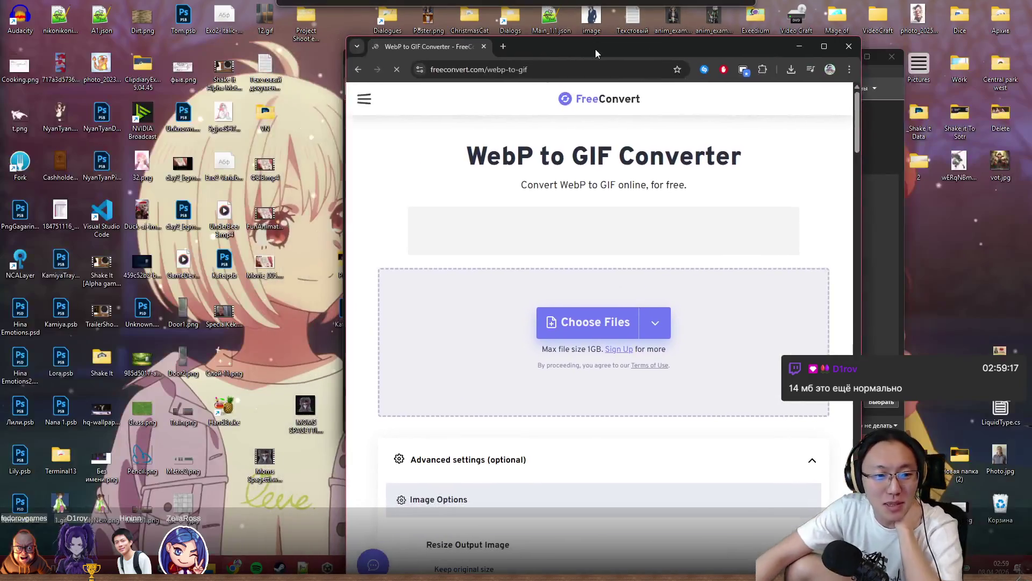
pyautogui.moveTo(266, 460); pyautogui.dragTo(554, 362)
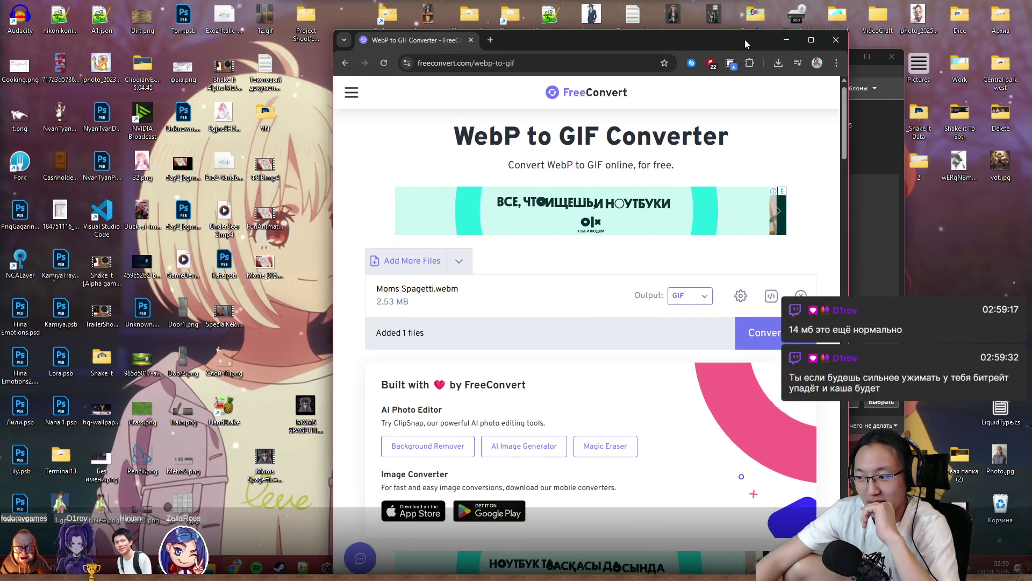
pyautogui.doubleClick(769, 49)
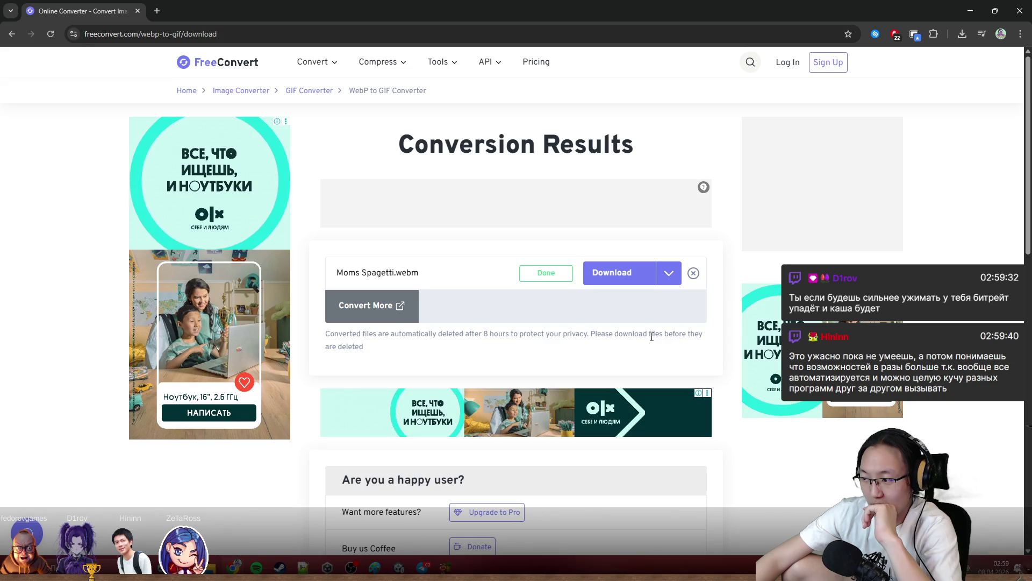
# Download FreeConvert's Moms Spagetti.gif, reveal it in Downloads and view it in Photos.
pyautogui.click(611, 270)
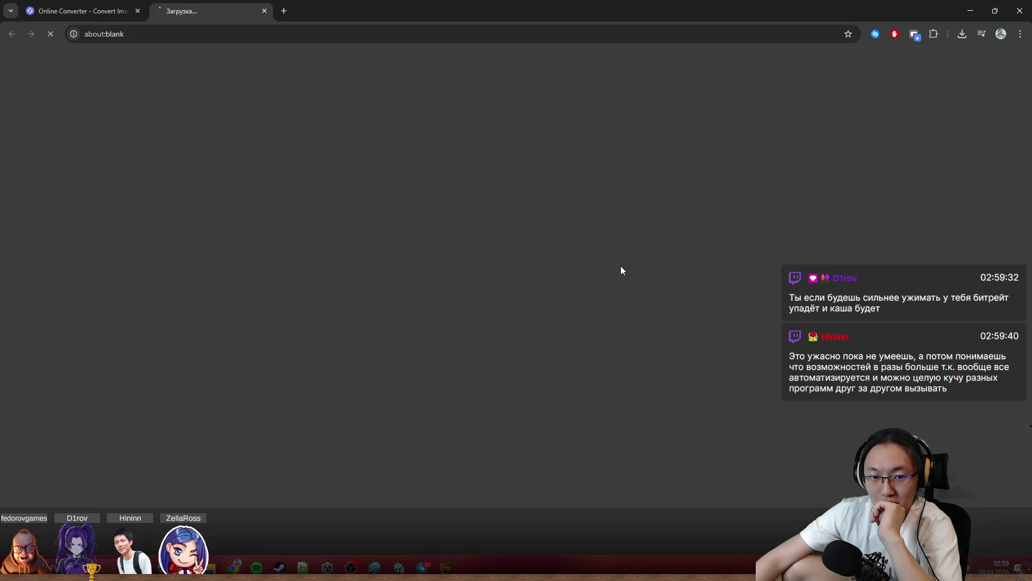
pyautogui.click(963, 33)
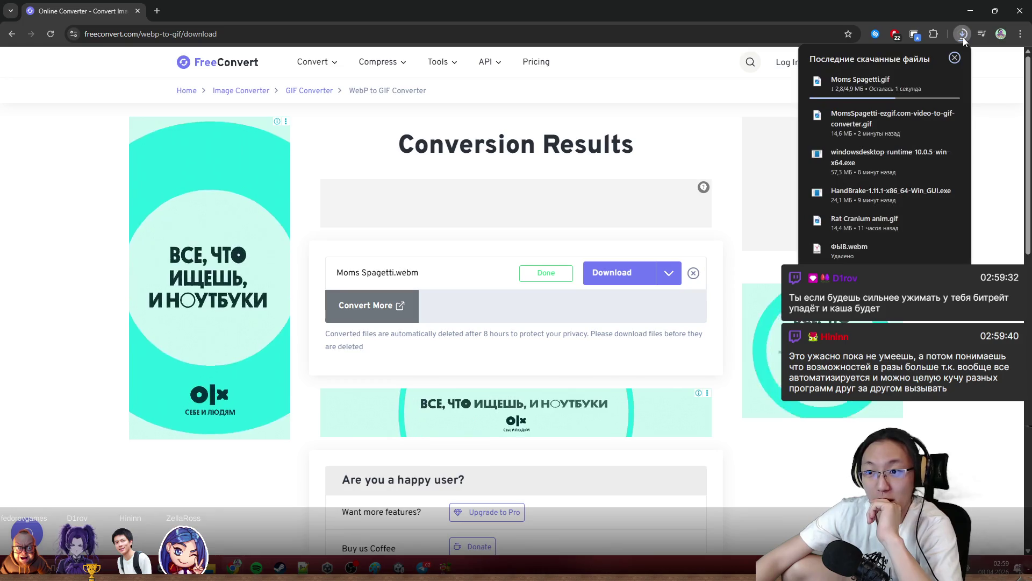
pyautogui.click(934, 81)
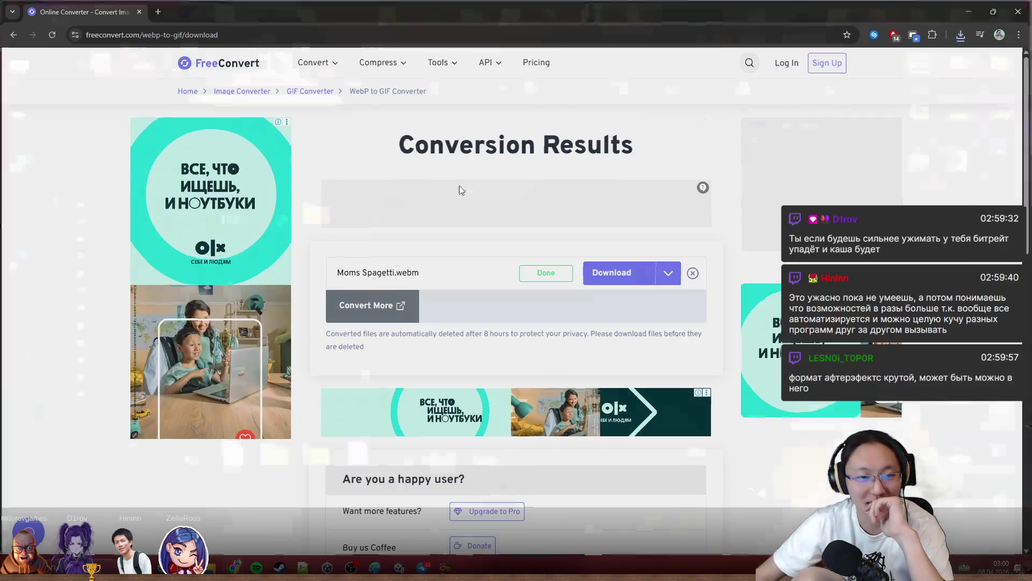
pyautogui.click(971, 10)
pyautogui.doubleClick(357, 221)
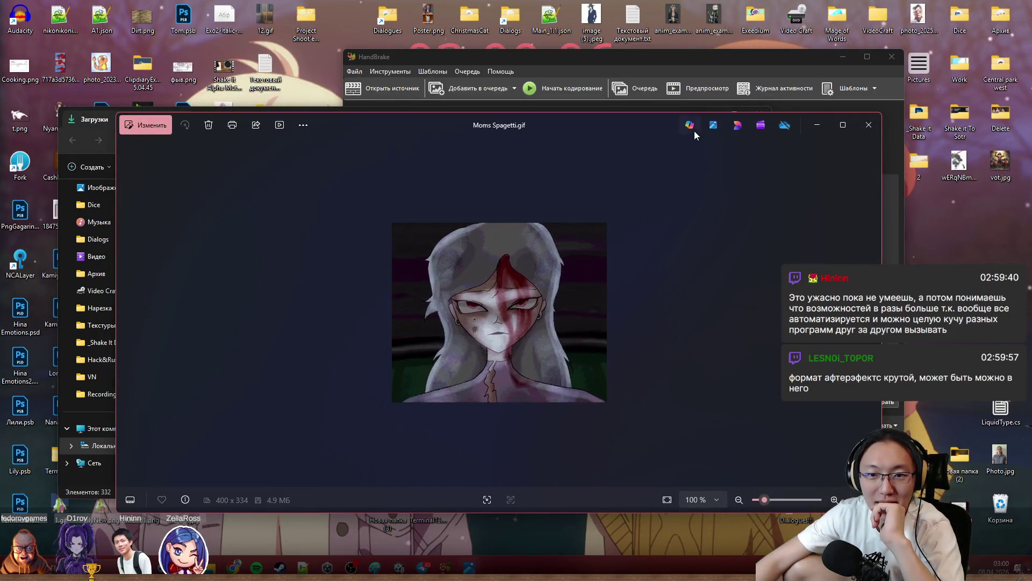
# Compare the FreeConvert GIF against the 14.6 MB Ezgif version in Photos.
pyautogui.click(868, 124)
pyautogui.doubleClick(203, 232)
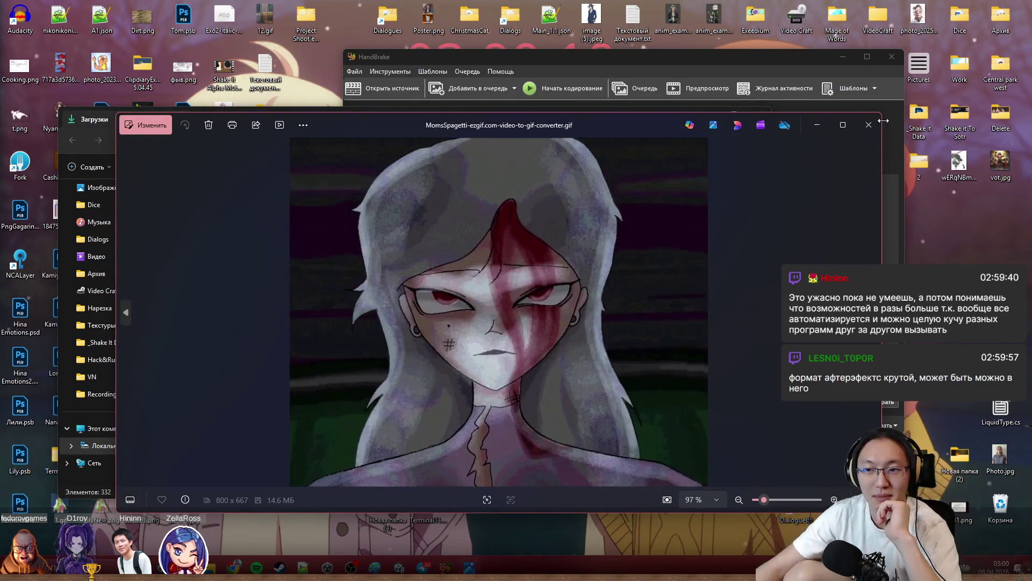
pyautogui.click(868, 124)
# Rename the Ezgif copy to MomsSpagetti.gif and bring the Telegram fan-art chat forward.
pyautogui.click(192, 251)
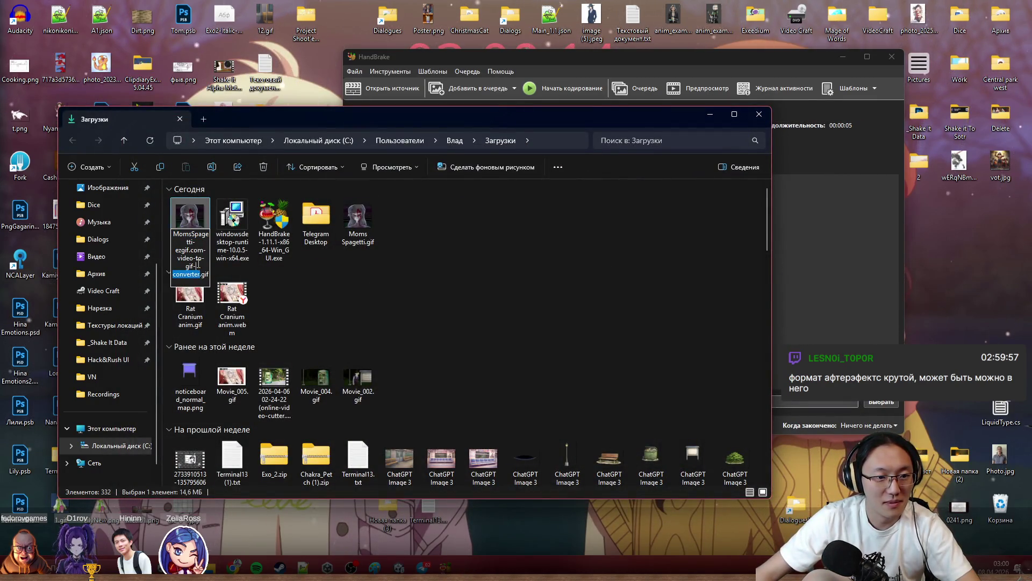
pyautogui.press('BackSpace')
pyautogui.press('Return')
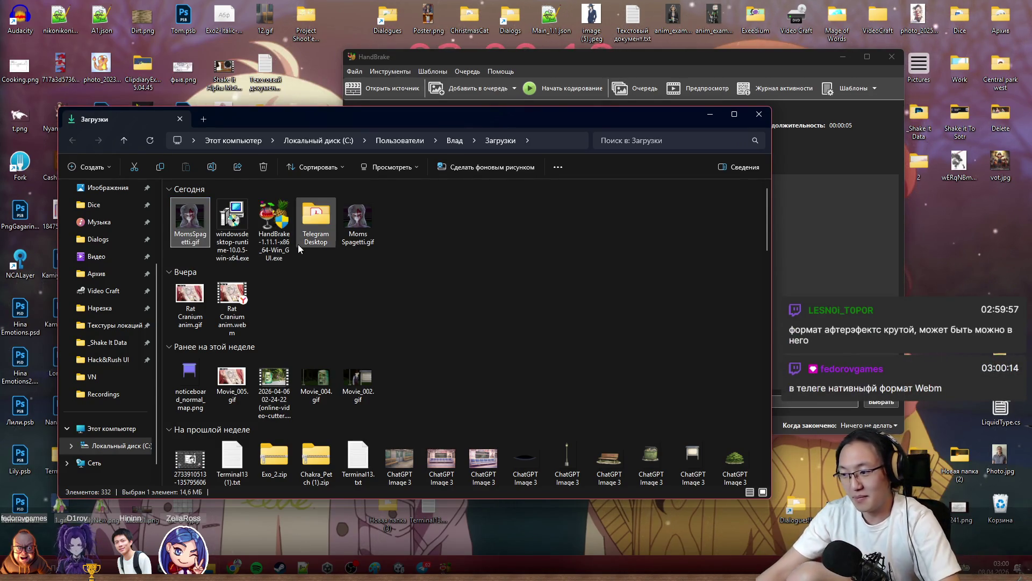
pyautogui.moveTo(423, 568)
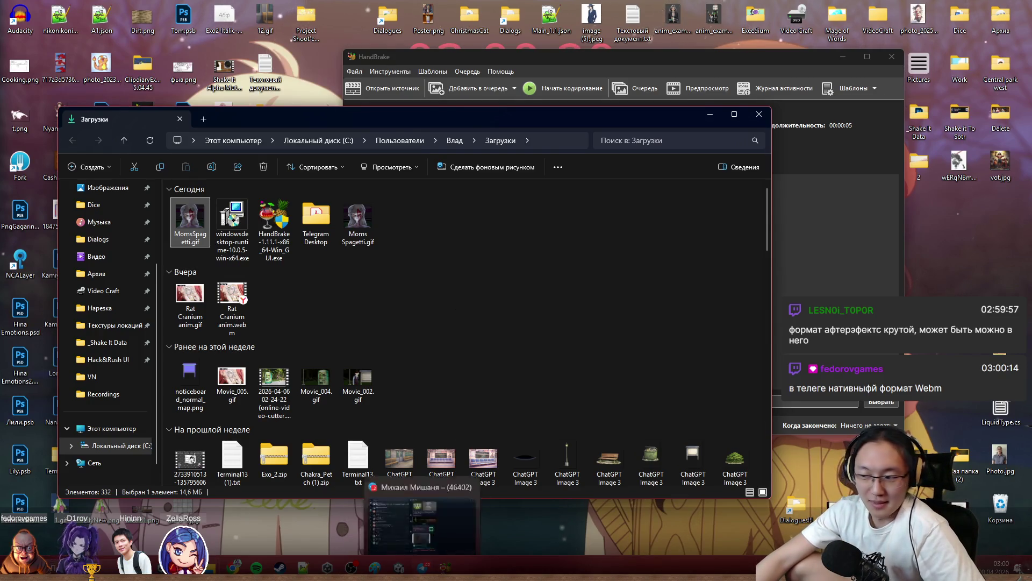
pyautogui.click(421, 528)
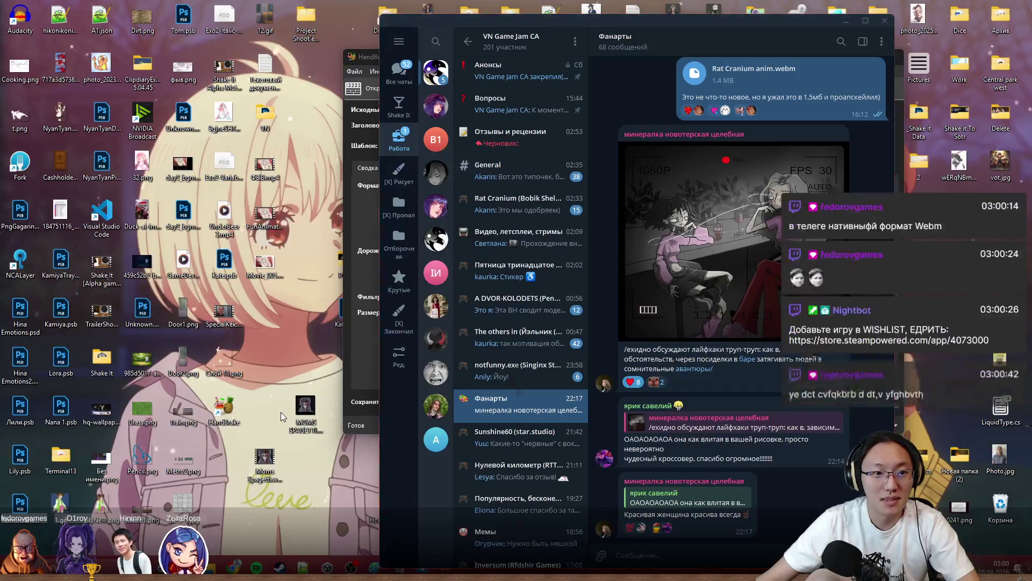
# Copy MomsSpagetti.gif from the downloads folder onto the desktop and close the folder.
pyautogui.hotkey('alt', 'Tab')
pyautogui.moveTo(333, 120); pyautogui.dragTo(316, 30)
pyautogui.moveTo(169, 129); pyautogui.dragTo(254, 451)
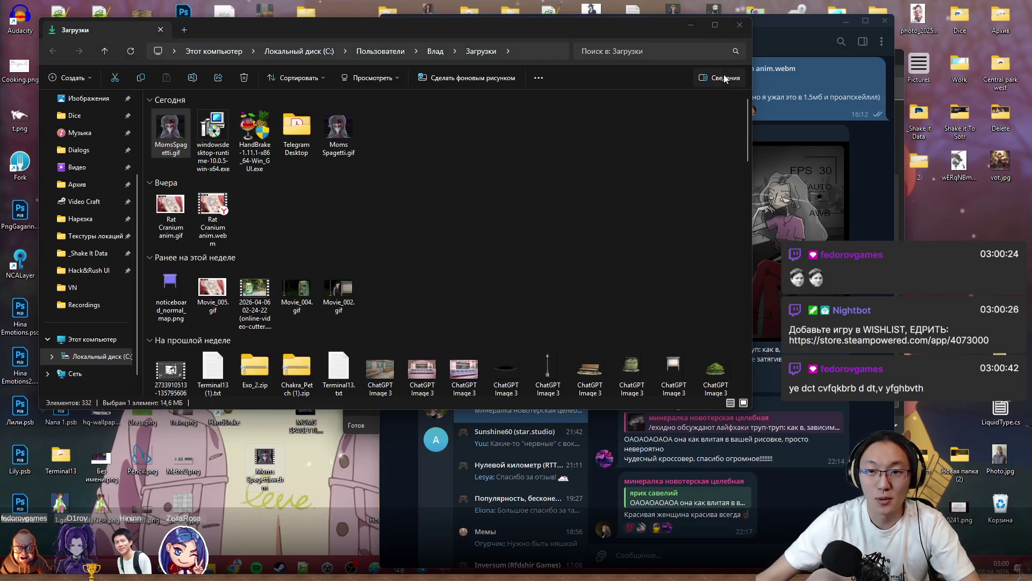
pyautogui.hotkey('alt', 'F4')
# Attach MomsSpagetti.gif to the Фанарты chat as a file and trim the partly typed caption.
pyautogui.moveTo(604, 450); pyautogui.dragTo(753, 221)
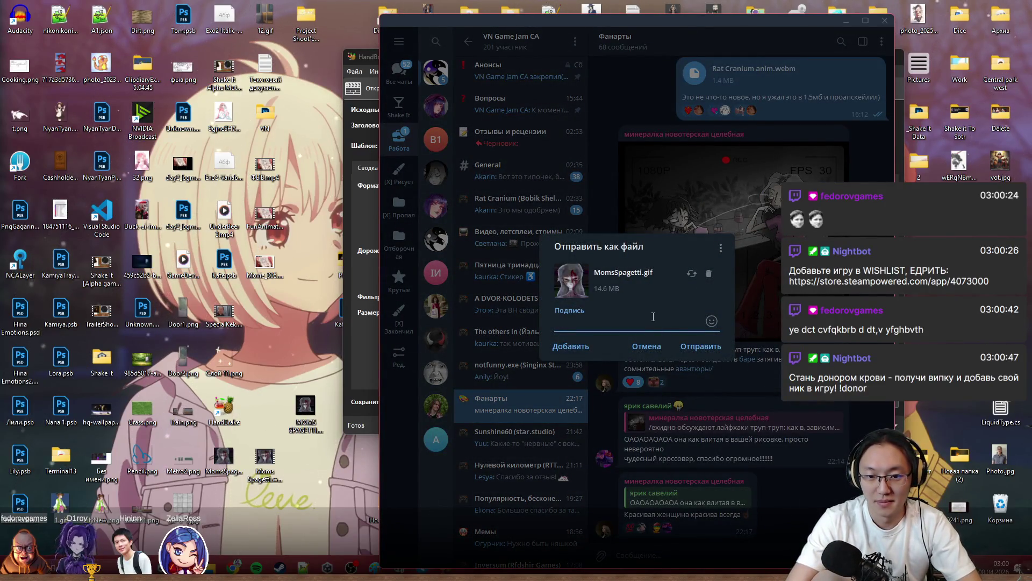
pyautogui.write('Ну,')
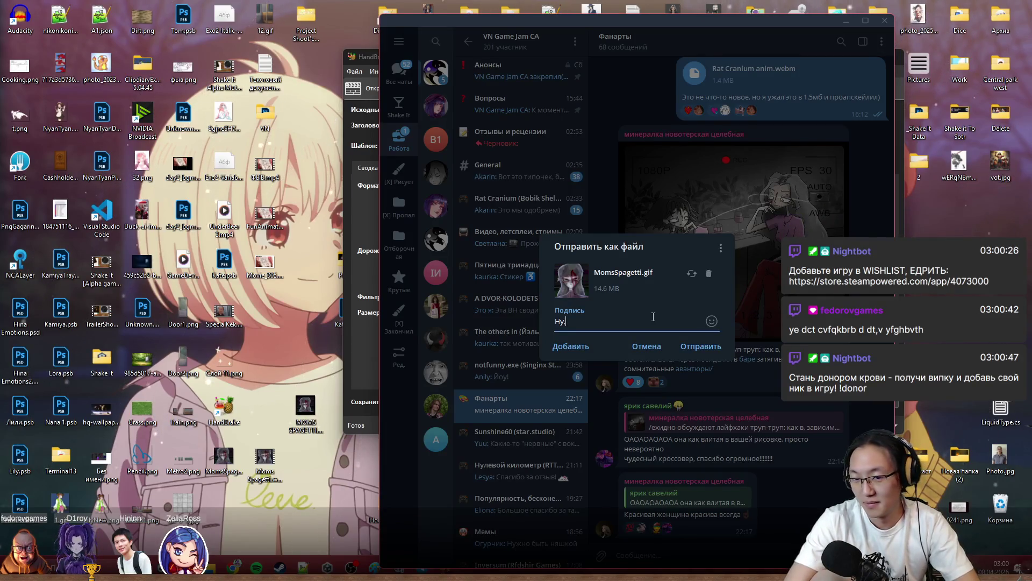
pyautogui.write('ещё фан анимации на игру')
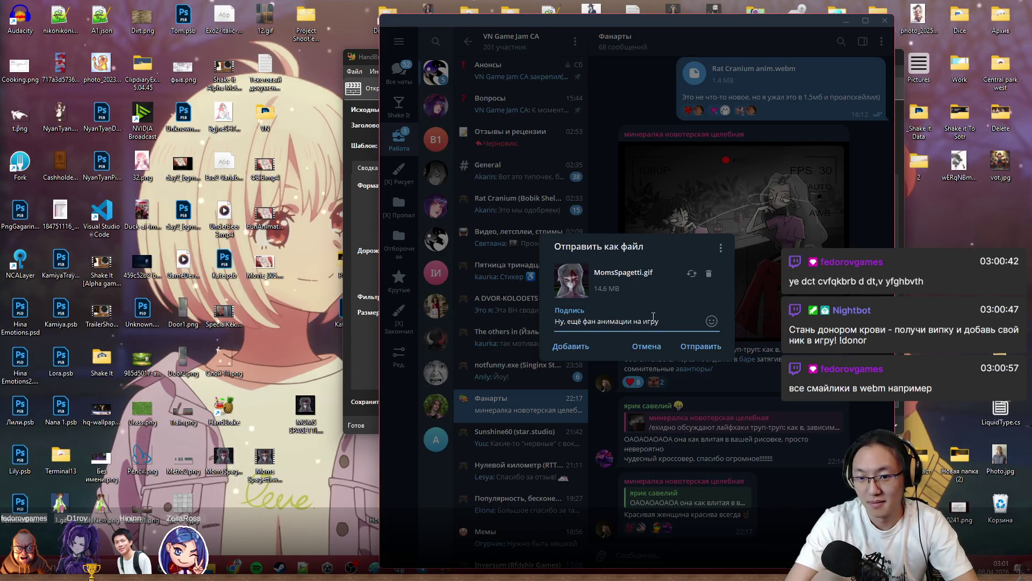
pyautogui.press('BackSpace')
pyautogui.press('BackSpace')
pyautogui.press('BackSpace')
pyautogui.write('мой')
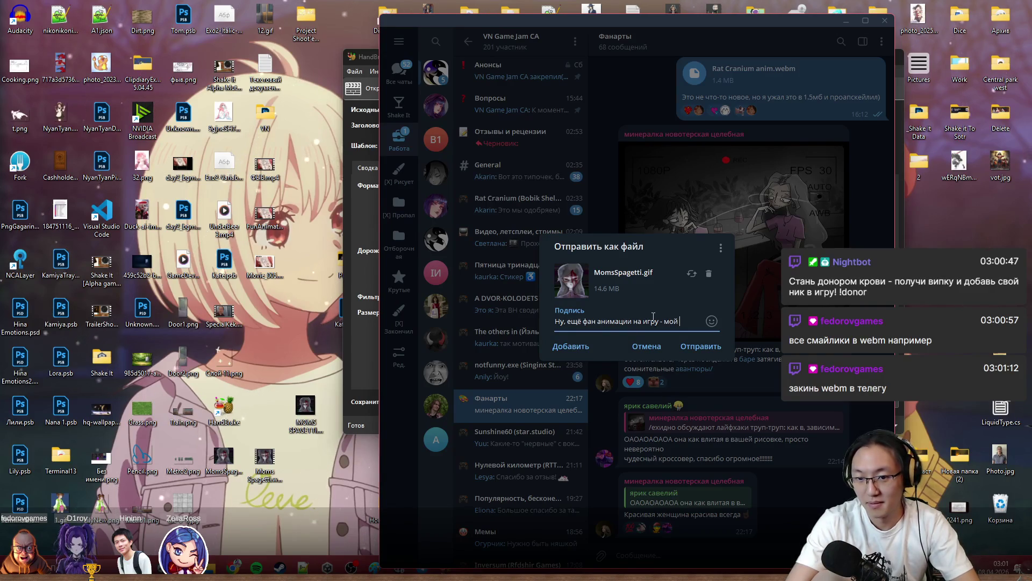
pyautogui.write('рит))')
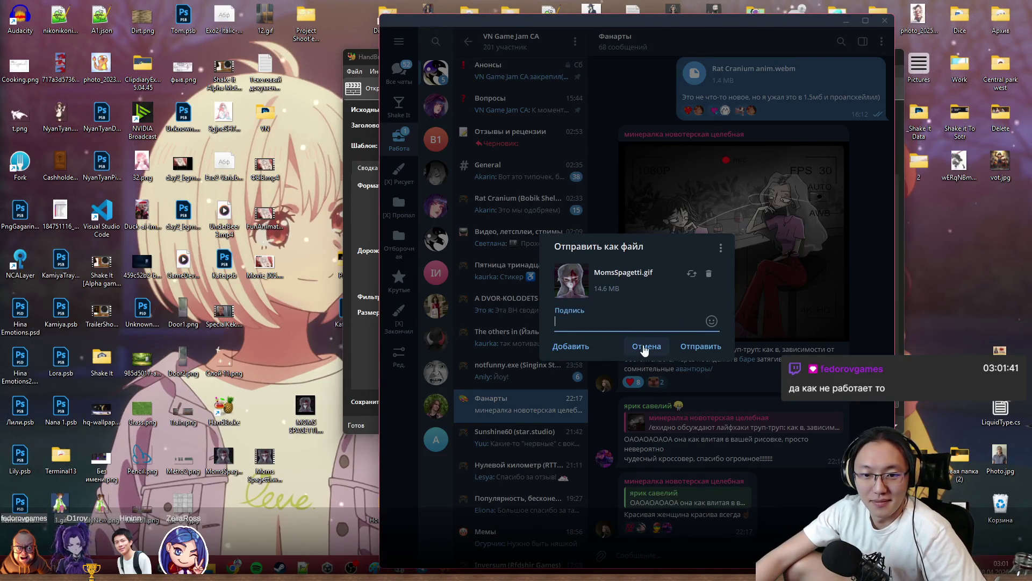
# Cancel the GIF post and drop Moms Spagetti.webm into a private chat for a test upload.
pyautogui.click(645, 349)
pyautogui.click(397, 66)
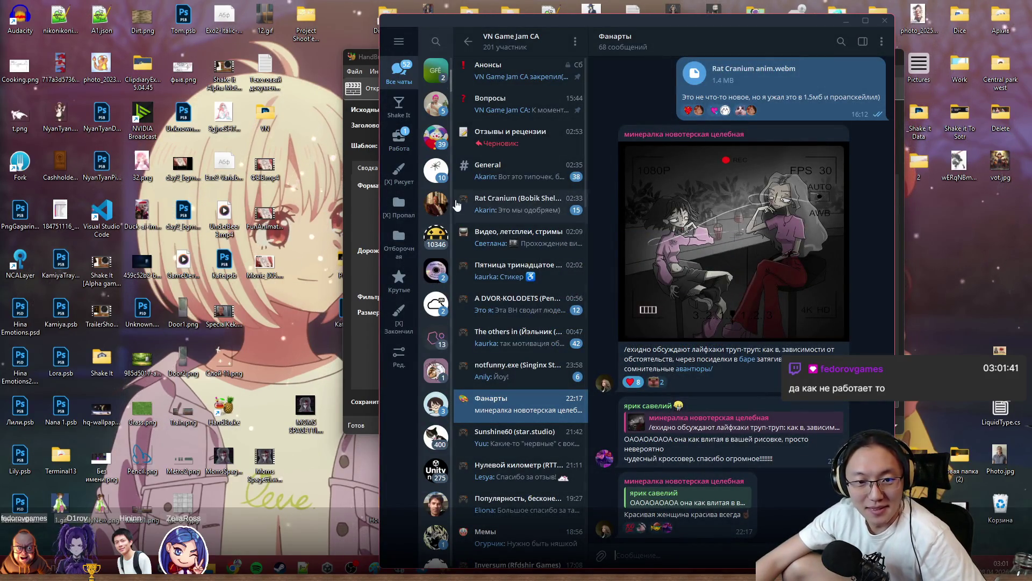
pyautogui.click(436, 205)
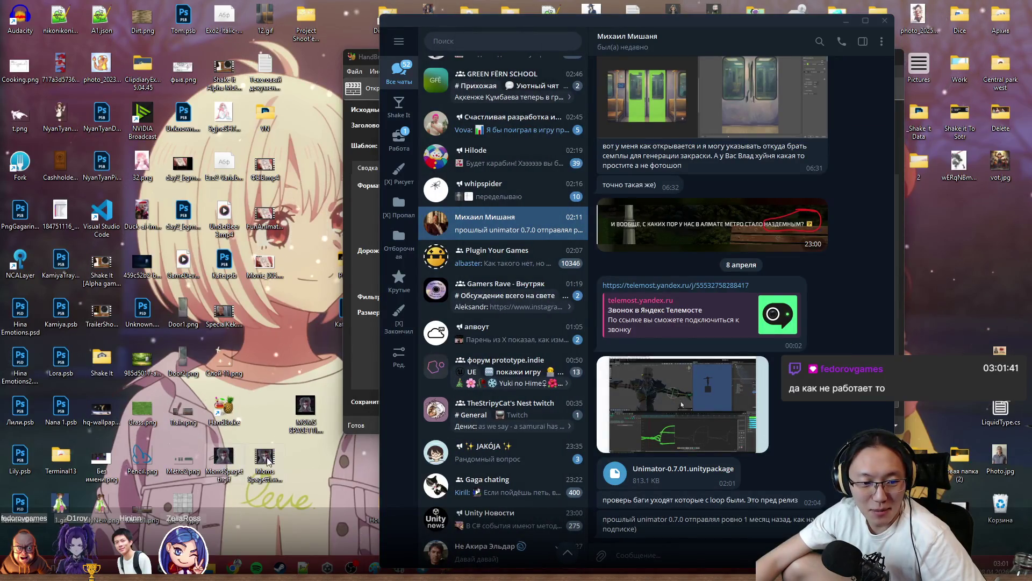
pyautogui.moveTo(218, 460); pyautogui.dragTo(703, 453)
pyautogui.press('Escape')
# Send Moms Spagetti.webm as a file and again as a playable video, then return to the Работа folder.
pyautogui.moveTo(264, 461); pyautogui.dragTo(749, 167)
pyautogui.click(695, 361)
pyautogui.moveTo(265, 460); pyautogui.dragTo(691, 422)
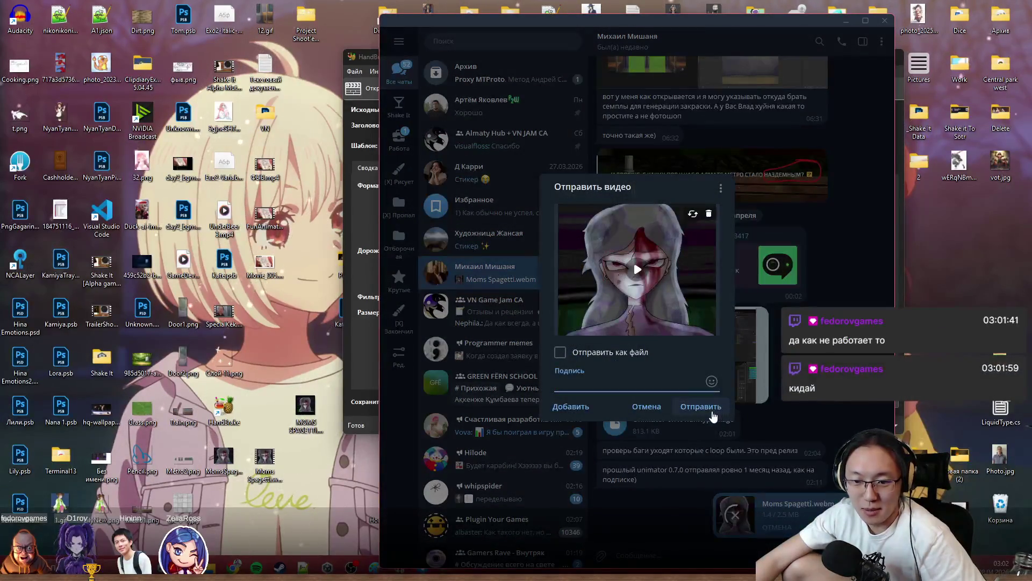
pyautogui.click(700, 406)
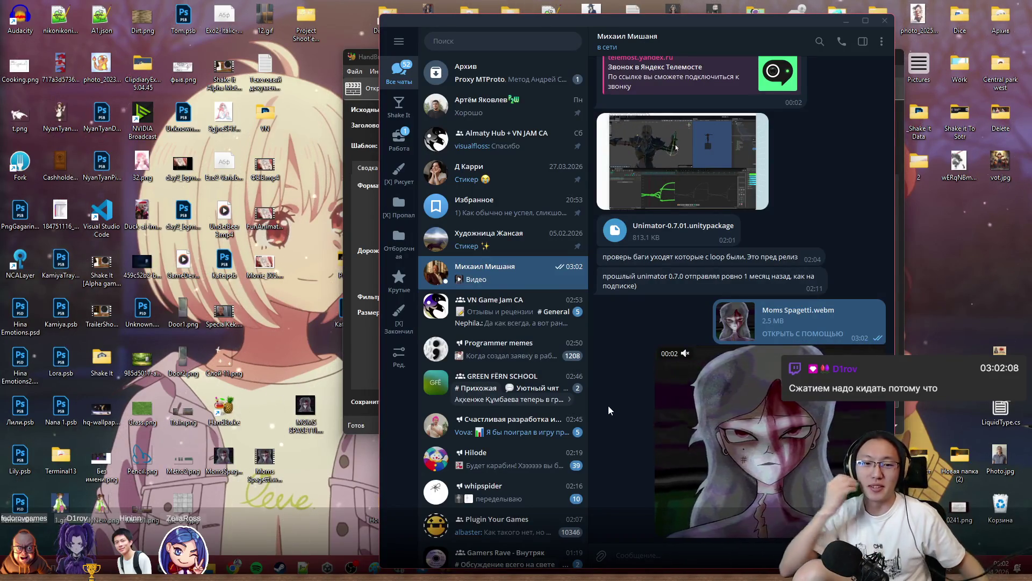
pyautogui.click(405, 138)
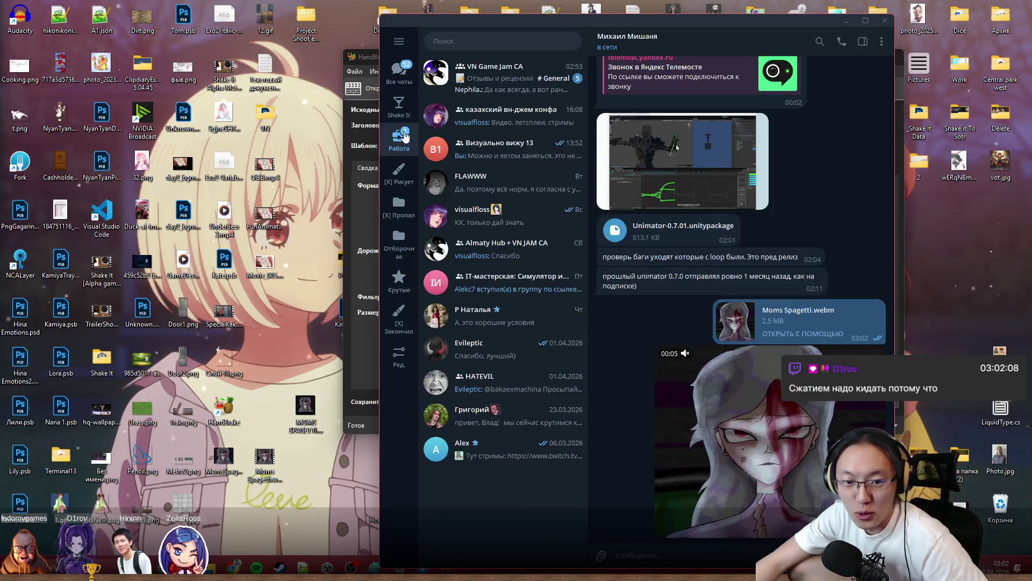
# Return to the Фанарты topic and undo the extra text in the caption draft.
pyautogui.click(492, 74)
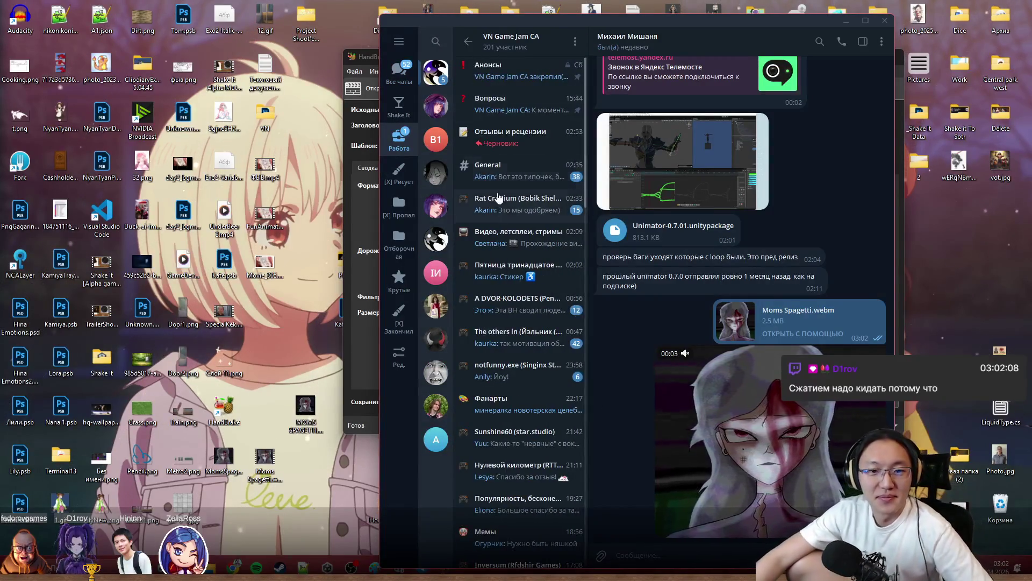
pyautogui.click(517, 137)
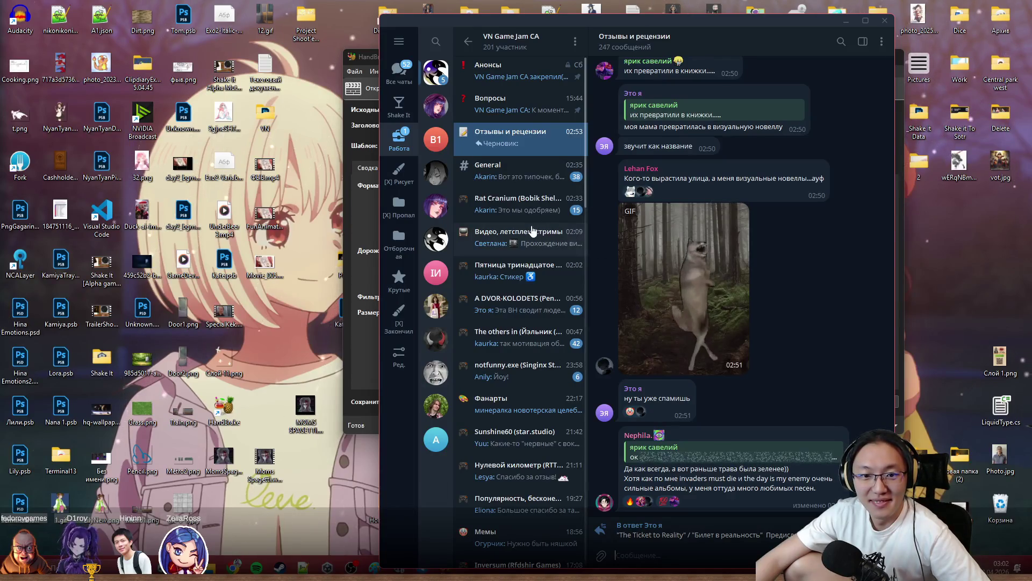
pyautogui.click(569, 411)
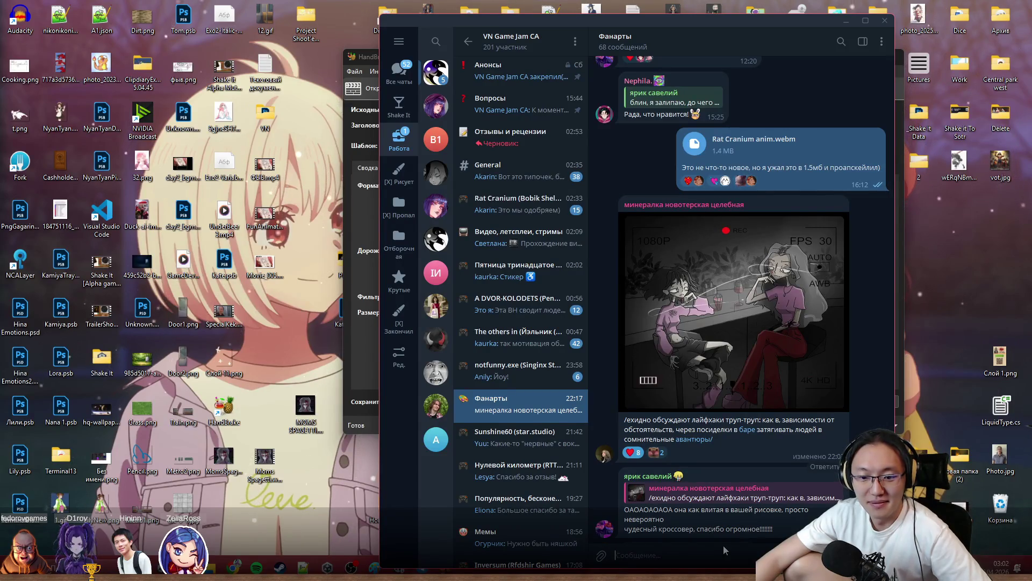
pyautogui.write('Фан')
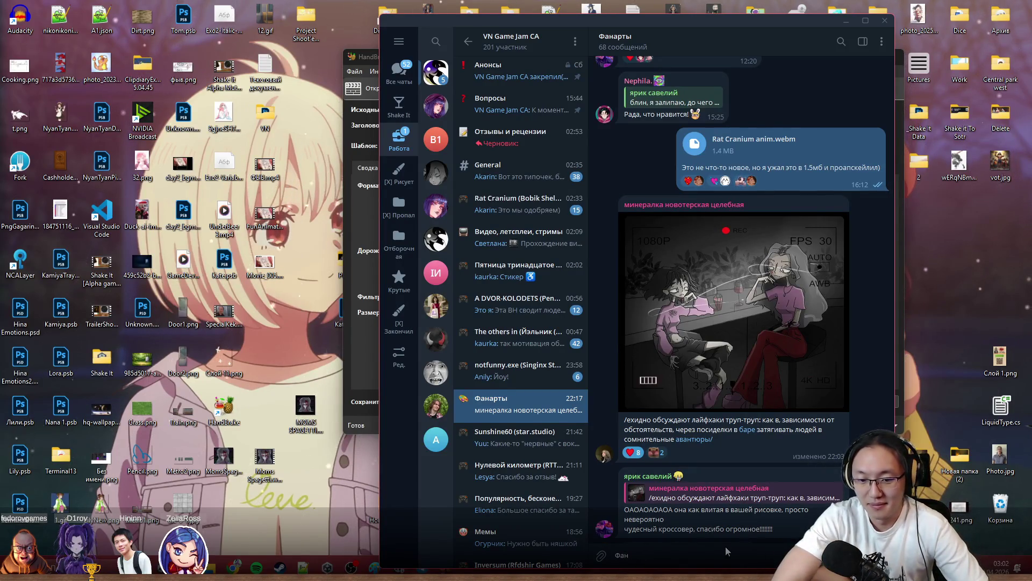
pyautogui.write(' арт дял')
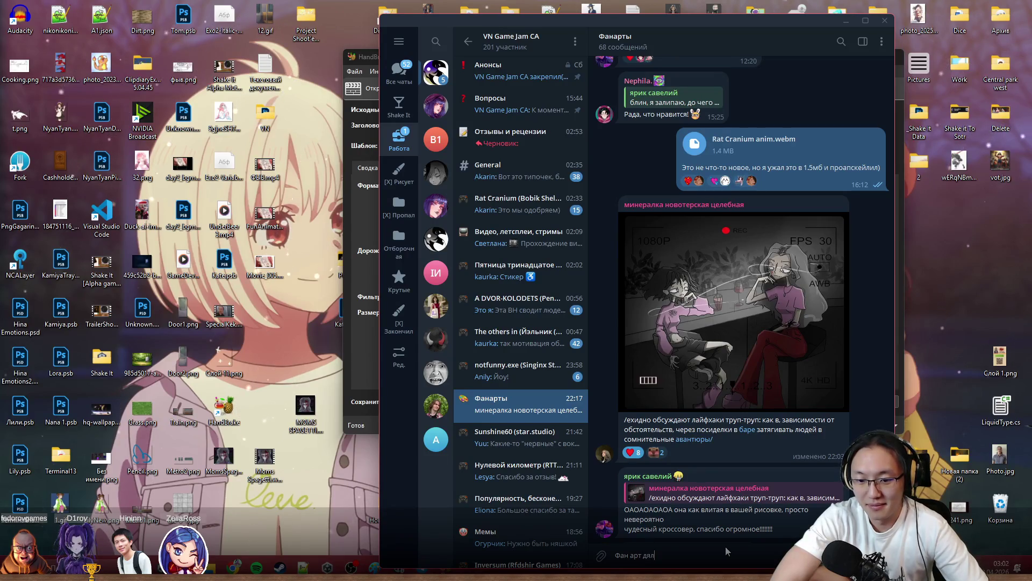
pyautogui.press('BackSpace')
pyautogui.press('BackSpace')
pyautogui.write('ля моего личного фа')
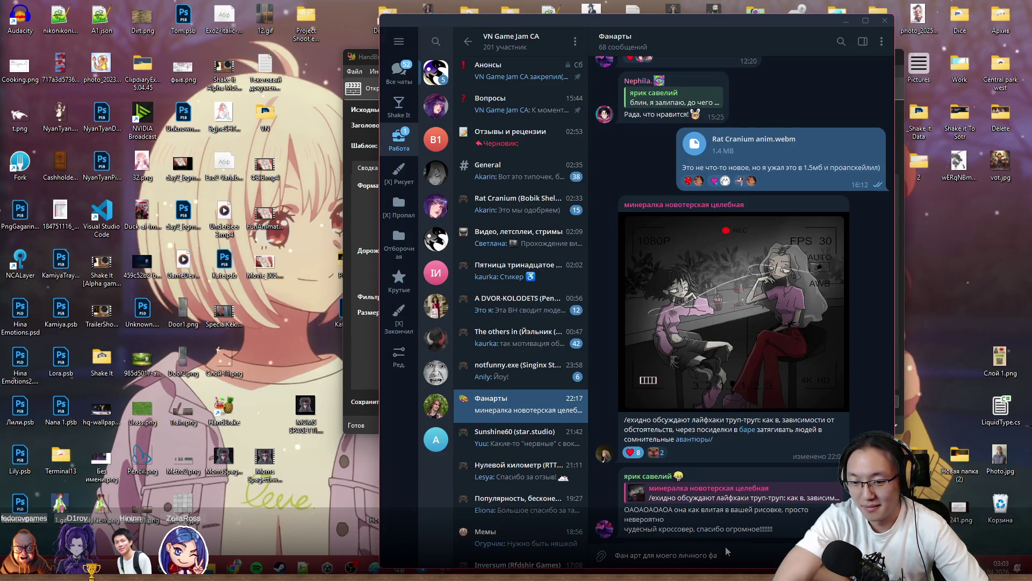
pyautogui.write('в')
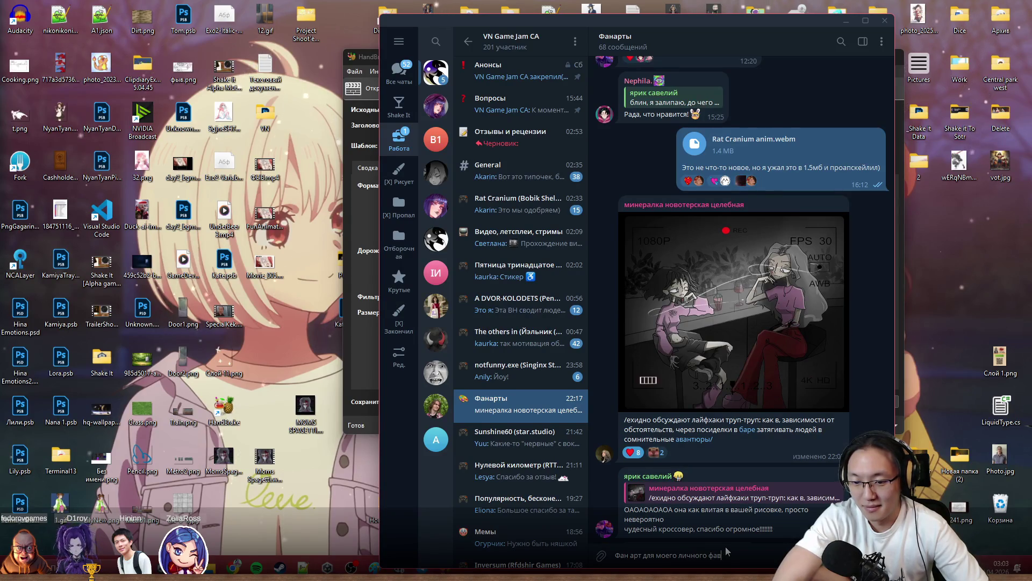
pyautogui.write('орита ')
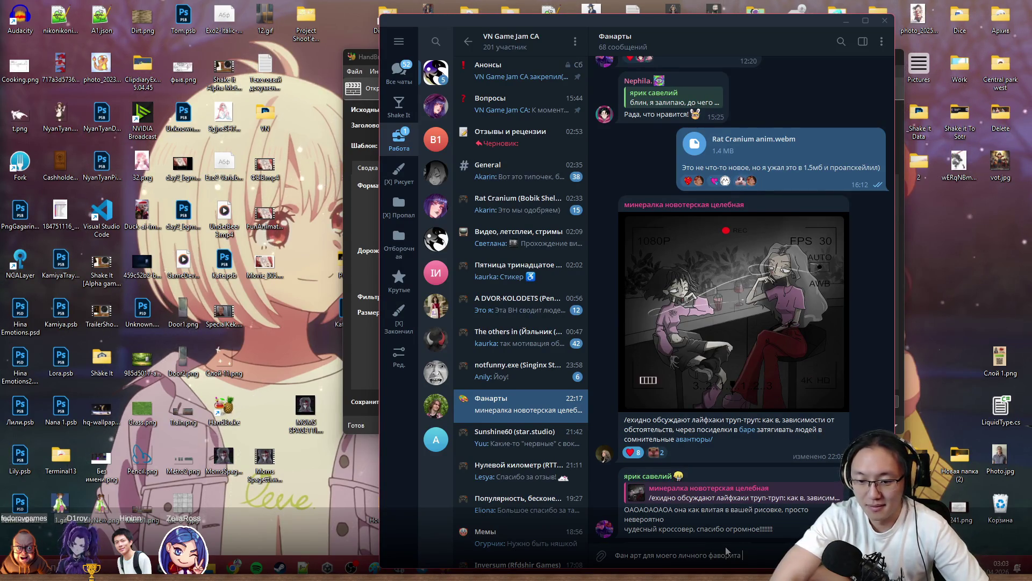
pyautogui.write('Ну, ещё ф игру - мой фаворит)')
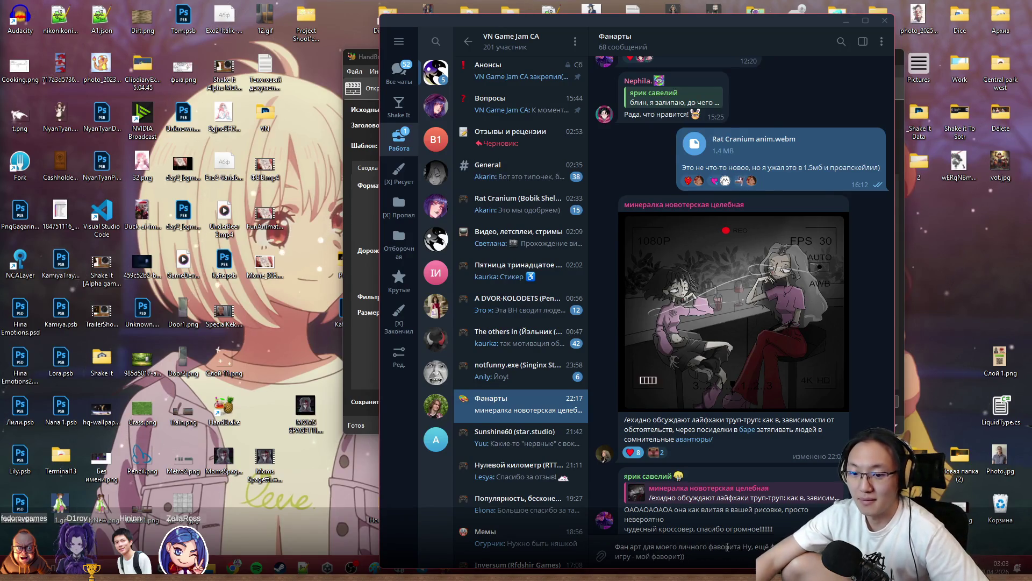
pyautogui.hotkey('ctrl', 'z')
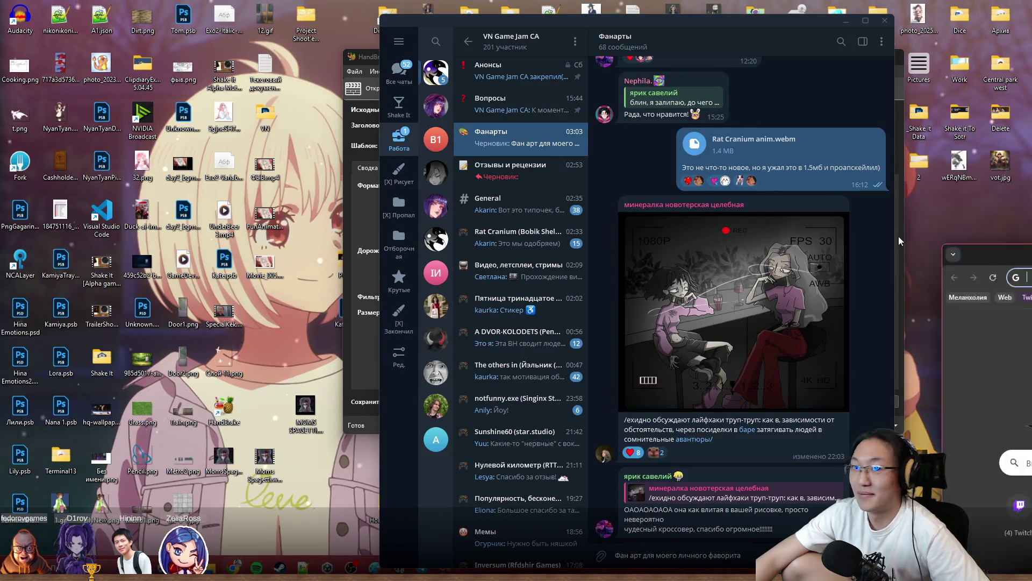
pyautogui.write('ste')
# Load the itch.io creator dashboard in Chrome instead of the mistaken steam address.
pyautogui.press('BackSpace')
pyautogui.press('BackSpace')
pyautogui.press('BackSpace')
pyautogui.press('BackSpace')
pyautogui.write('itch')
pyautogui.press('Return')
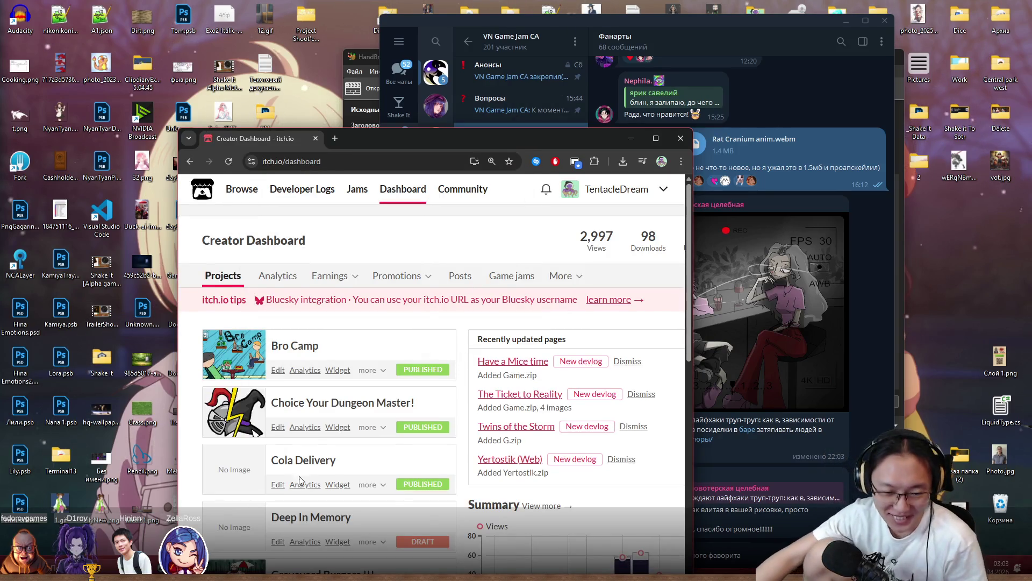
pyautogui.scroll(-3, 294, 480)
pyautogui.scroll(-2, 319, 417)
pyautogui.scroll(-1, 339, 396)
pyautogui.scroll(-1, 362, 368)
pyautogui.scroll(-3, 330, 333)
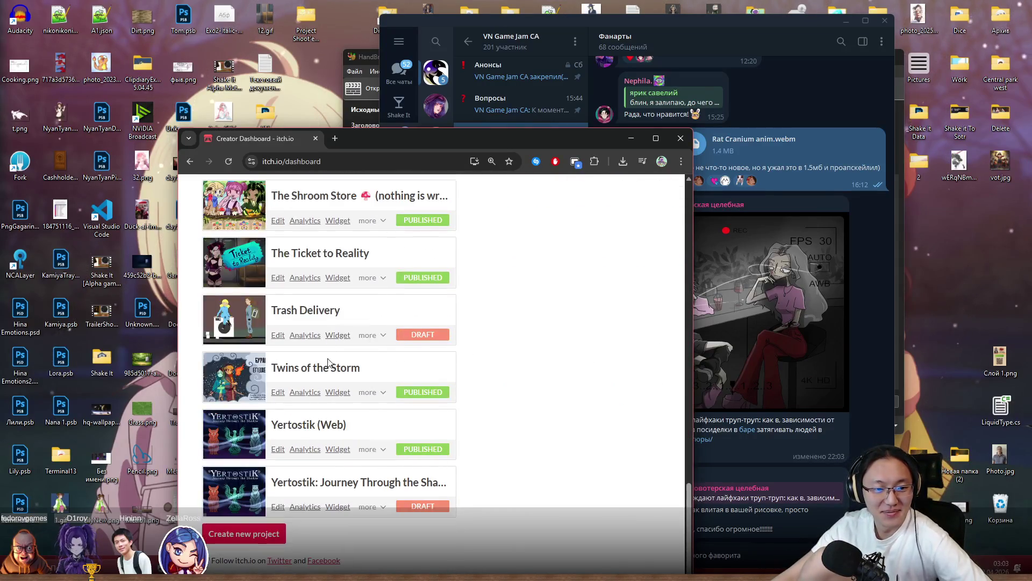
pyautogui.scroll(5, 327, 367)
pyautogui.scroll(3, 317, 391)
pyautogui.scroll(2, 317, 390)
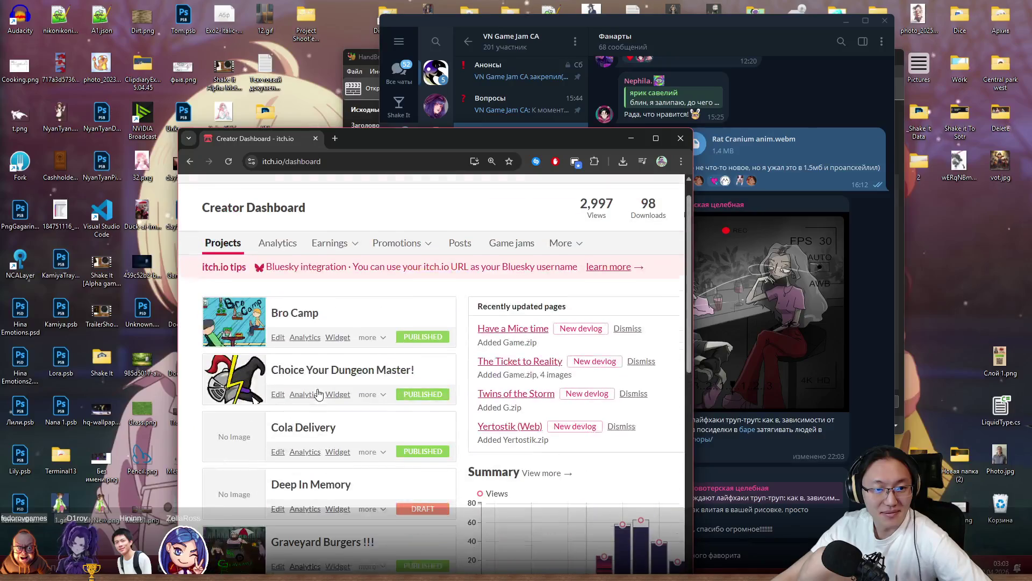
pyautogui.scroll(-4, 317, 392)
pyautogui.scroll(-3, 319, 394)
pyautogui.scroll(-1, 318, 395)
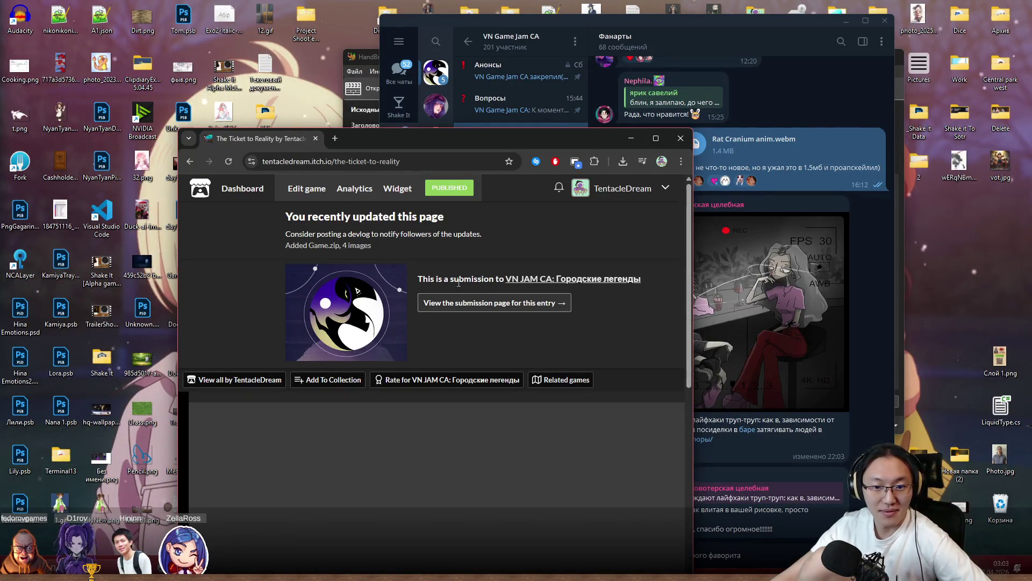
# Open the Where Do Mothers Go rating page from the VN JAM CA submissions.
pyautogui.click(574, 279)
pyautogui.moveTo(565, 137); pyautogui.dragTo(516, 2)
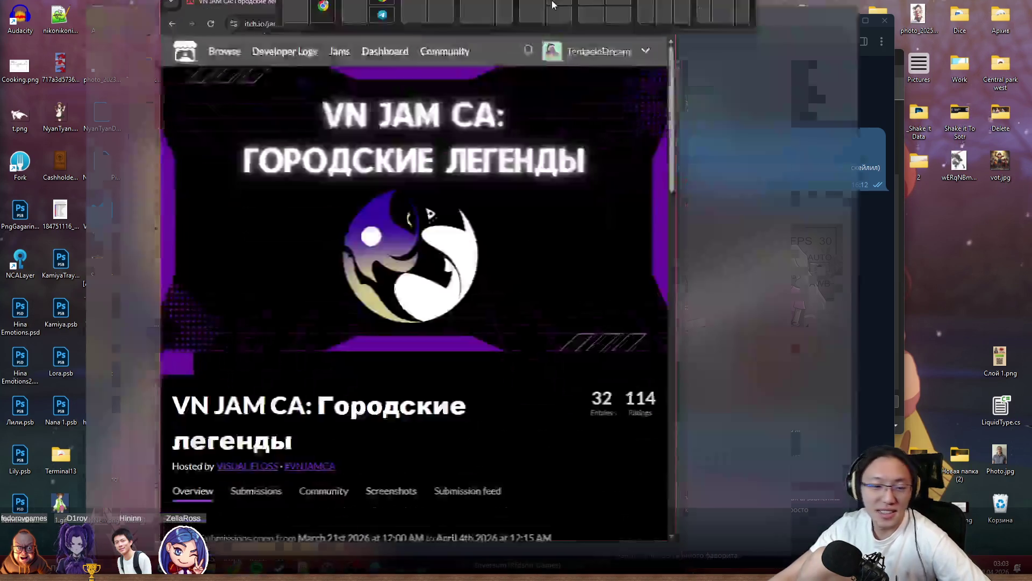
pyautogui.scroll(-5, 456, 401)
pyautogui.scroll(2, 366, 270)
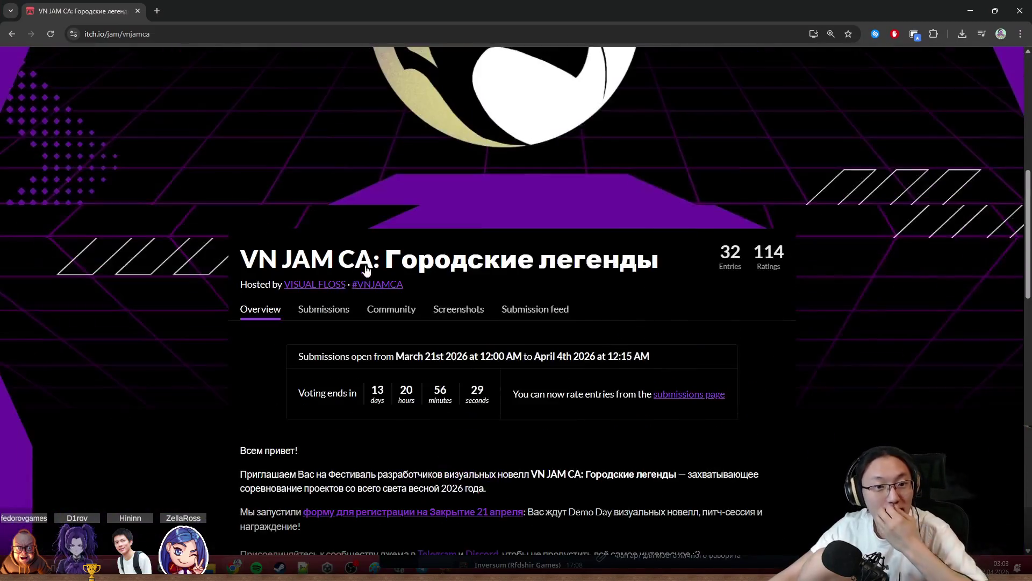
pyautogui.click(323, 311)
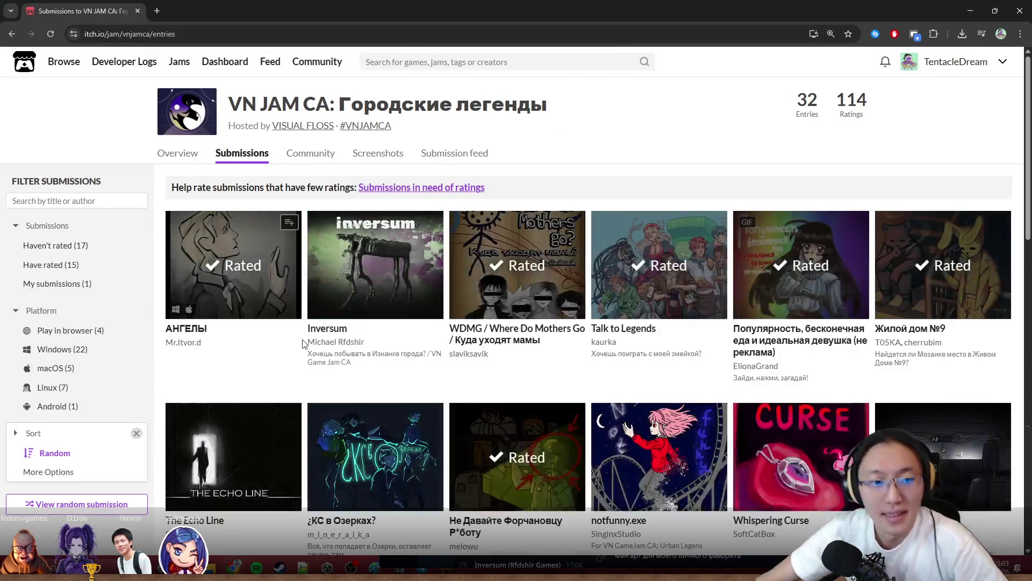
pyautogui.click(525, 307)
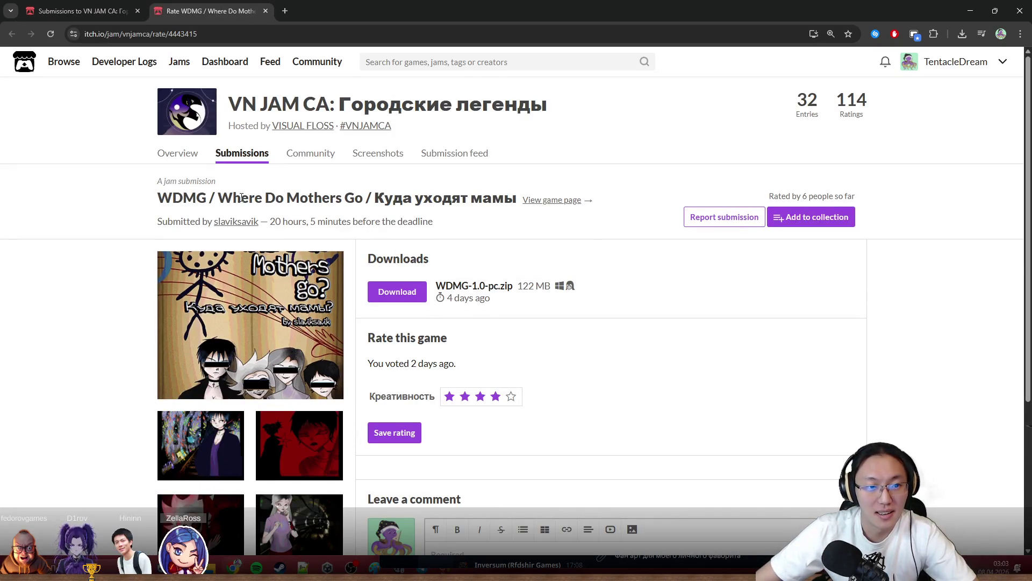
# Copy the English title 'Where Do Mothers Go' and bring Telegram forward.
pyautogui.moveTo(219, 198); pyautogui.dragTo(334, 204)
pyautogui.hotkey('alt', 'Tab')
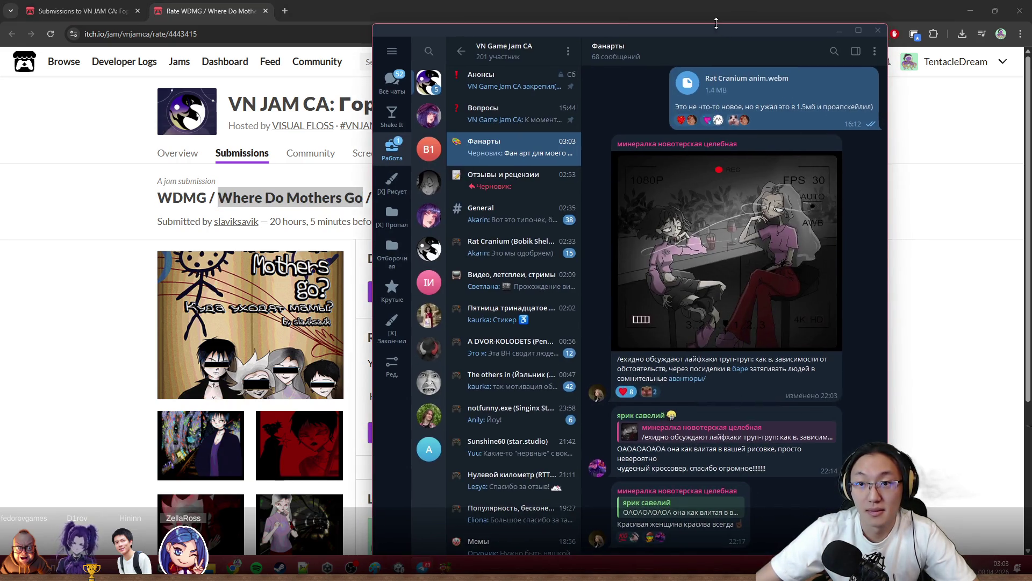
# Reach the game's own itch.io page and copy its address for the link.
pyautogui.moveTo(724, 20)
pyautogui.mouseDown()
pyautogui.moveTo(718, 84)
pyautogui.moveTo(706, 22)
pyautogui.mouseUp()
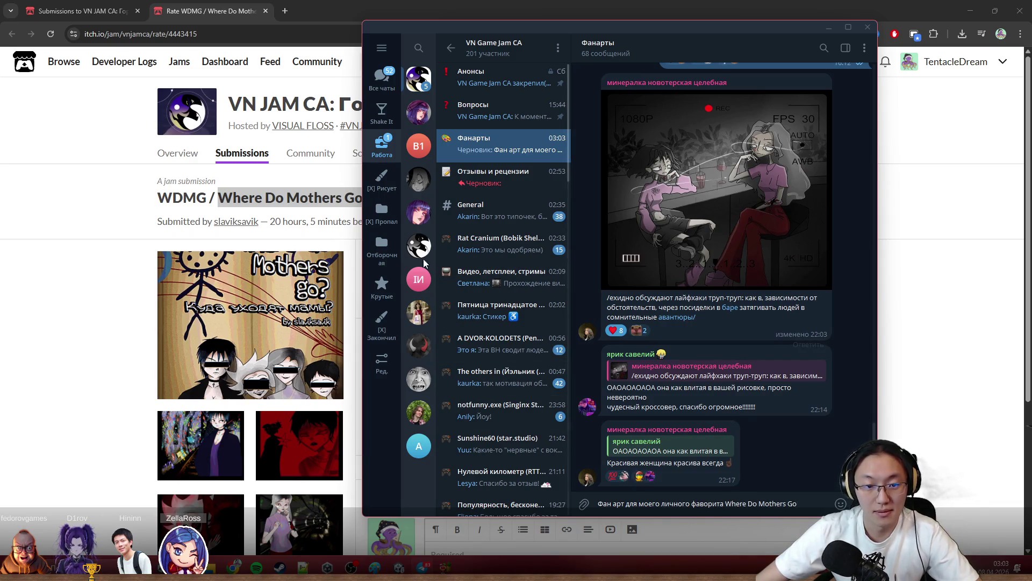
pyautogui.hotkey('alt', 'Tab')
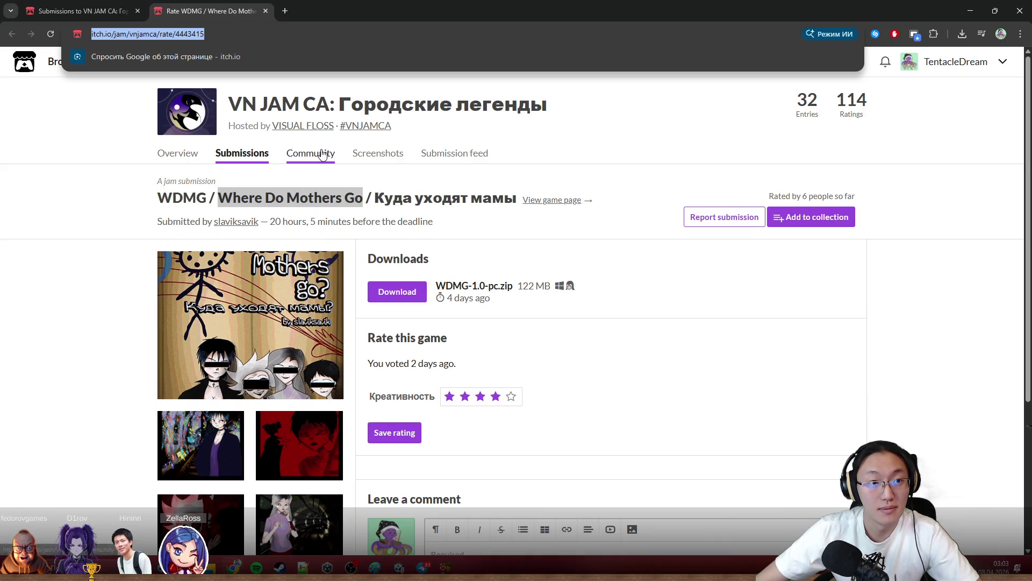
pyautogui.press('Escape')
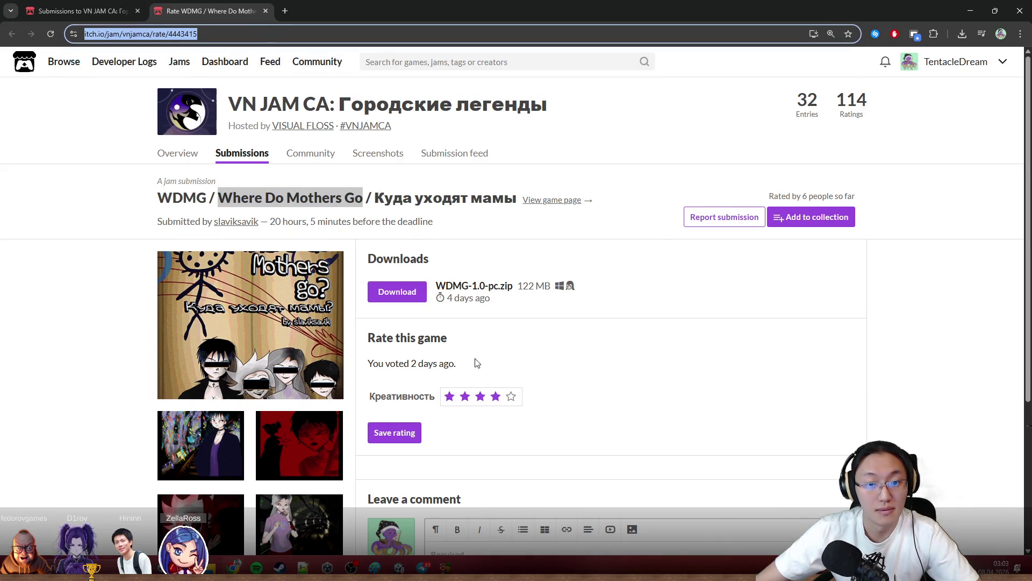
pyautogui.press('End')
pyautogui.hotkey('ctrl', 'a')
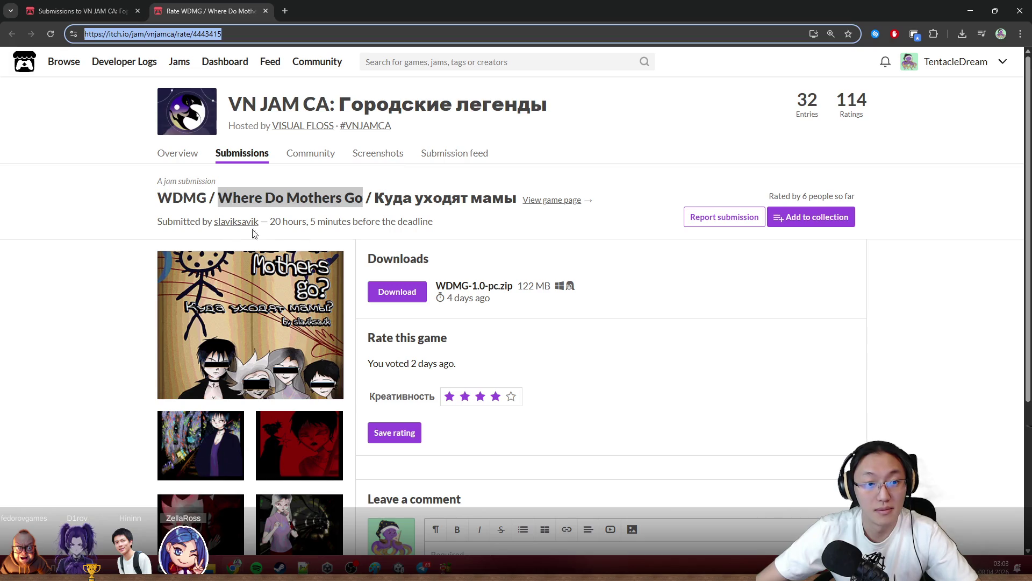
pyautogui.click(239, 226)
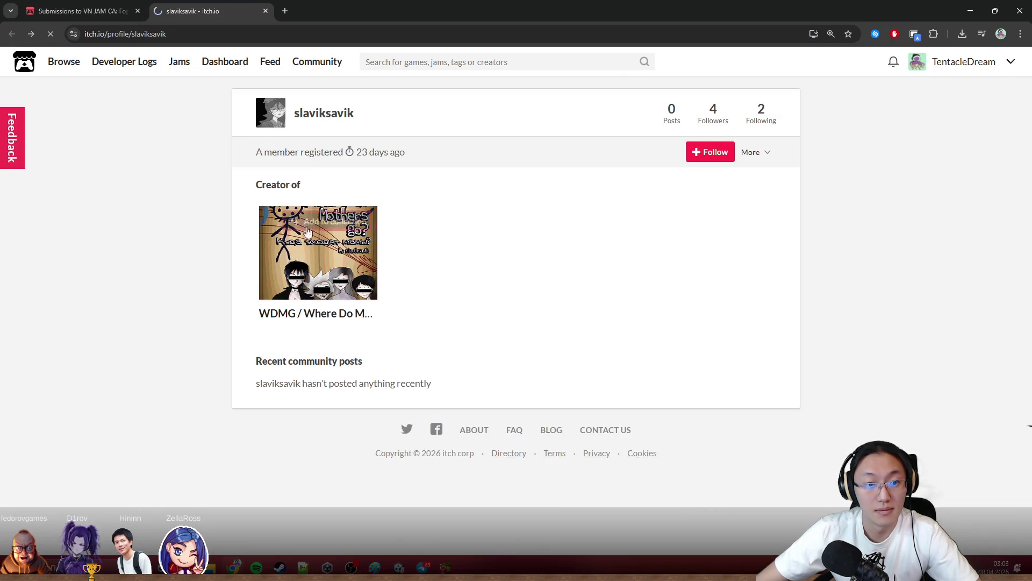
pyautogui.hotkey('alt', 'Left')
pyautogui.click(552, 199)
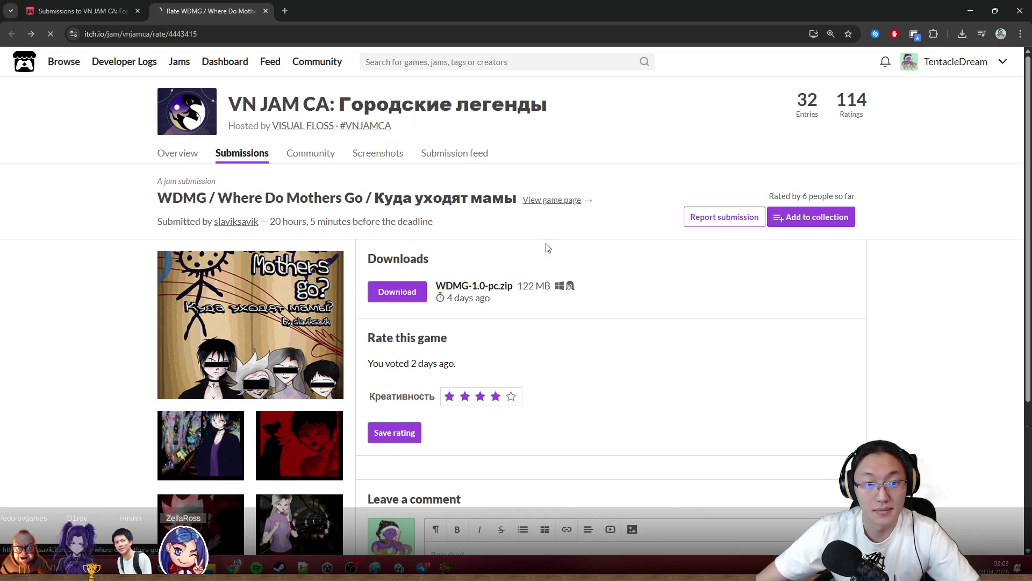
pyautogui.scroll(-3, 481, 303)
pyautogui.click(283, 41)
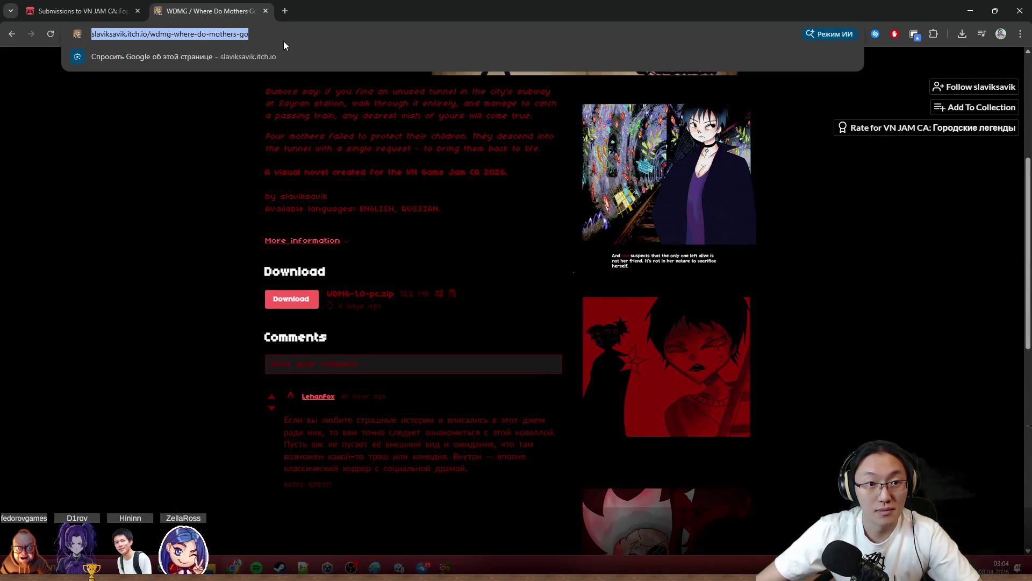
pyautogui.hotkey('alt', 'Tab')
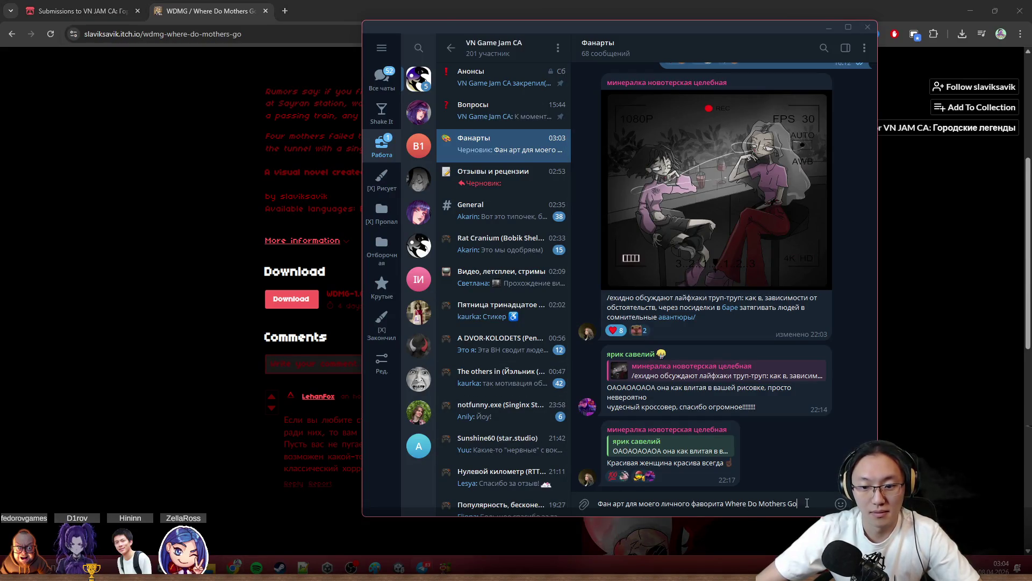
# Link the caption title Where Do Mothers Go to the game page and attach the GIF to Фанарты.
pyautogui.moveTo(728, 504); pyautogui.dragTo(788, 504)
pyautogui.rightClick(791, 504)
pyautogui.moveTo(819, 466)
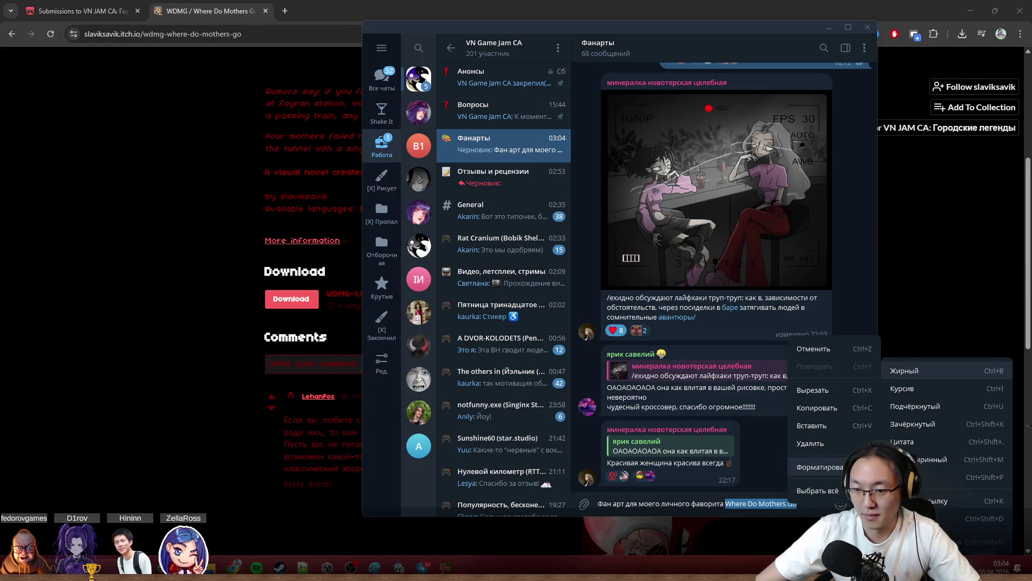
pyautogui.click(960, 504)
pyautogui.click(674, 323)
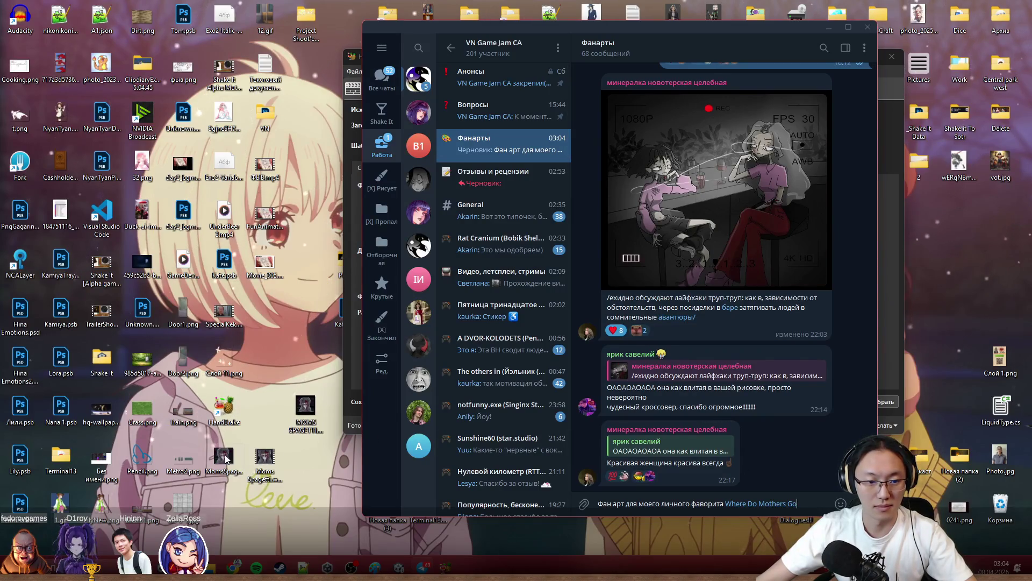
pyautogui.moveTo(228, 466); pyautogui.dragTo(754, 227)
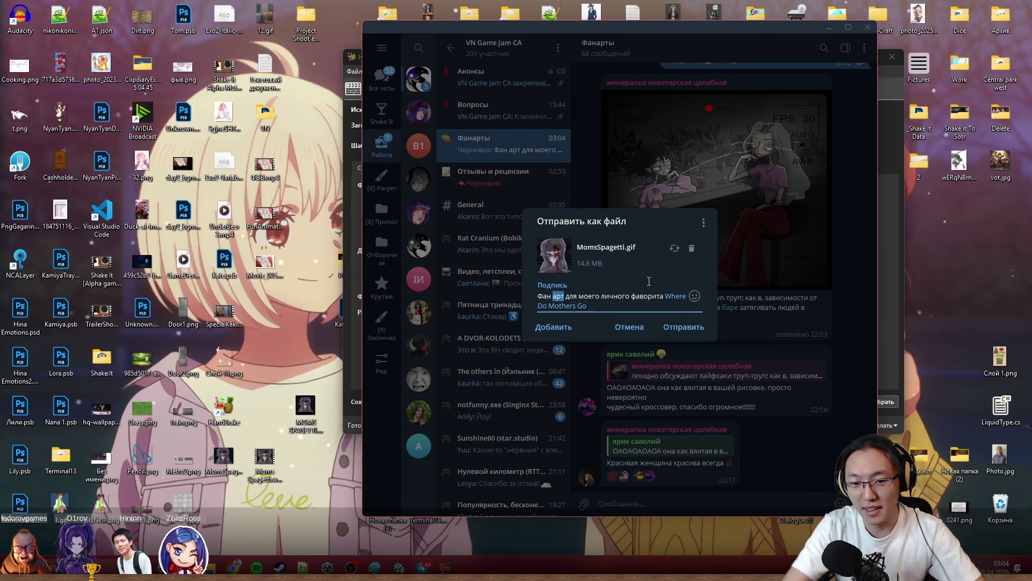
# Reword the caption to 'Фан анимация' and add a grinning emoji.
pyautogui.press('BackSpace')
pyautogui.press('BackSpace')
pyautogui.press('BackSpace')
pyautogui.write('нимация')
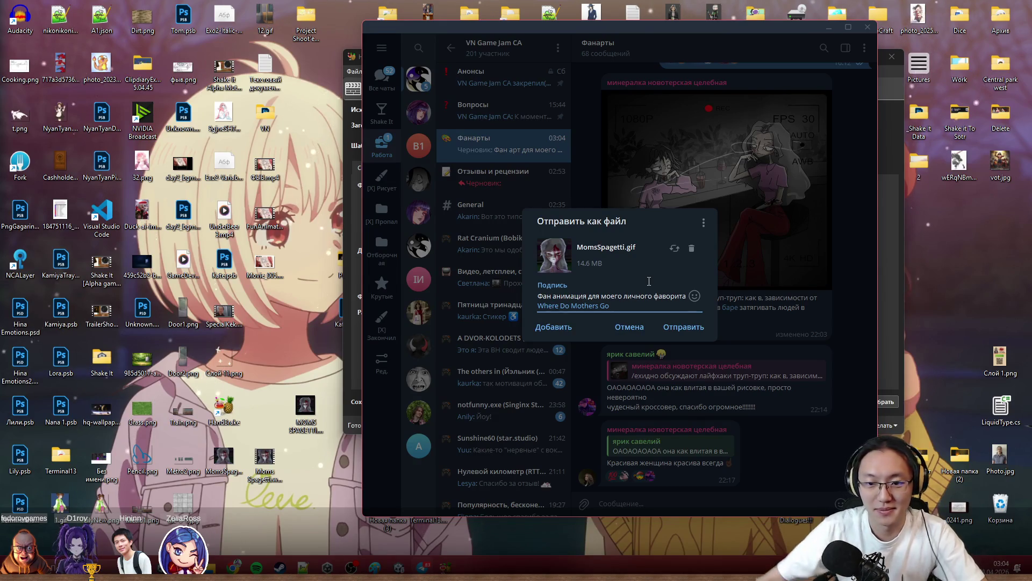
pyautogui.click(695, 299)
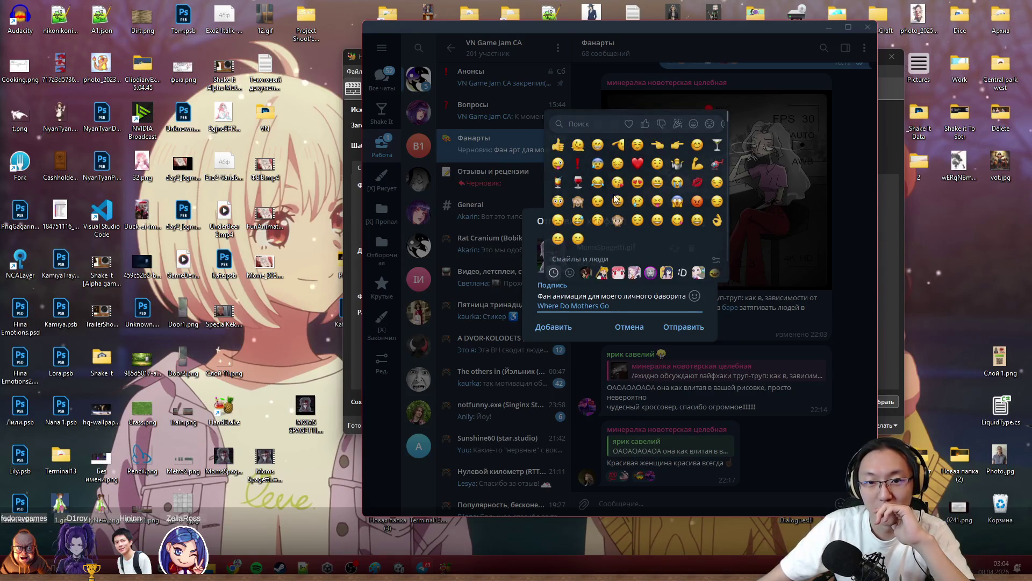
pyautogui.click(599, 146)
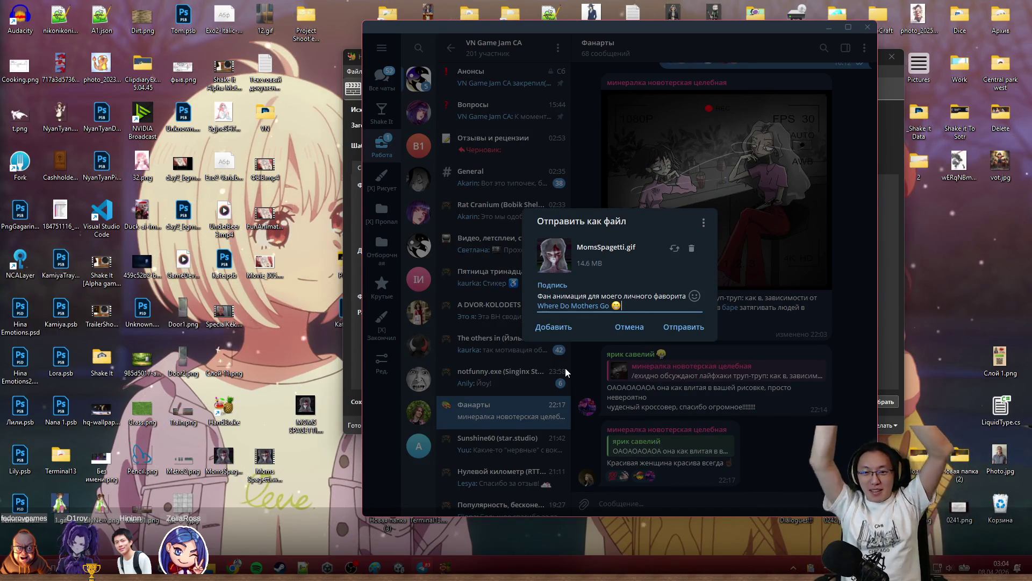
# Remove 'моего личного фаворита' so the caption reads 'Фан анимация по Where Do Mothers Go' and send the GIF.
pyautogui.moveTo(686, 296); pyautogui.dragTo(614, 293)
pyautogui.press('BackSpace')
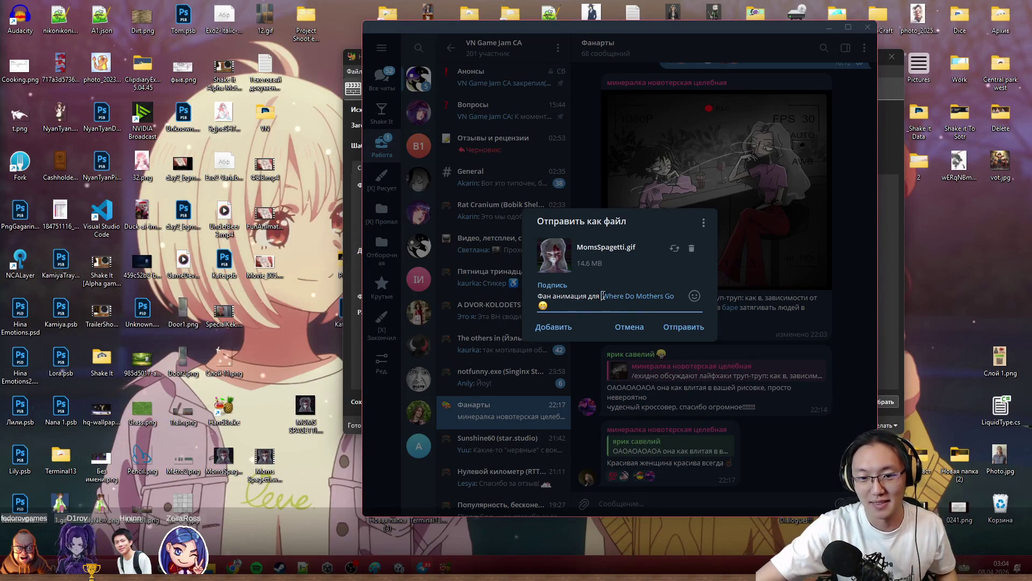
pyautogui.press('BackSpace')
pyautogui.press('BackSpace')
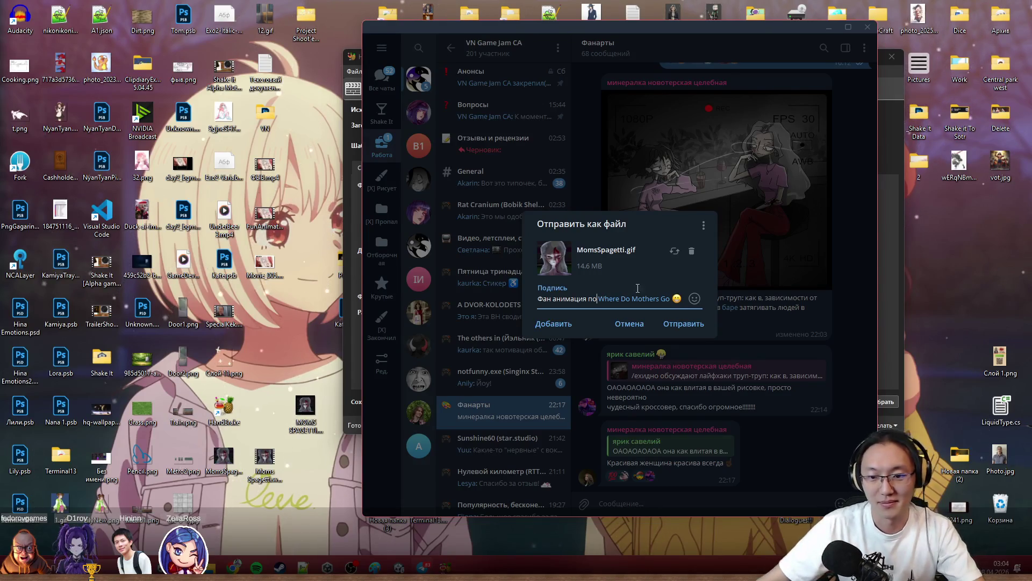
pyautogui.click(683, 323)
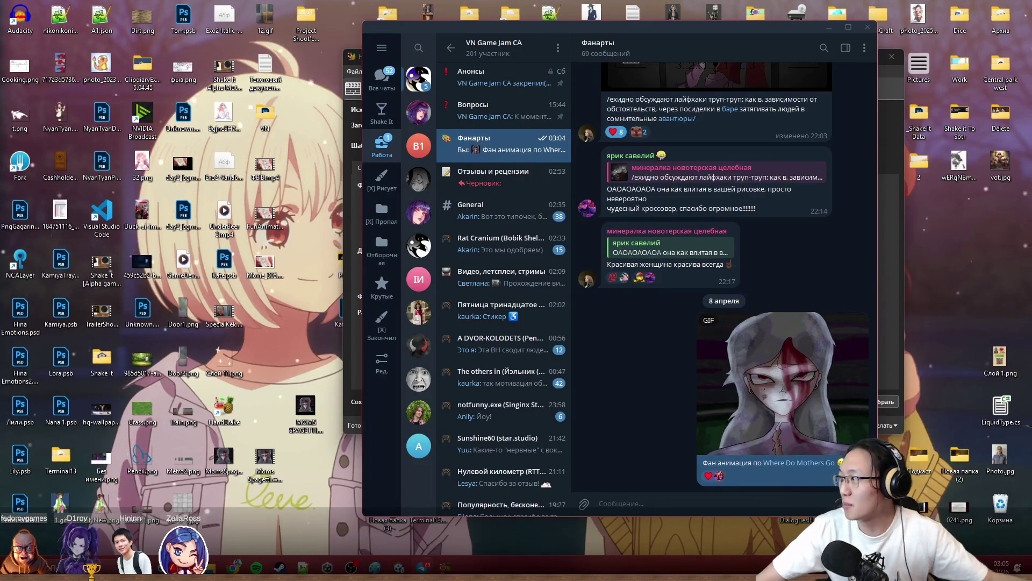
pyautogui.hotkey('alt', 'Tab')
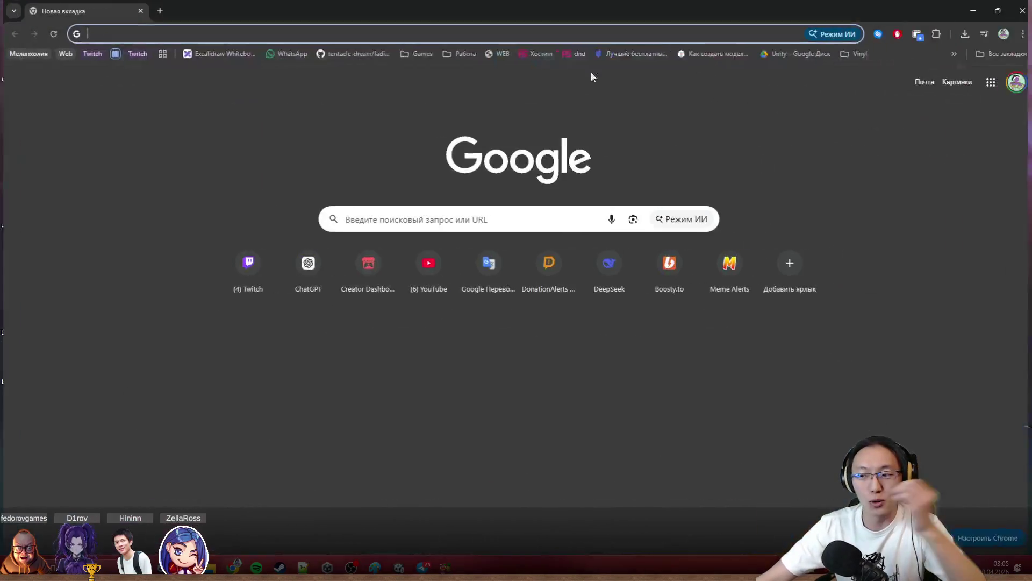
# Load twitch.tv and browse between home, followed channels and the categories directory.
pyautogui.click(742, 31)
pyautogui.write('п')
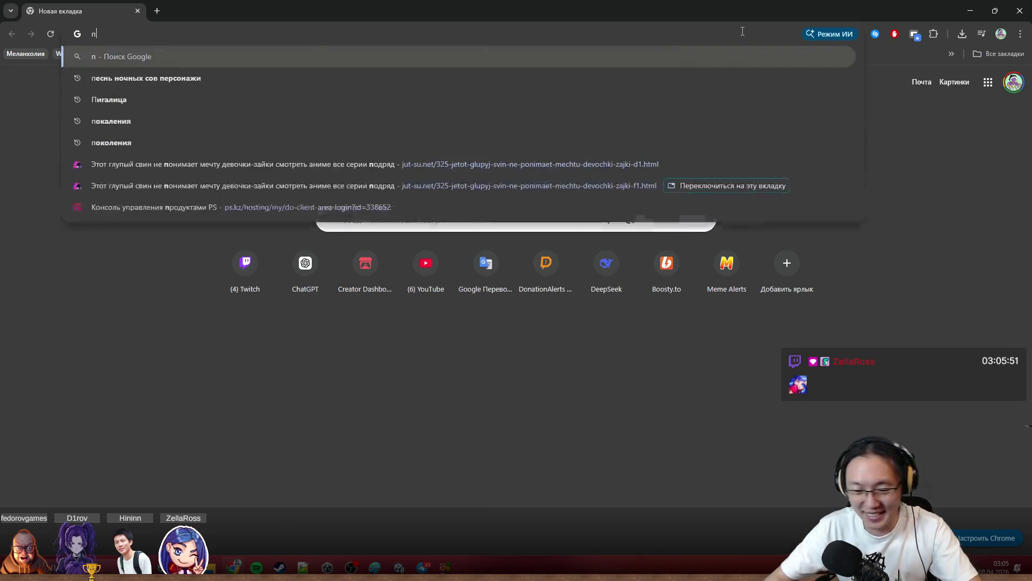
pyautogui.press('Escape')
pyautogui.write('twitch.tv')
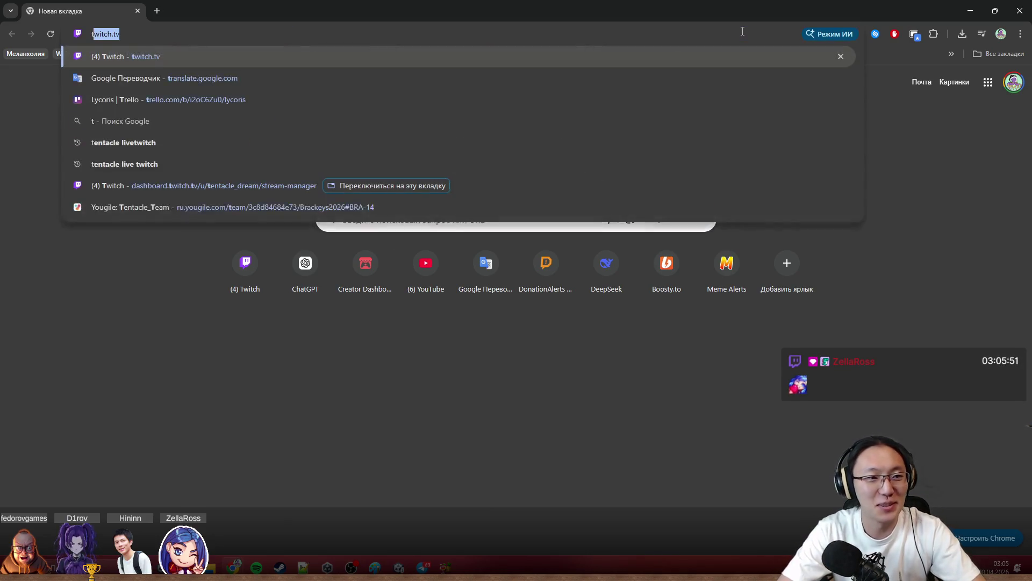
pyautogui.press('Return')
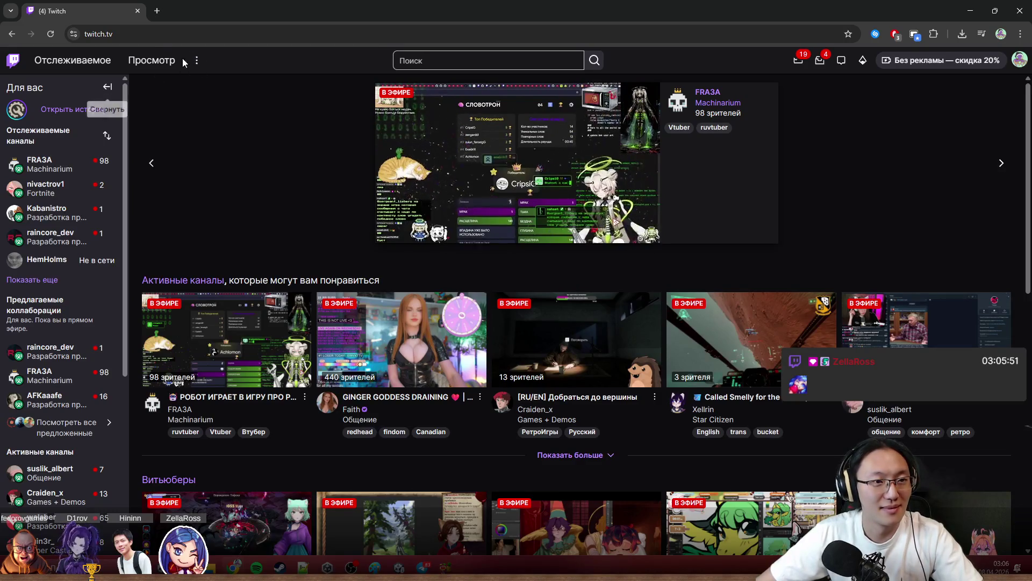
pyautogui.click(151, 60)
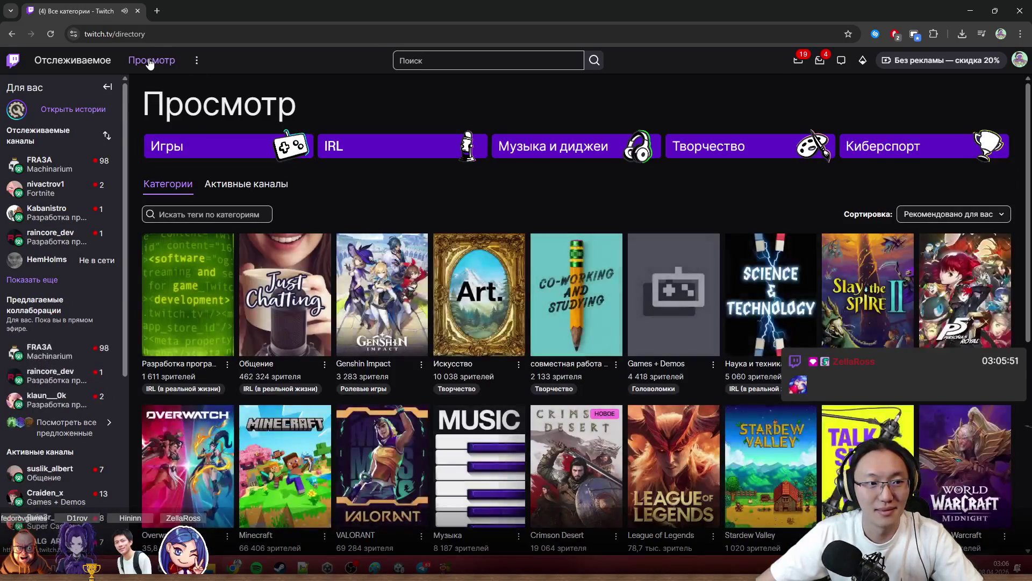
pyautogui.hotkey('alt', 'Left')
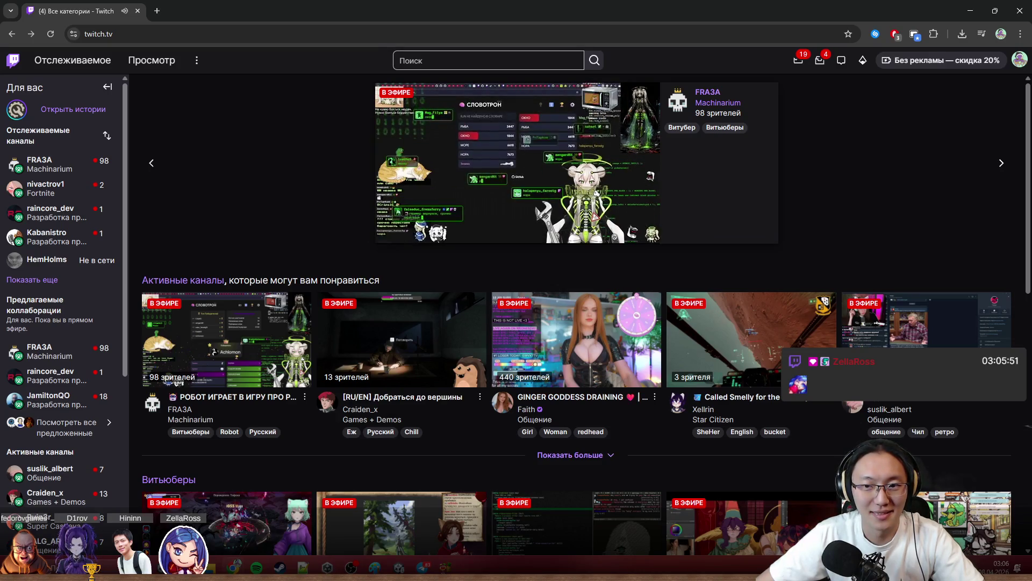
pyautogui.click(101, 61)
pyautogui.click(153, 60)
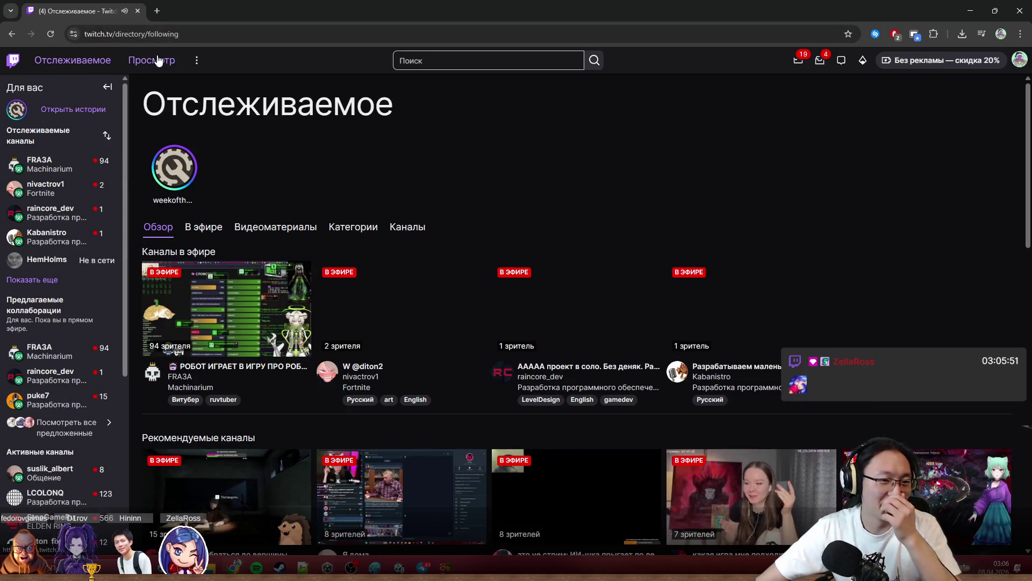
# Open the Разработка программного обеспечения и игр category and the Godot indie-game stream in a new tab.
pyautogui.click(197, 292)
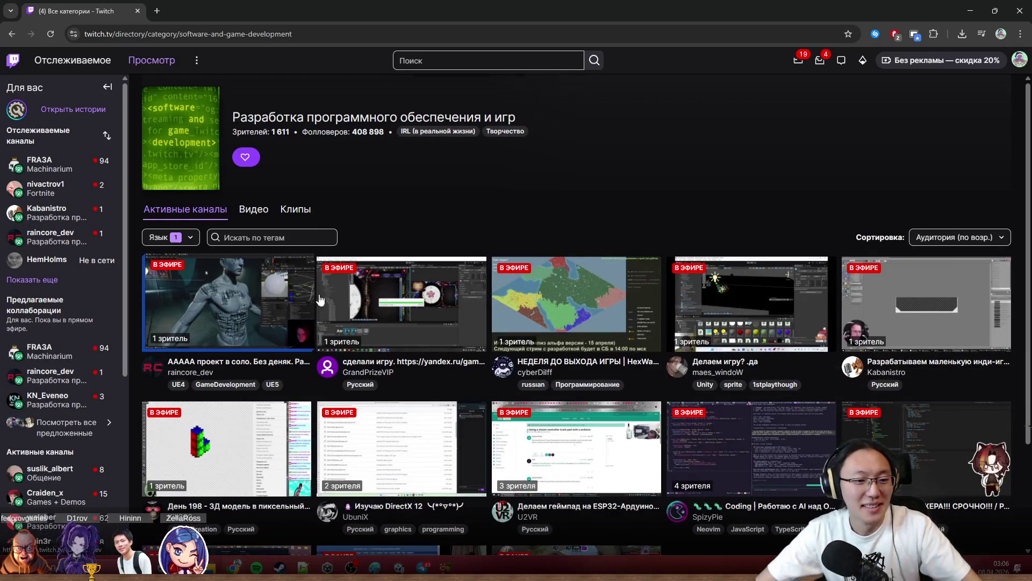
pyautogui.scroll(-2, 851, 440)
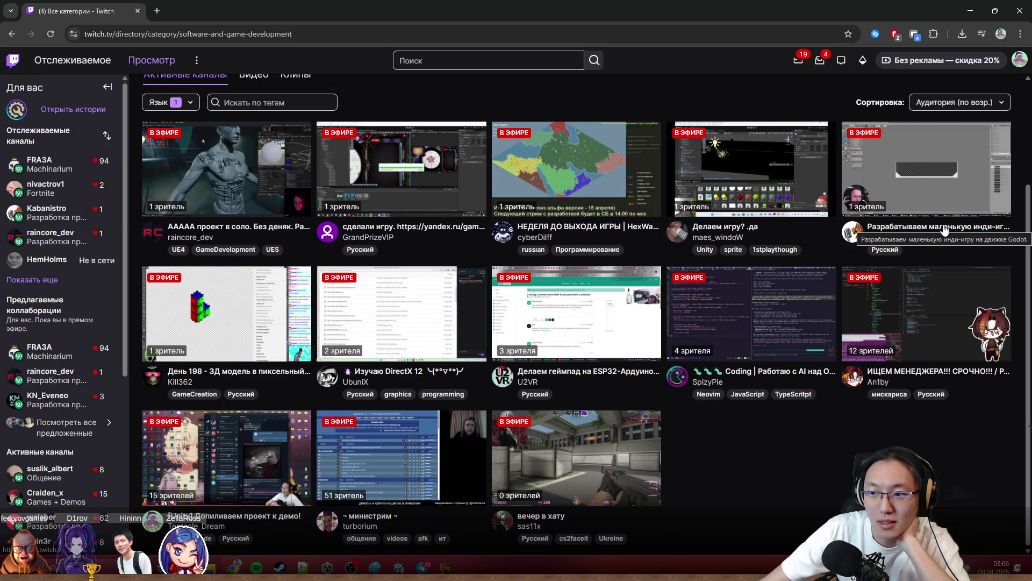
pyautogui.middleClick(910, 236)
pyautogui.moveTo(211, 11)
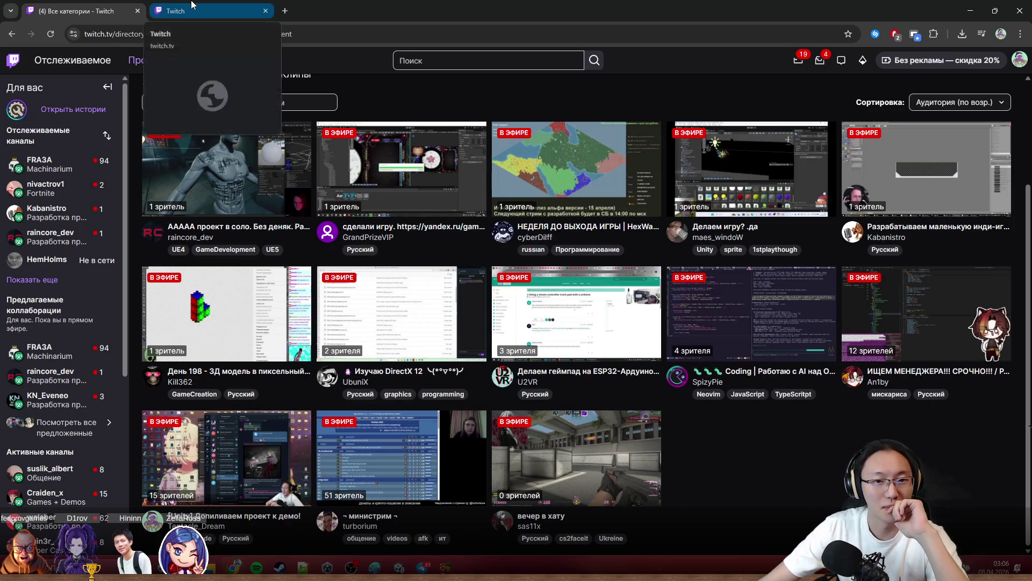
# Watch Kabanistro's Godot indie-game stream in the new tab and focus its chat message field.
pyautogui.click(192, 7)
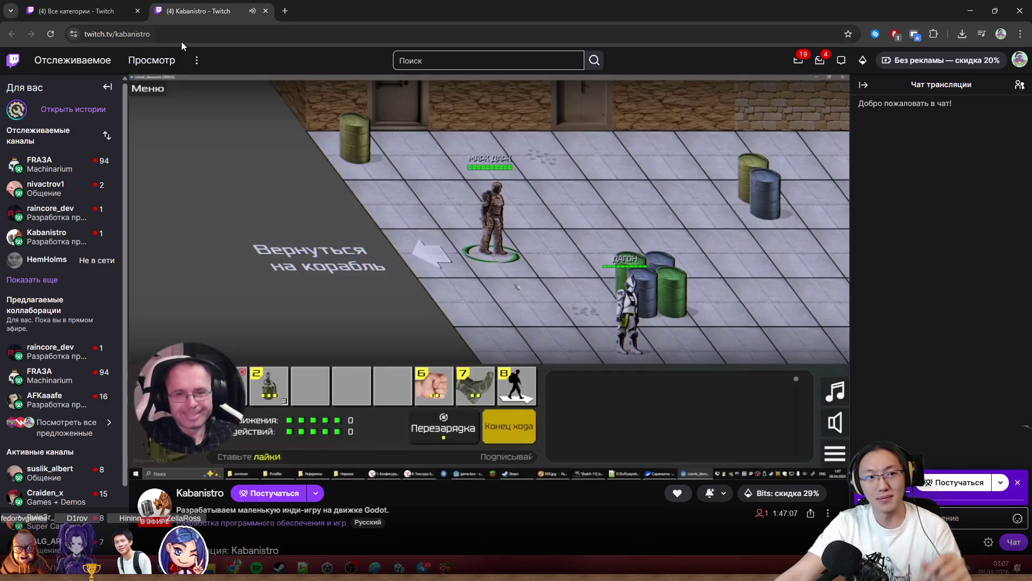
pyautogui.click(174, 36)
pyautogui.click(171, 36)
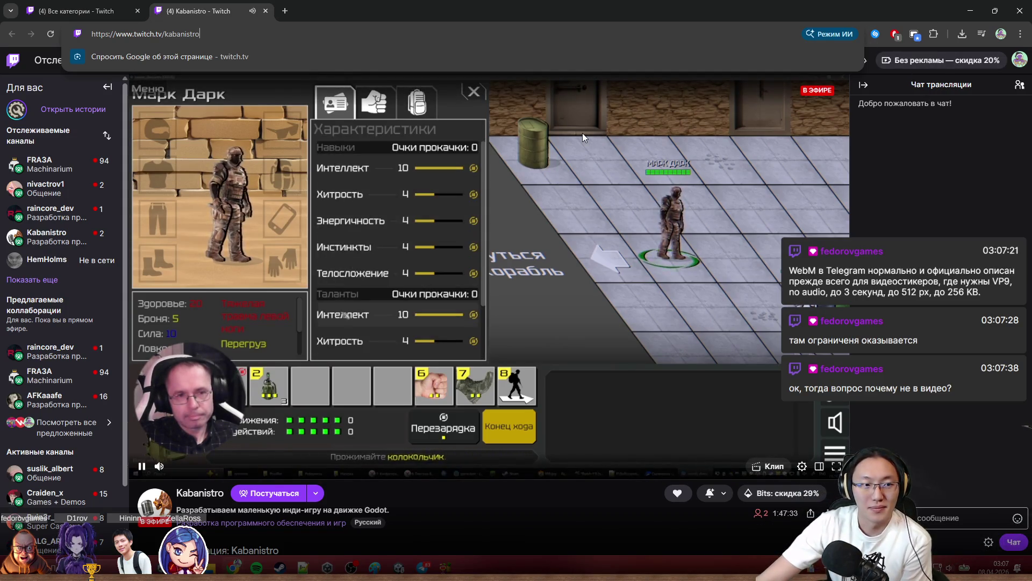
pyautogui.moveTo(165, 35); pyautogui.dragTo(190, 34)
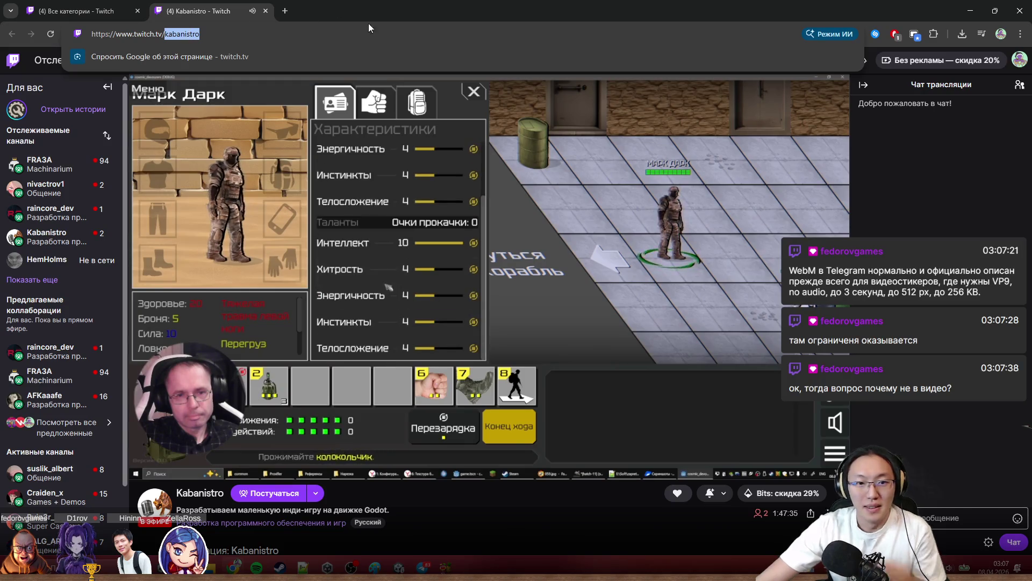
pyautogui.hotkey('alt', 'Tab')
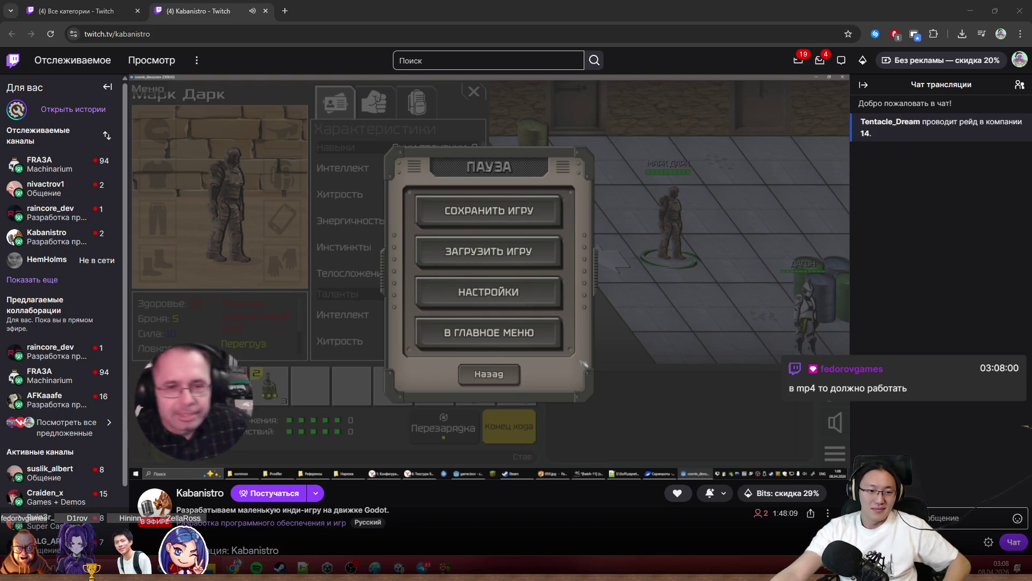
pyautogui.click(940, 516)
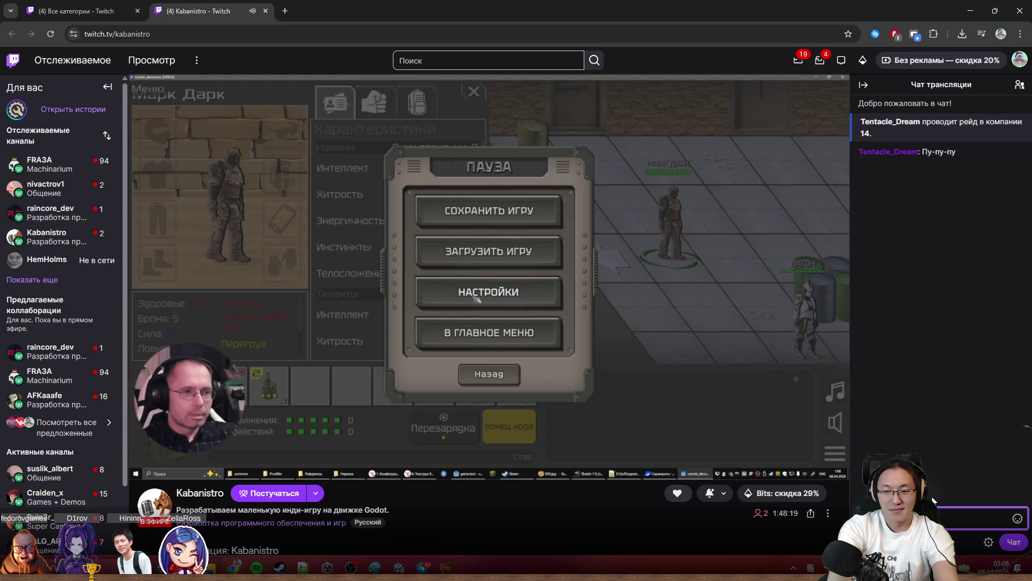
pyautogui.doubleClick(529, 6)
pyautogui.moveTo(705, 42)
pyautogui.mouseDown()
pyautogui.moveTo(517, 27)
pyautogui.moveTo(347, 33)
pyautogui.mouseUp()
pyautogui.moveTo(877, 204)
pyautogui.mouseDown()
pyautogui.moveTo(851, 167)
pyautogui.moveTo(867, 82)
pyautogui.mouseUp()
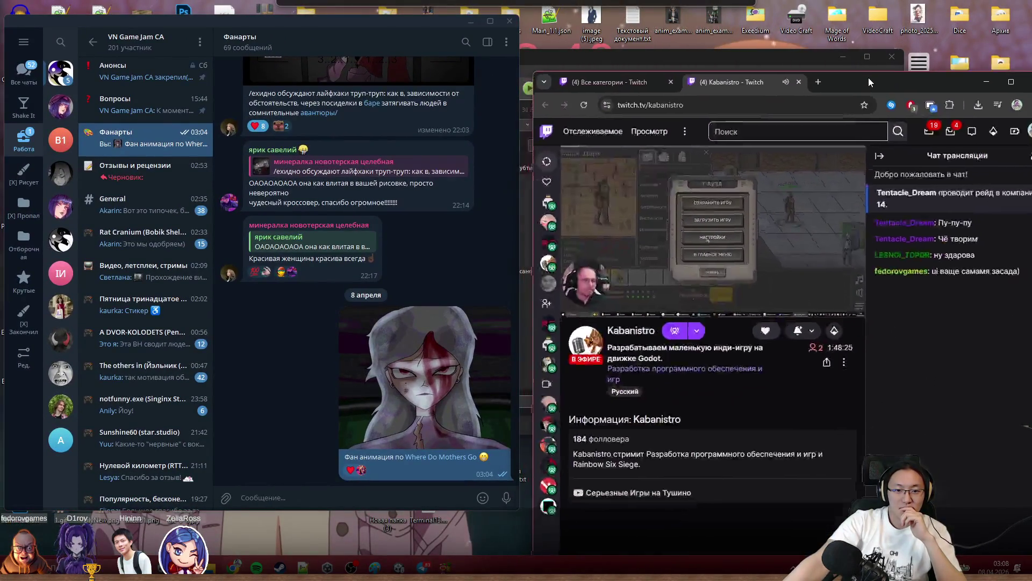
pyautogui.click(441, 386)
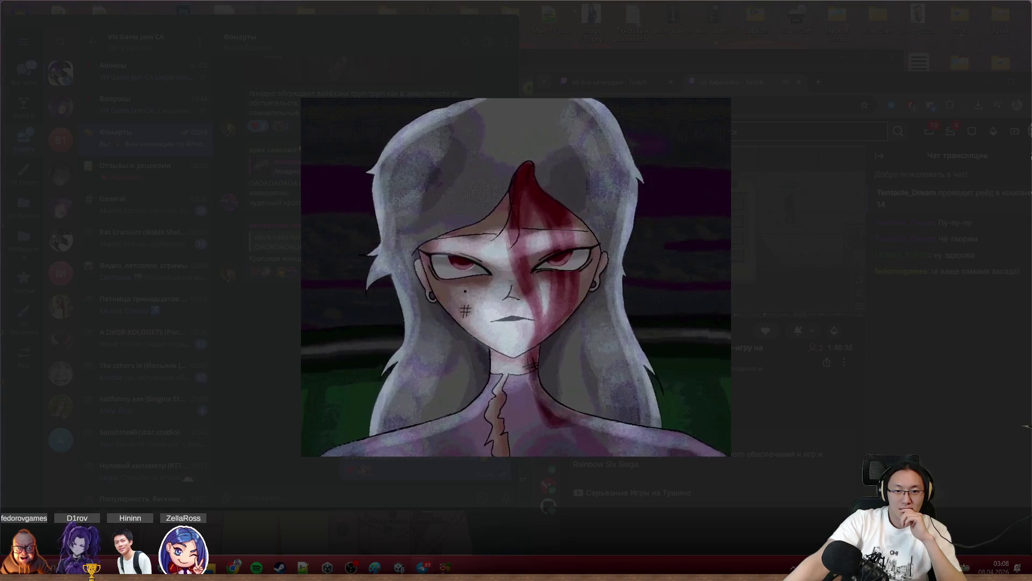
pyautogui.click(855, 375)
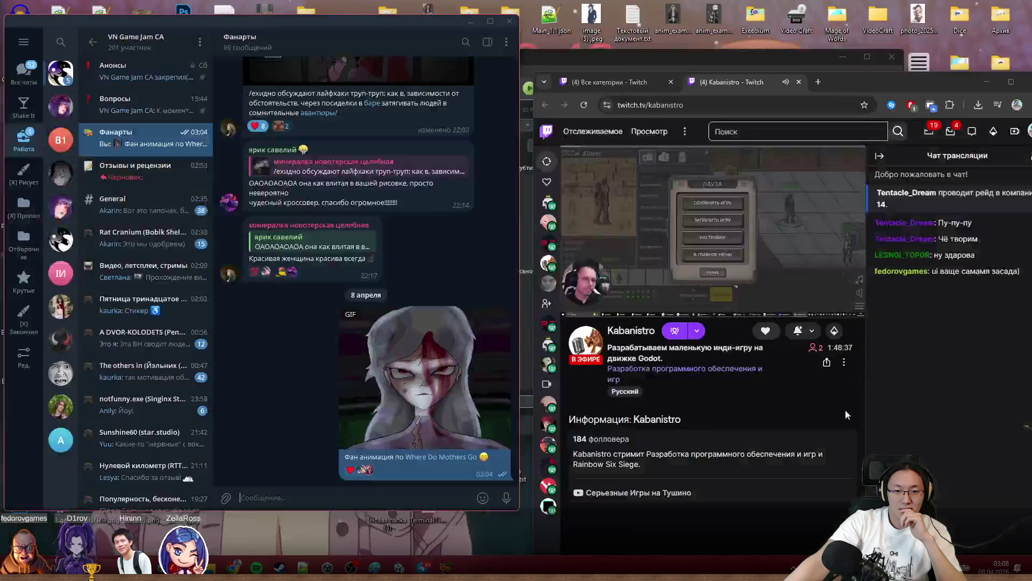
pyautogui.click(241, 424)
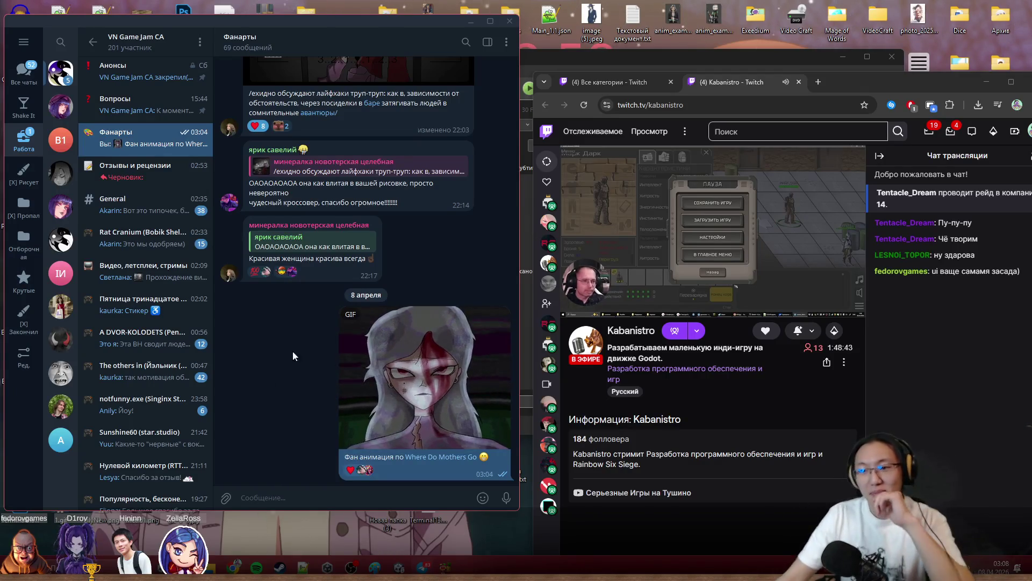
pyautogui.click(940, 443)
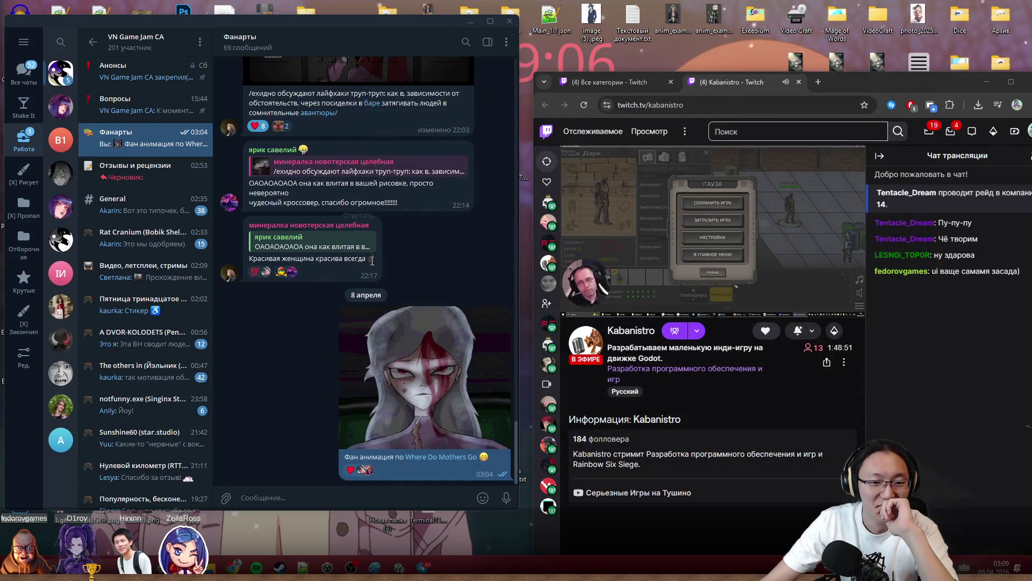
pyautogui.click(405, 380)
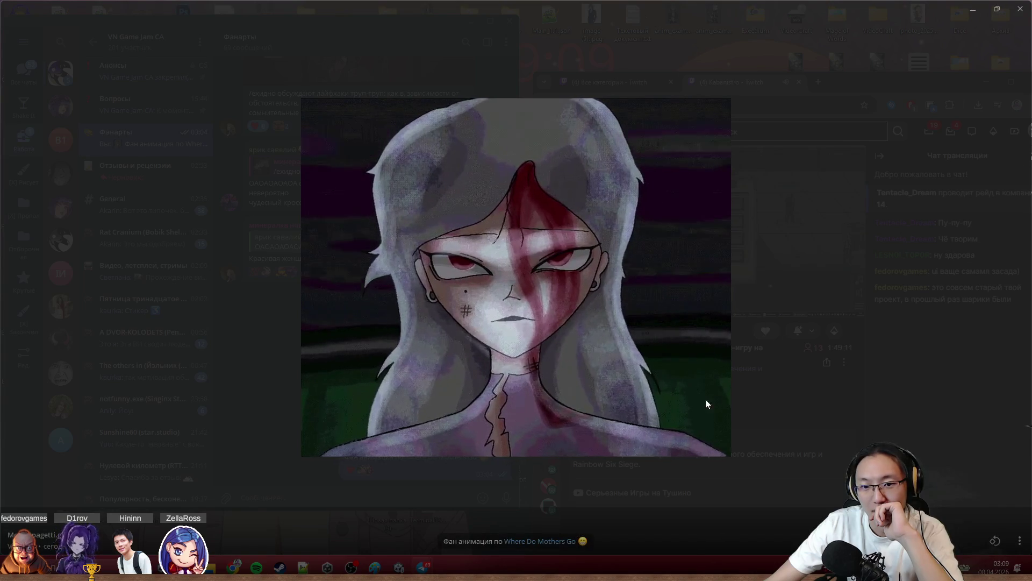
pyautogui.click(782, 382)
pyautogui.moveTo(711, 234)
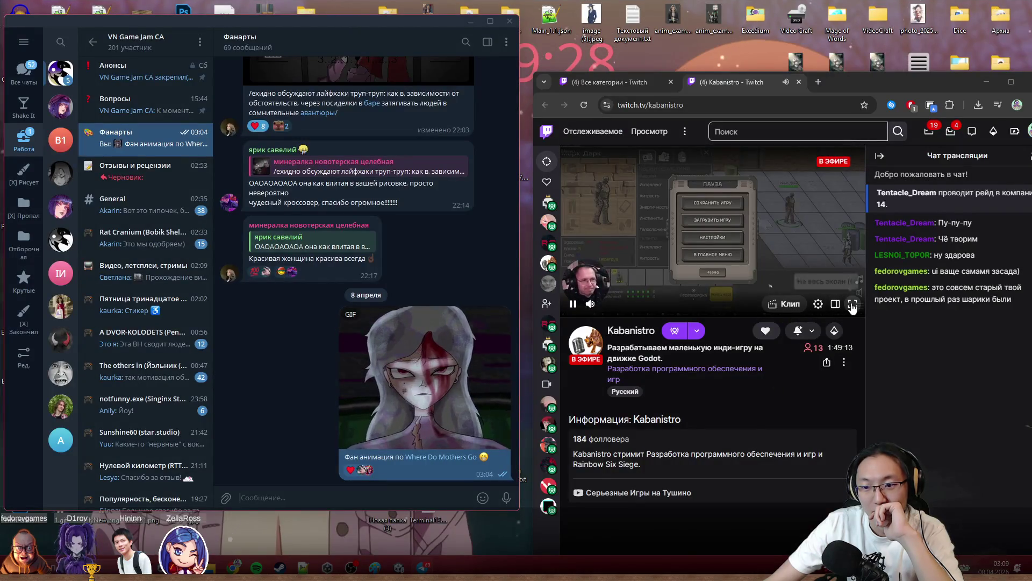
pyautogui.click(853, 304)
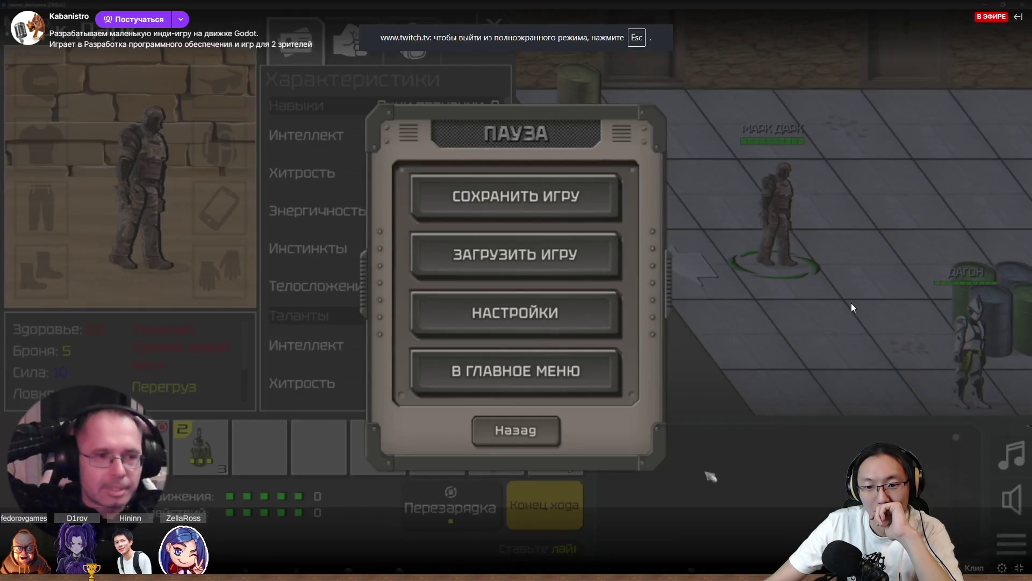
pyautogui.press('Escape')
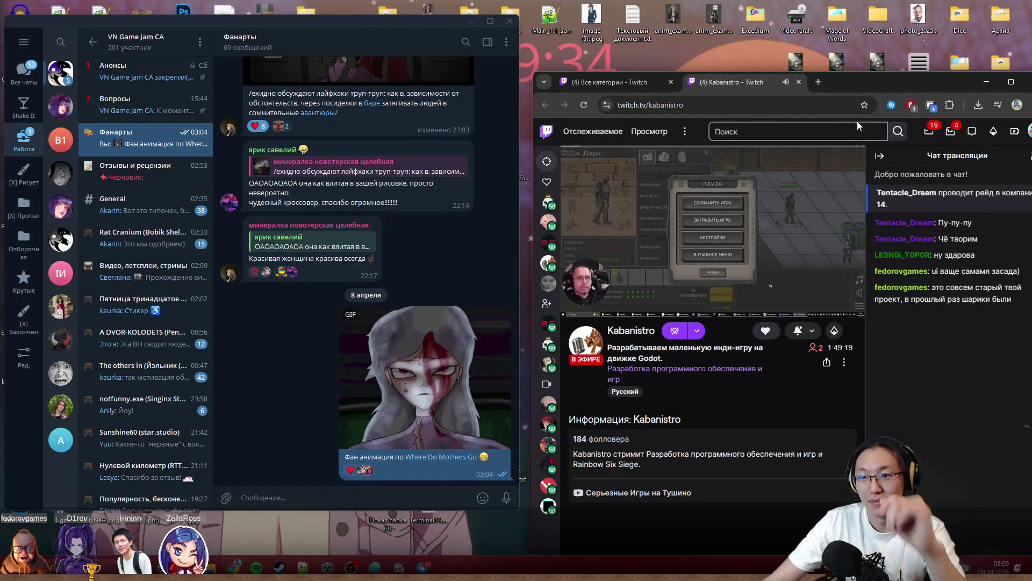
pyautogui.moveTo(887, 81); pyautogui.dragTo(871, 1)
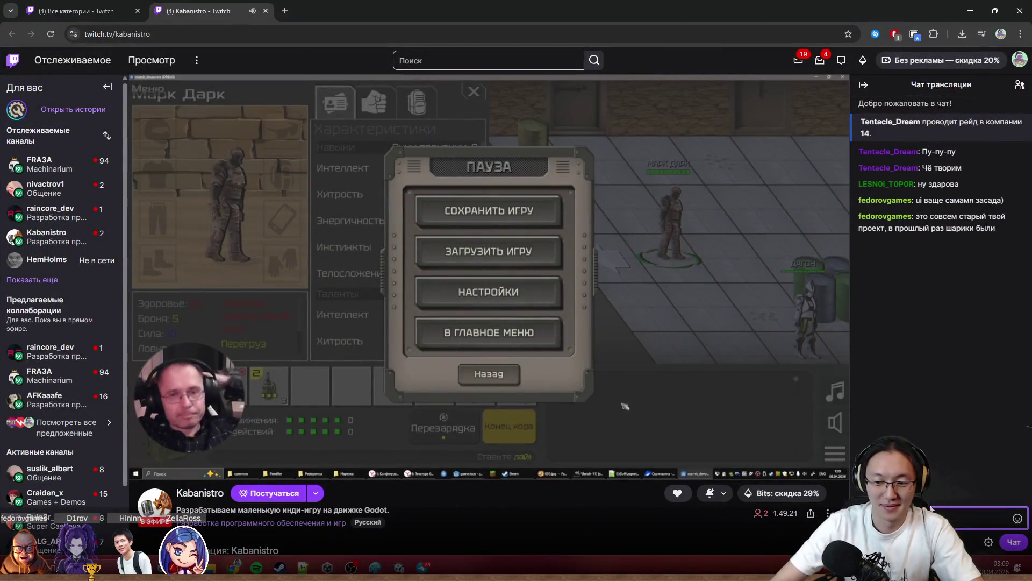